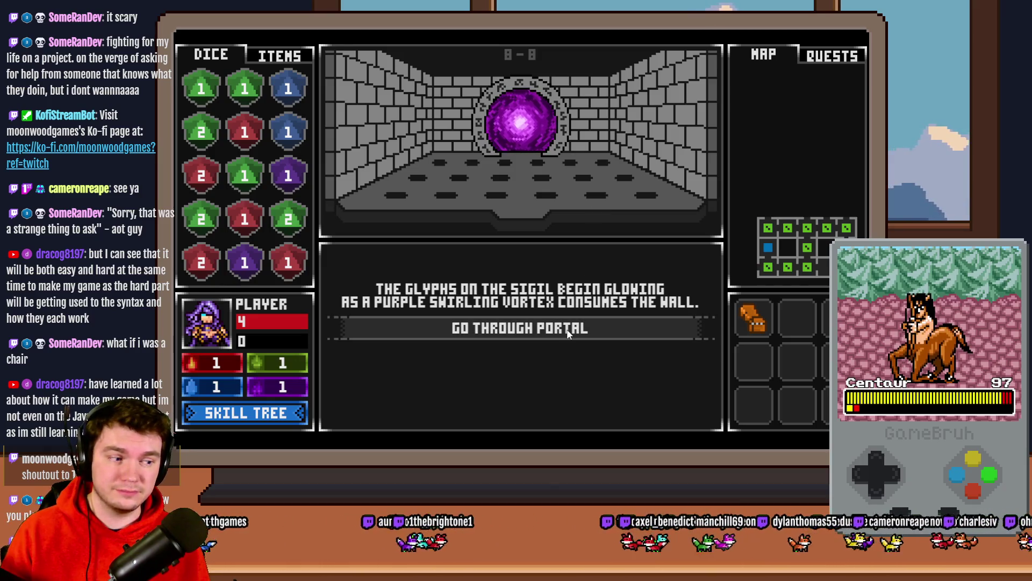
Step: Go through the portal, take Nick's Hat of Divine Wisdom, and check debug variables 0041–0060
{"action": "left_click", "coordinate": [565, 330]}
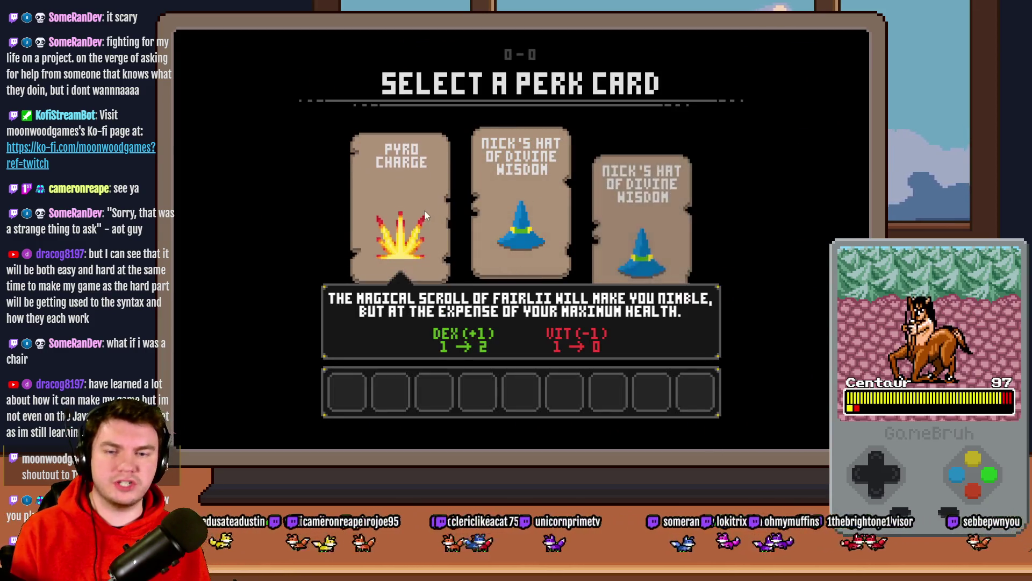
{"action": "left_click", "coordinate": [656, 202]}
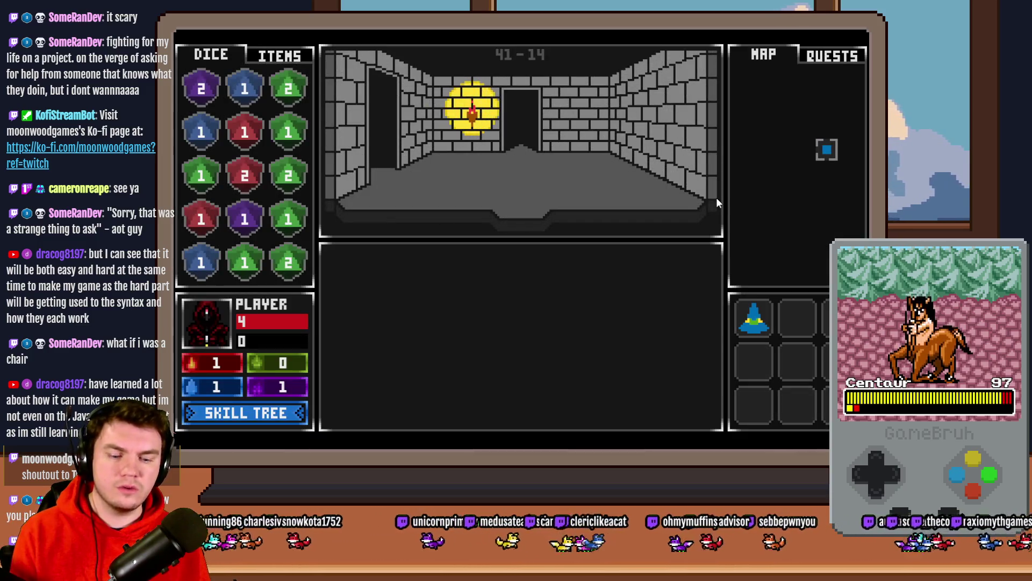
{"action": "key", "text": "F9"}
{"action": "key", "text": "Down"}
{"action": "key", "text": "Down"}
{"action": "key", "text": "Down"}
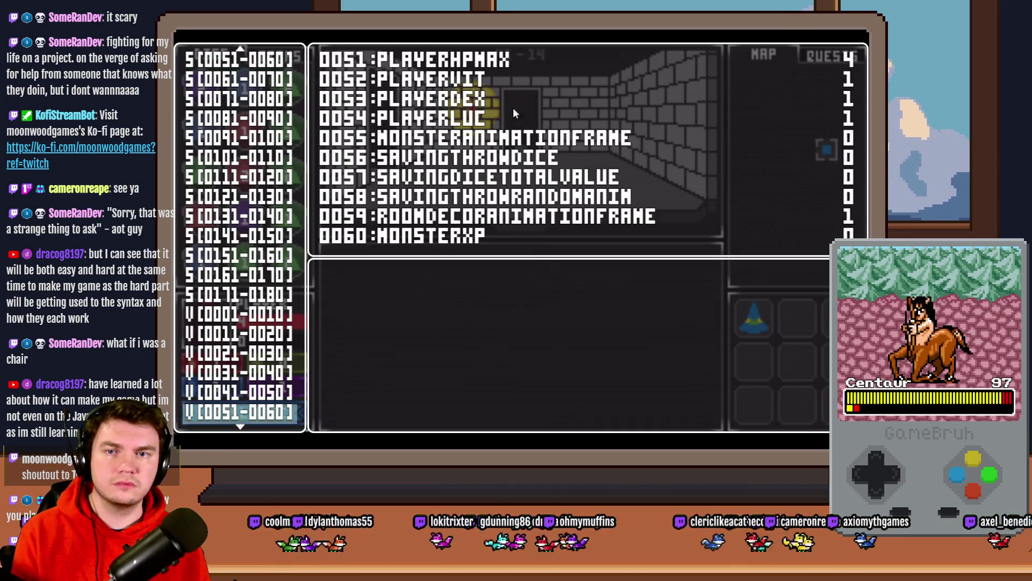
{"action": "key", "text": "Up"}
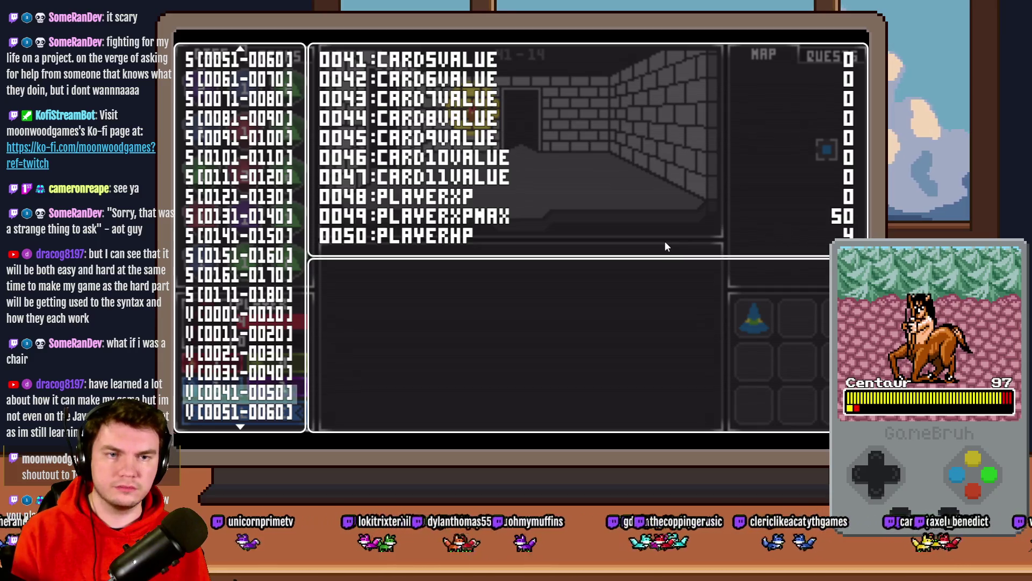
{"action": "key", "text": "Down"}
{"action": "key", "text": "Up"}
{"action": "key", "text": "Escape"}
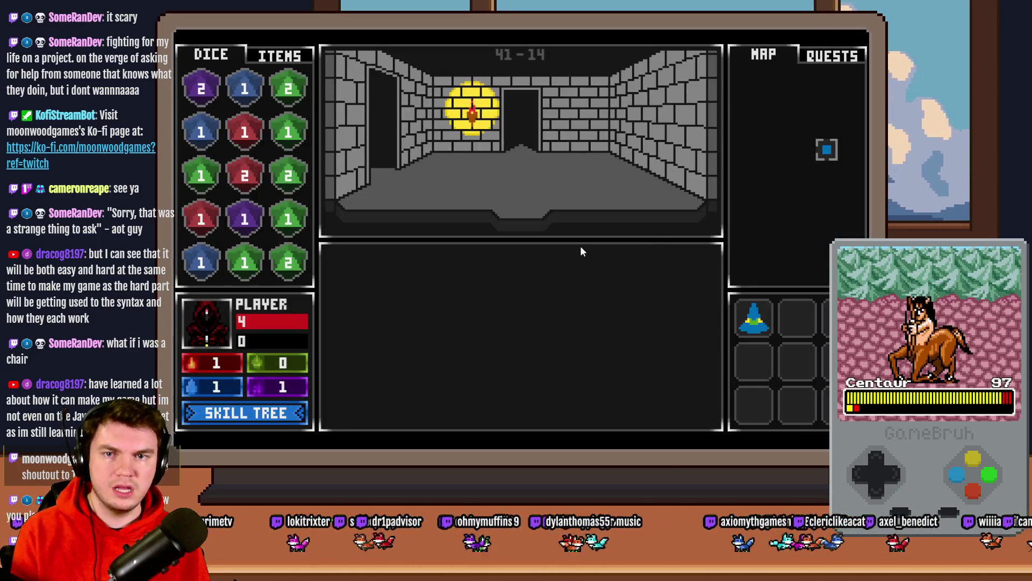
Step: Walk to the glyph-frame room, attune to the glyphs, inspect variables, then end the playtest
{"action": "key", "text": "Up"}
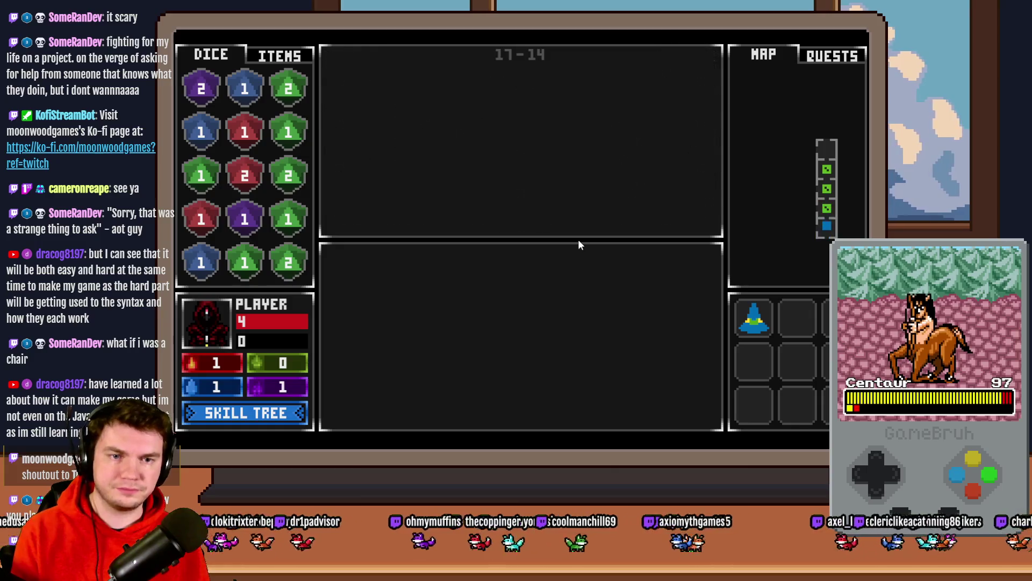
{"action": "key", "text": "Left"}
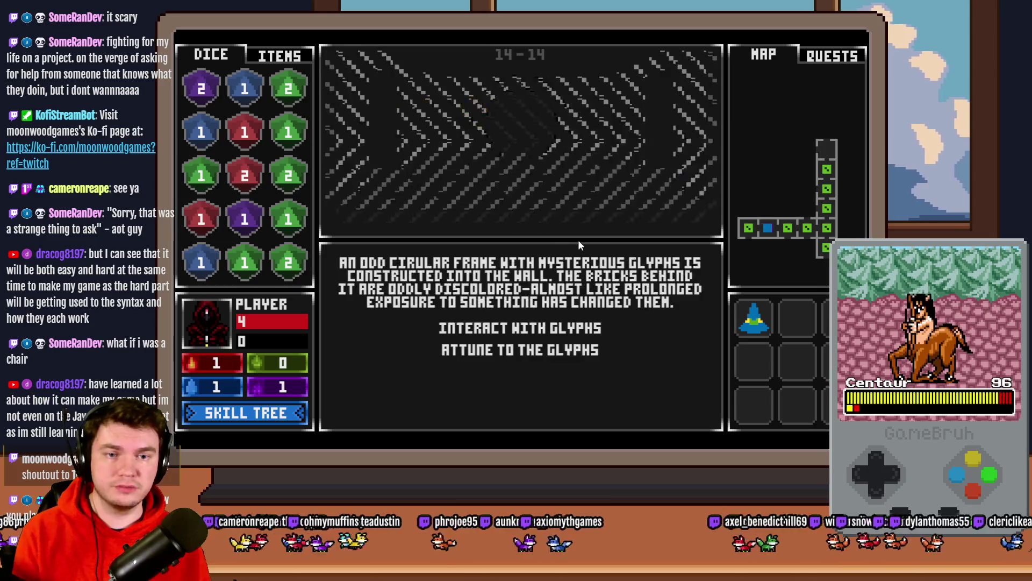
{"action": "left_click", "coordinate": [554, 326]}
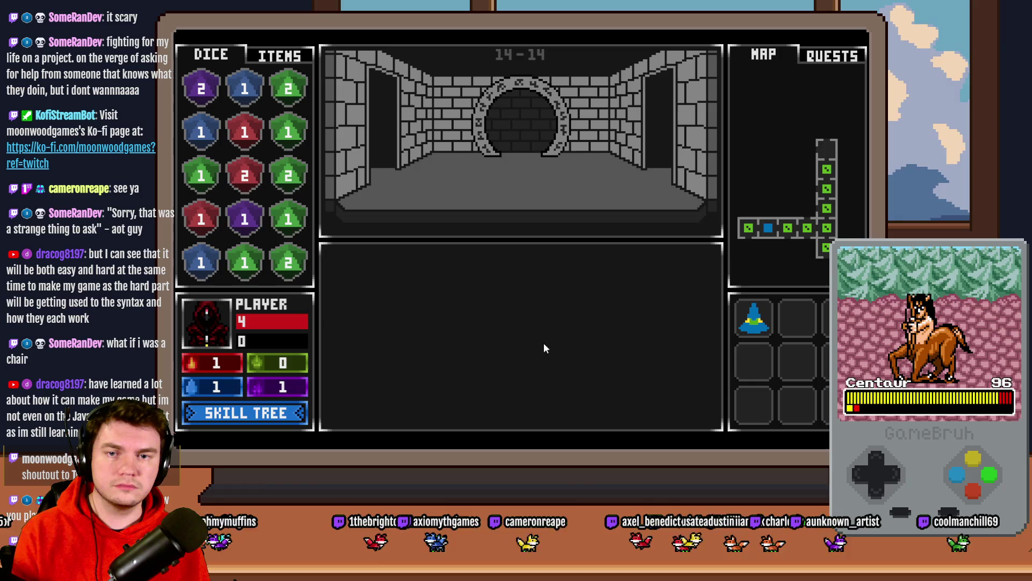
{"action": "key", "text": "F1"}
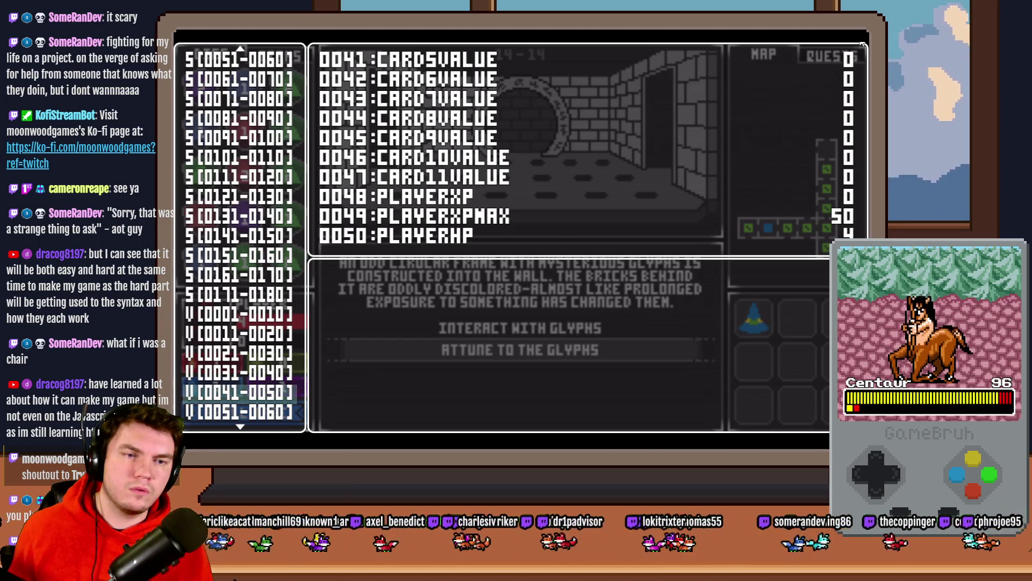
{"action": "key", "text": "alt+F4"}
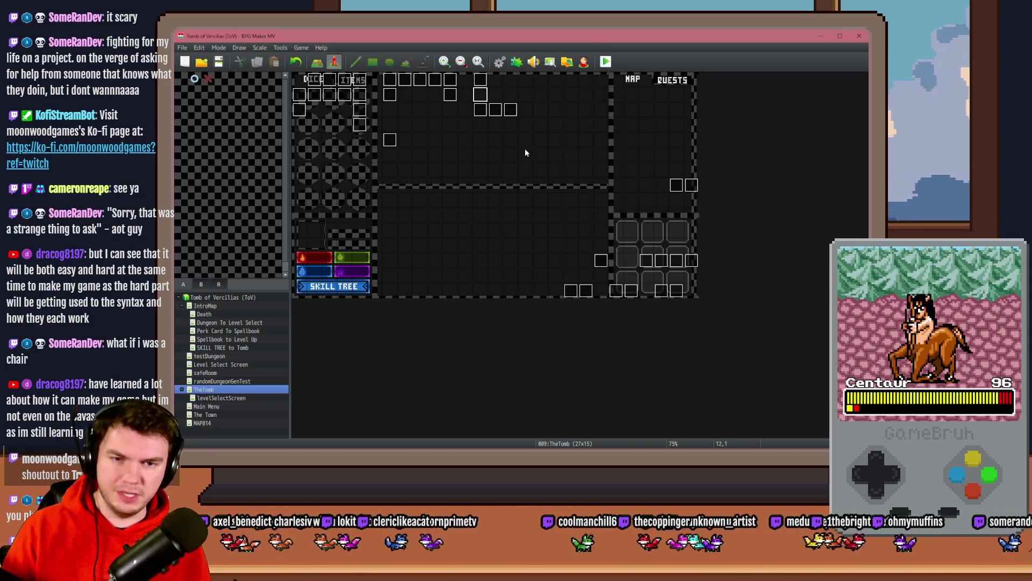
Step: Review PortalPuzzleTimer's page 4 Wait 30 frames and playerBeingDamaged commands, plus page 2's puzzleTimer check
{"action": "double_click", "coordinate": [511, 109]}
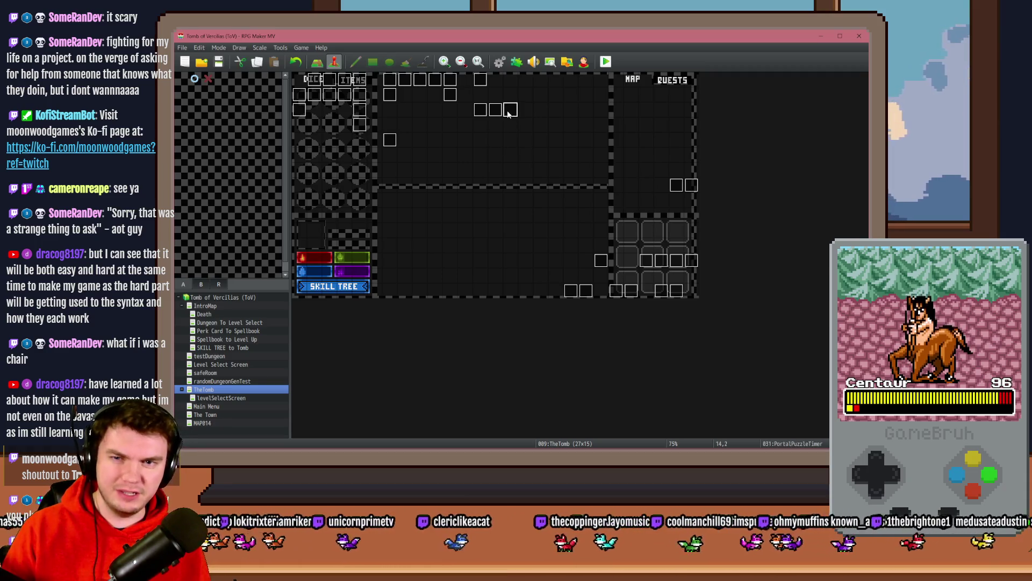
{"action": "left_click", "coordinate": [360, 130]}
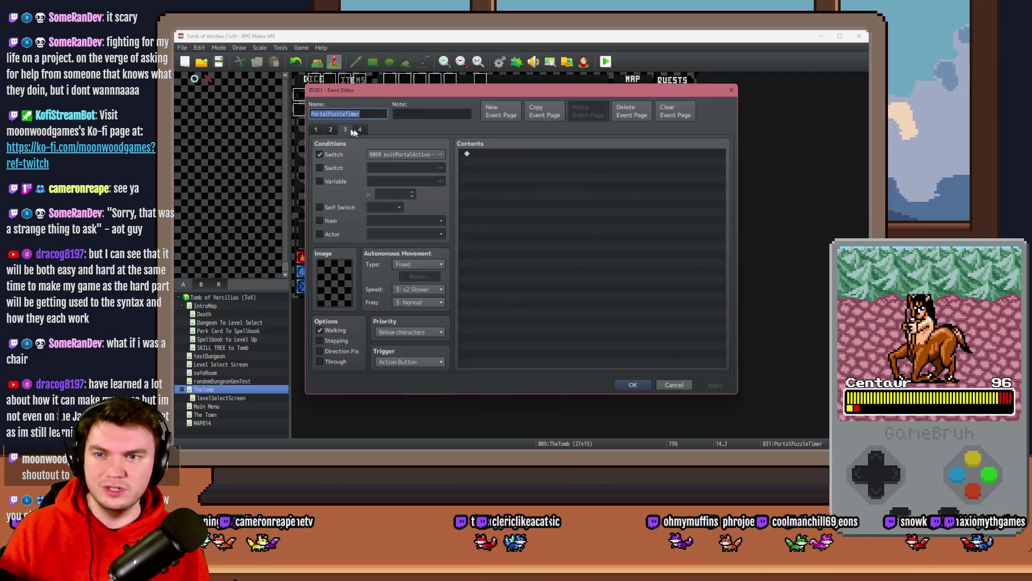
{"action": "left_click_drag", "start_coordinate": [727, 169], "coordinate": [730, 273]}
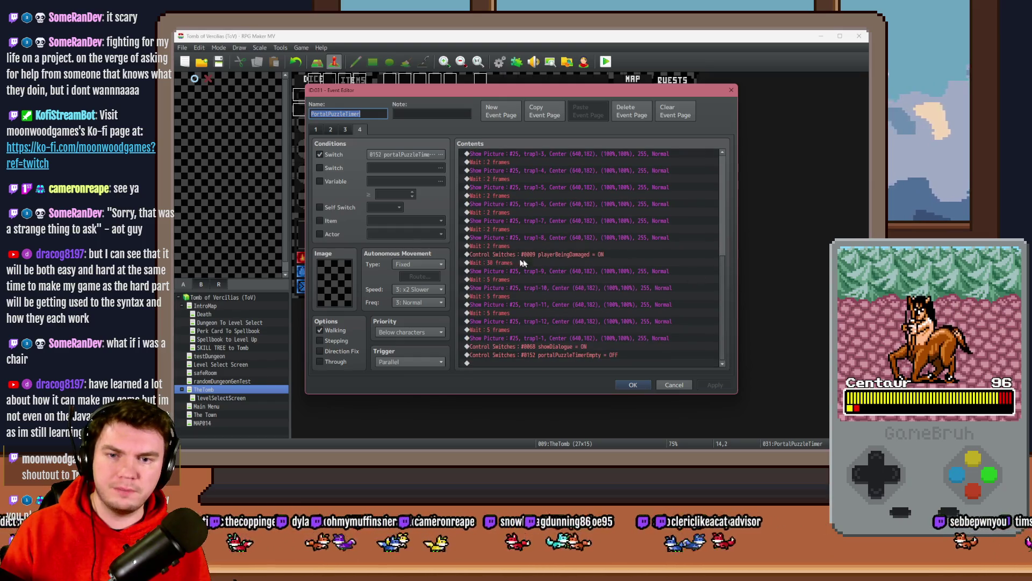
{"action": "left_click", "coordinate": [543, 262]}
{"action": "left_click", "coordinate": [543, 254]}
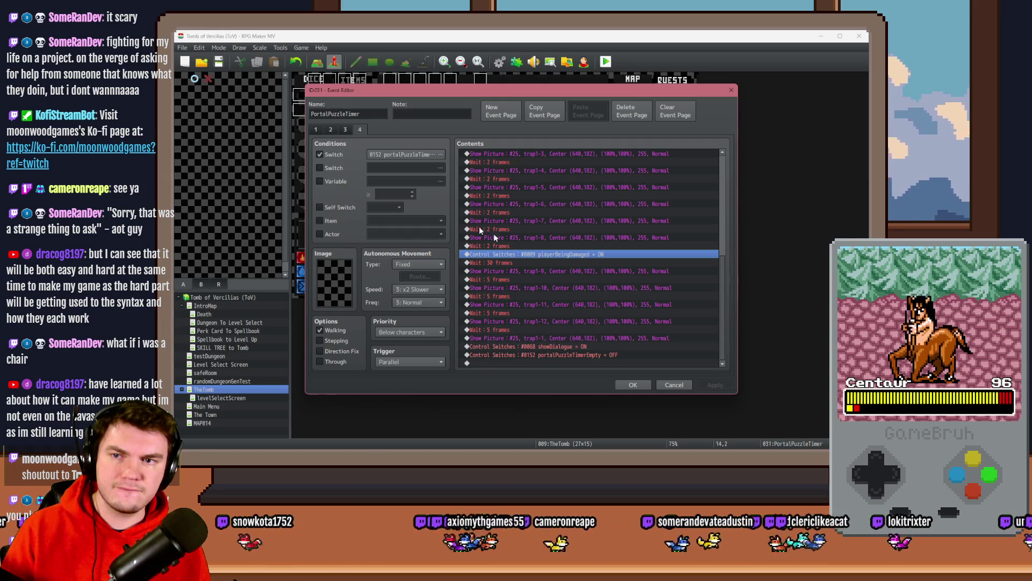
{"action": "left_click", "coordinate": [324, 131]}
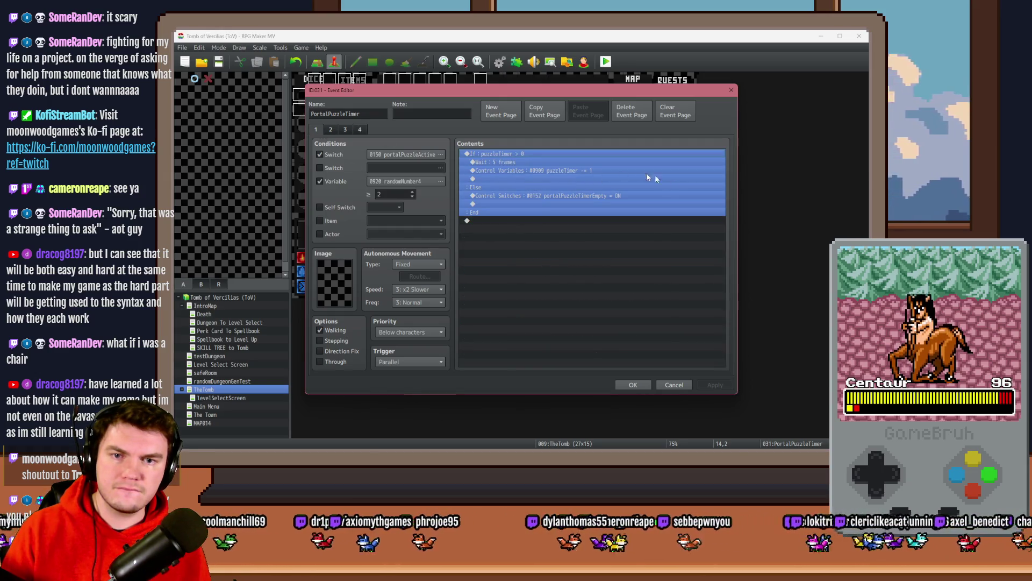
{"action": "left_click", "coordinate": [359, 131]}
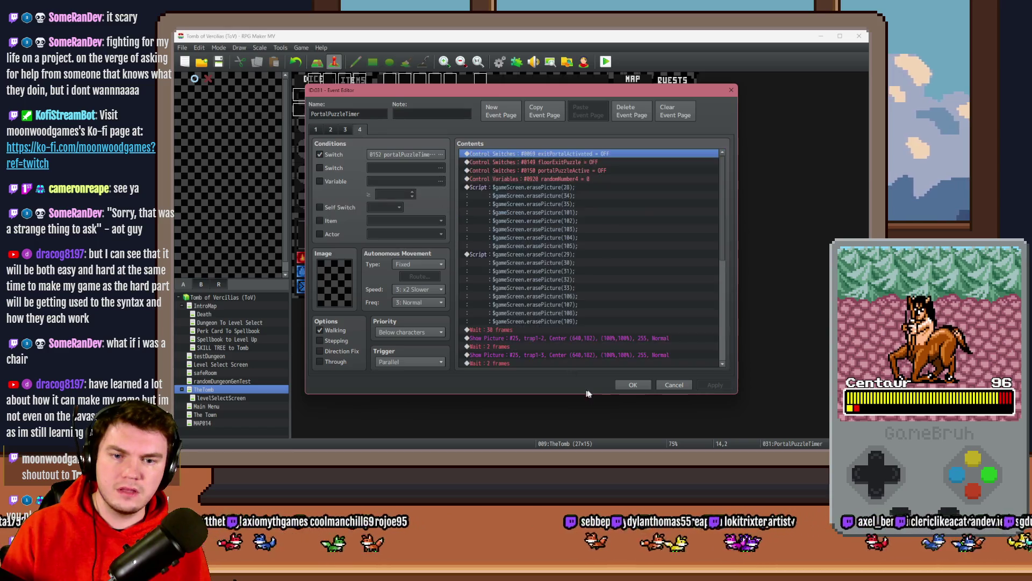
{"action": "left_click", "coordinate": [633, 384]}
Step: Glance through cardDraws/Attack, monsterAnim, DiceMove, roomDecorAnimation and menuItems/skillTree events
{"action": "double_click", "coordinate": [350, 86]}
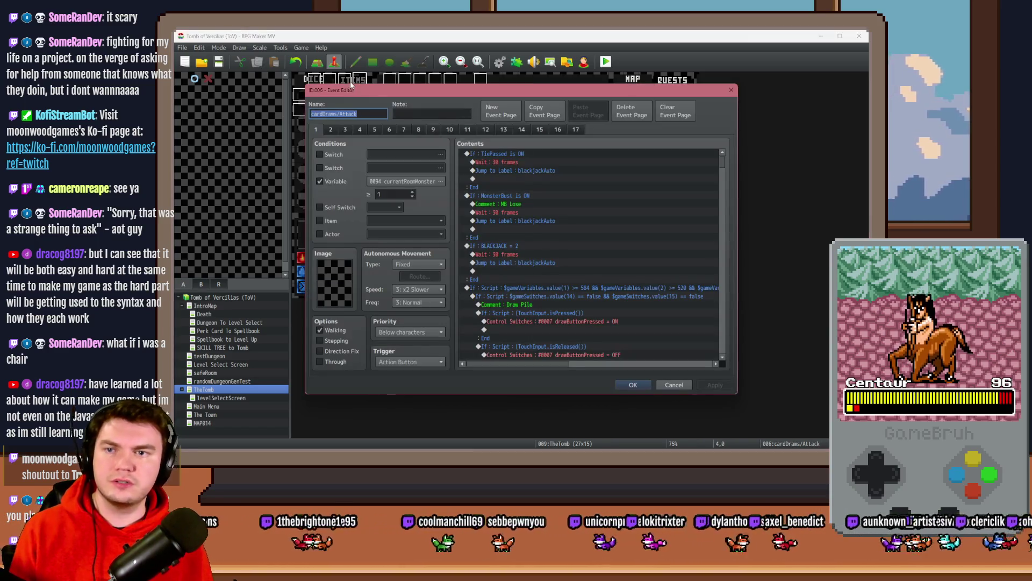
{"action": "key", "text": "Escape"}
{"action": "double_click", "coordinate": [332, 85]}
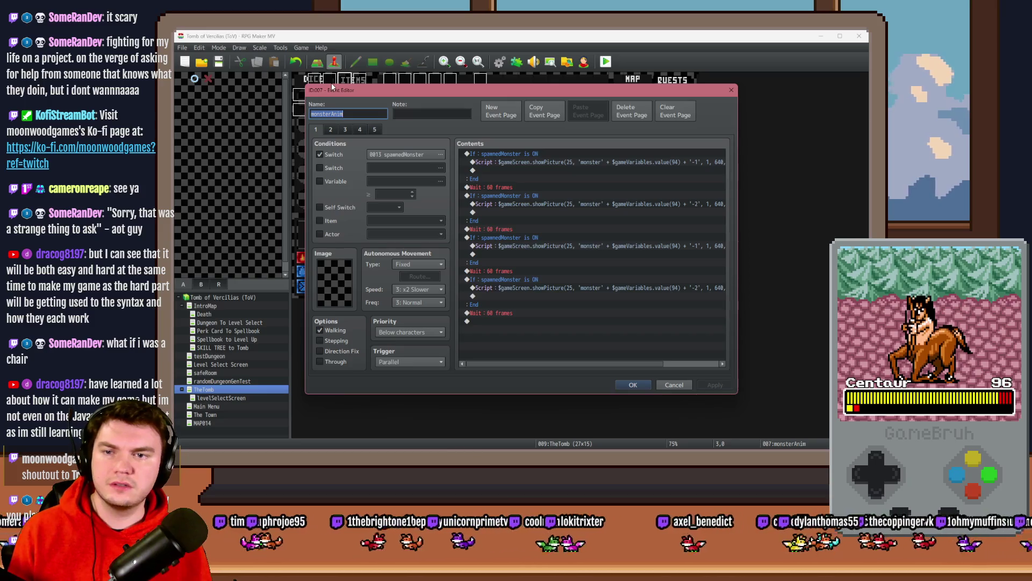
{"action": "key", "text": "Escape"}
{"action": "double_click", "coordinate": [331, 86]}
{"action": "key", "text": "Escape"}
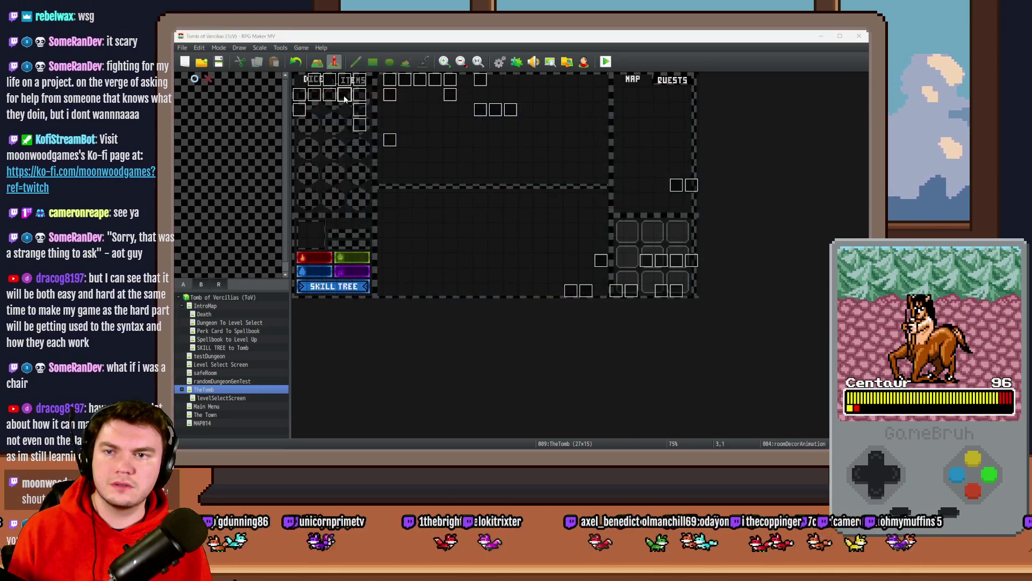
{"action": "double_click", "coordinate": [344, 95]}
{"action": "left_click", "coordinate": [331, 129]}
{"action": "key", "text": "Escape"}
{"action": "double_click", "coordinate": [332, 94]}
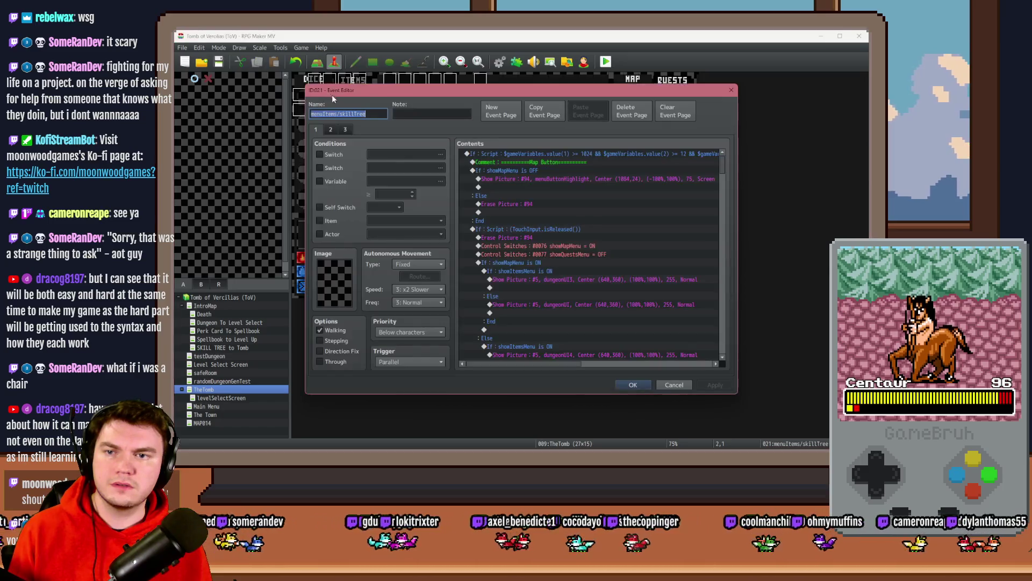
{"action": "left_click", "coordinate": [330, 131]}
{"action": "key", "text": "Escape"}
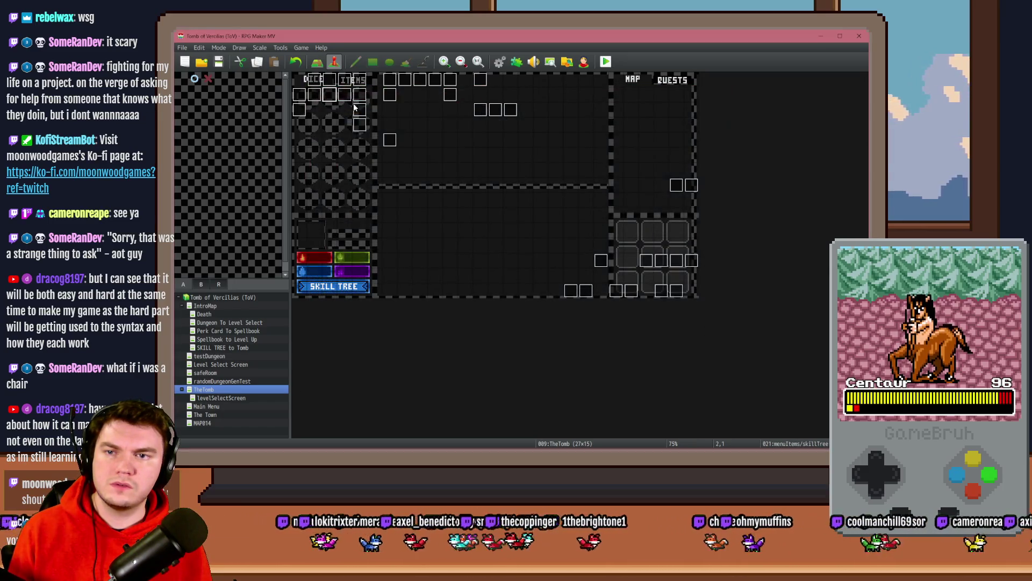
Step: Page through the cardDraws/Attack event's later pages, up to pages 14–17
{"action": "double_click", "coordinate": [360, 80]}
{"action": "left_click", "coordinate": [331, 130]}
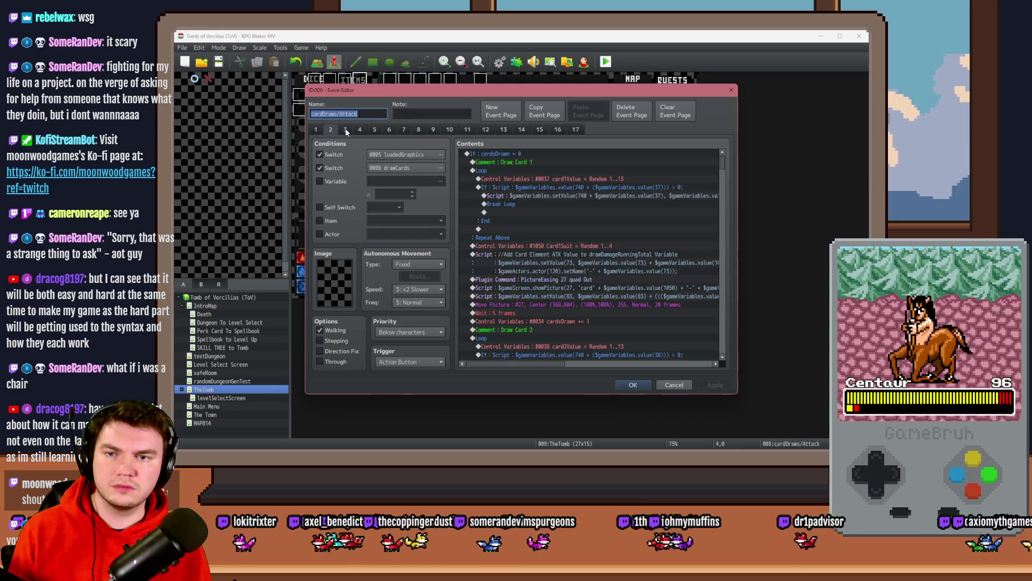
{"action": "left_click", "coordinate": [359, 130]}
{"action": "left_click", "coordinate": [504, 130]}
{"action": "left_click", "coordinate": [521, 130]}
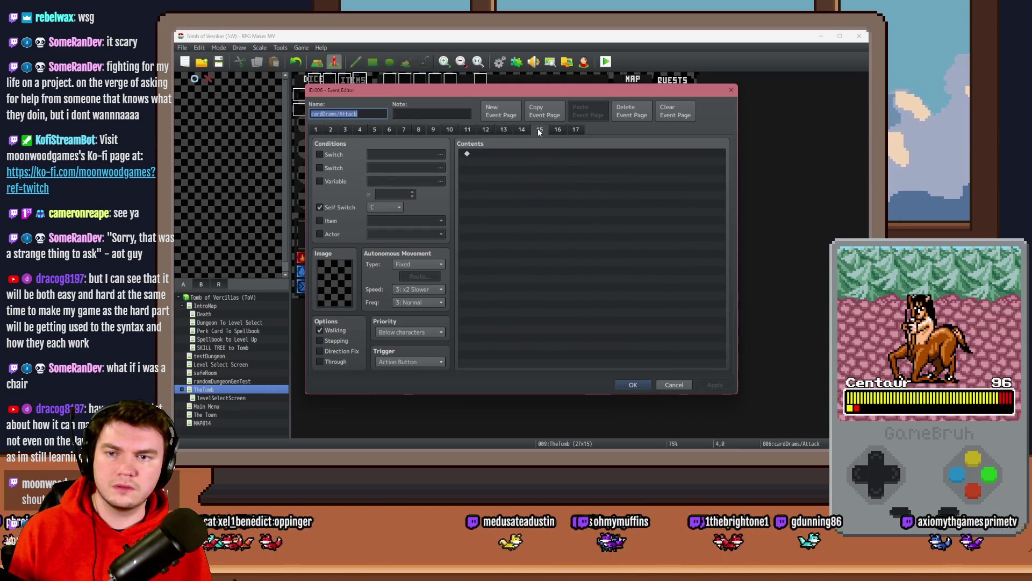
{"action": "left_click", "coordinate": [540, 130]}
{"action": "left_click", "coordinate": [575, 130]}
{"action": "key", "text": "Escape"}
Step: Check Int/Movement, DiceMove pages 2–3, and monsterAnim's deadMonster page 4 and page 5
{"action": "double_click", "coordinate": [315, 81]}
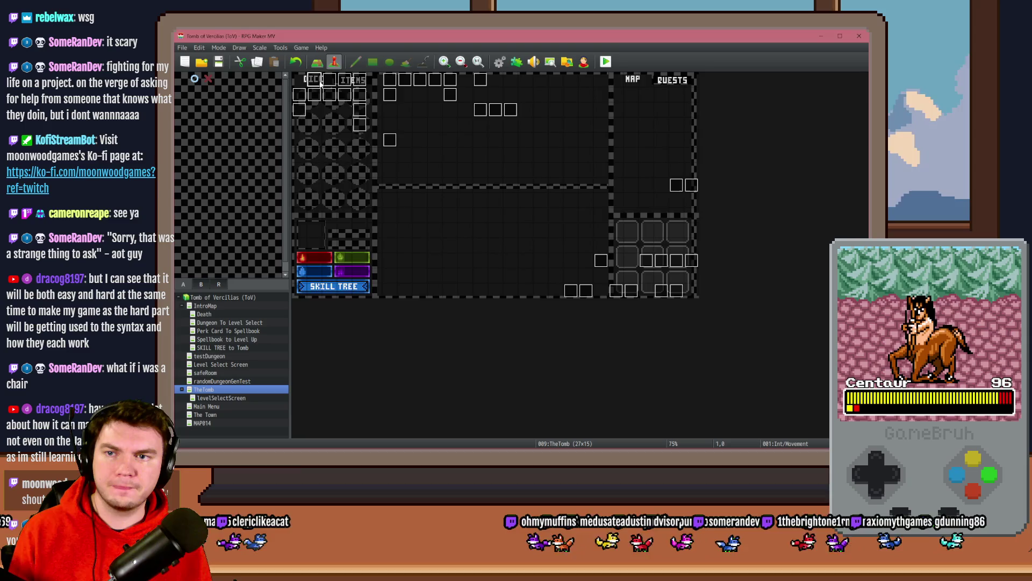
{"action": "key", "text": "Escape"}
{"action": "double_click", "coordinate": [330, 82]}
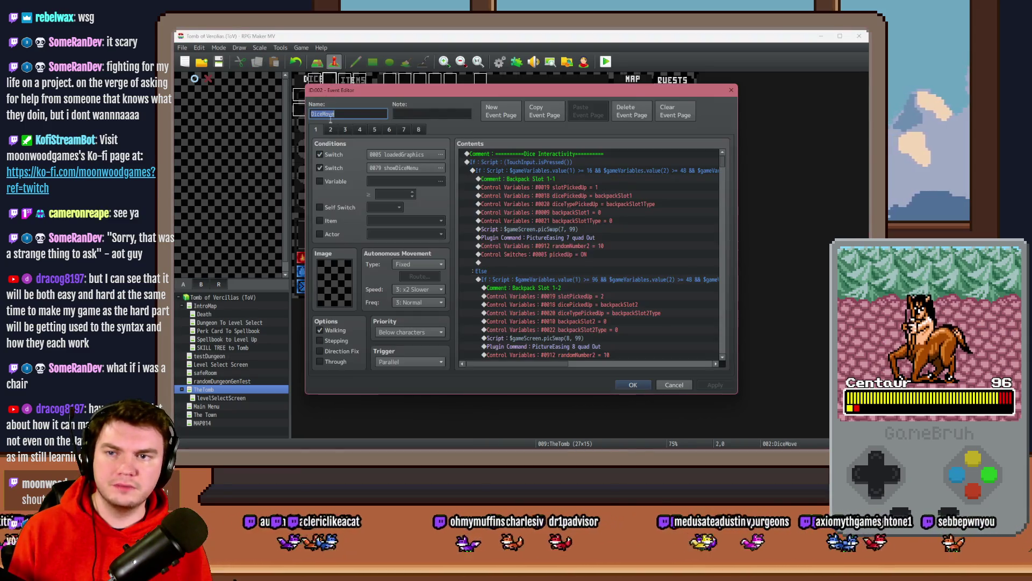
{"action": "left_click", "coordinate": [330, 129]}
{"action": "left_click", "coordinate": [345, 129]}
{"action": "key", "text": "Escape"}
{"action": "double_click", "coordinate": [338, 85]}
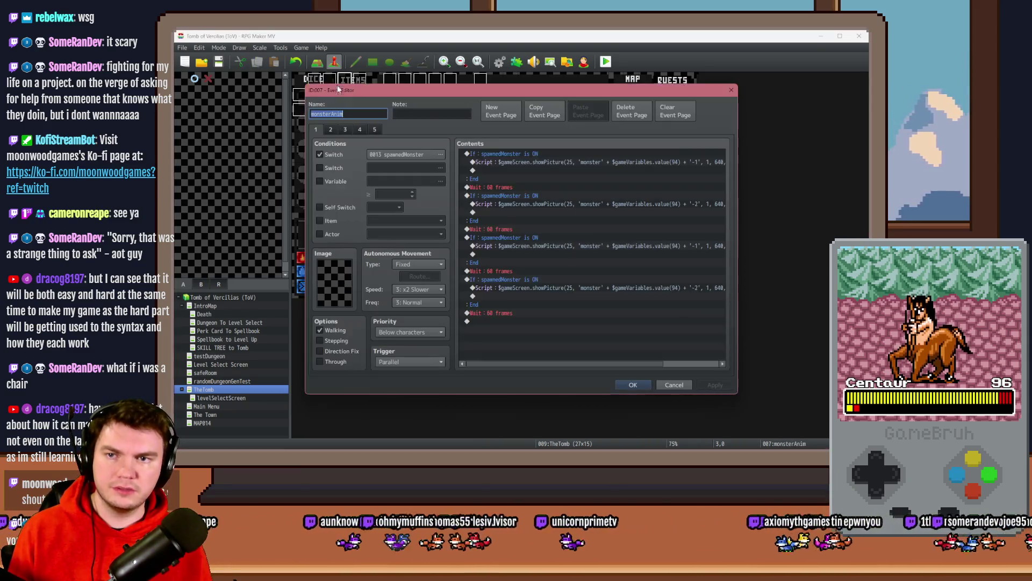
{"action": "left_click", "coordinate": [331, 130]}
{"action": "left_click", "coordinate": [345, 129]}
{"action": "left_click", "coordinate": [360, 130]}
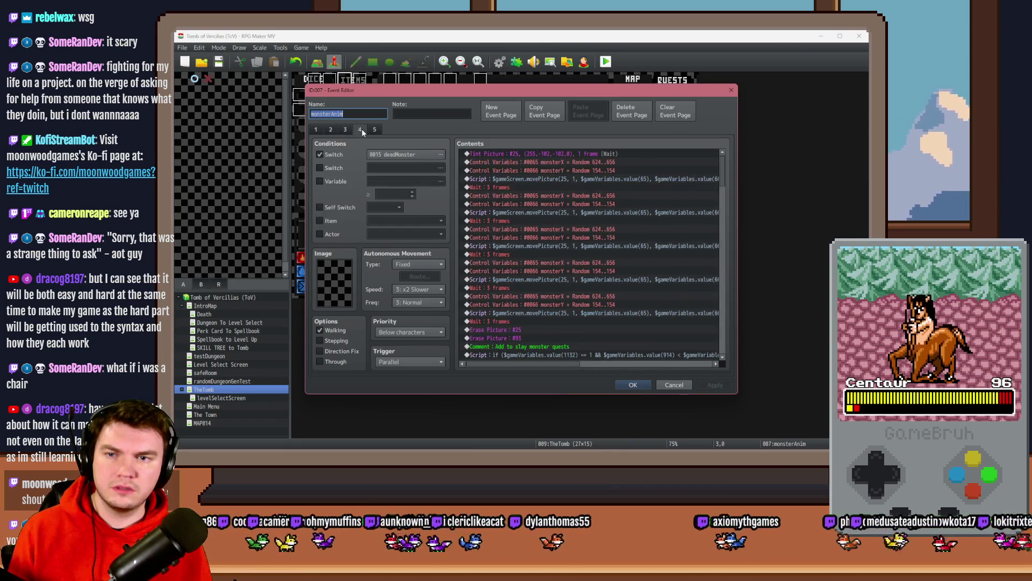
{"action": "left_click", "coordinate": [371, 129]}
{"action": "key", "text": "Escape"}
Step: Browse perkTooltips pages 2–4, its neighbouring event and roomDecorAnimation, then open PlayerDamage
{"action": "double_click", "coordinate": [322, 105]}
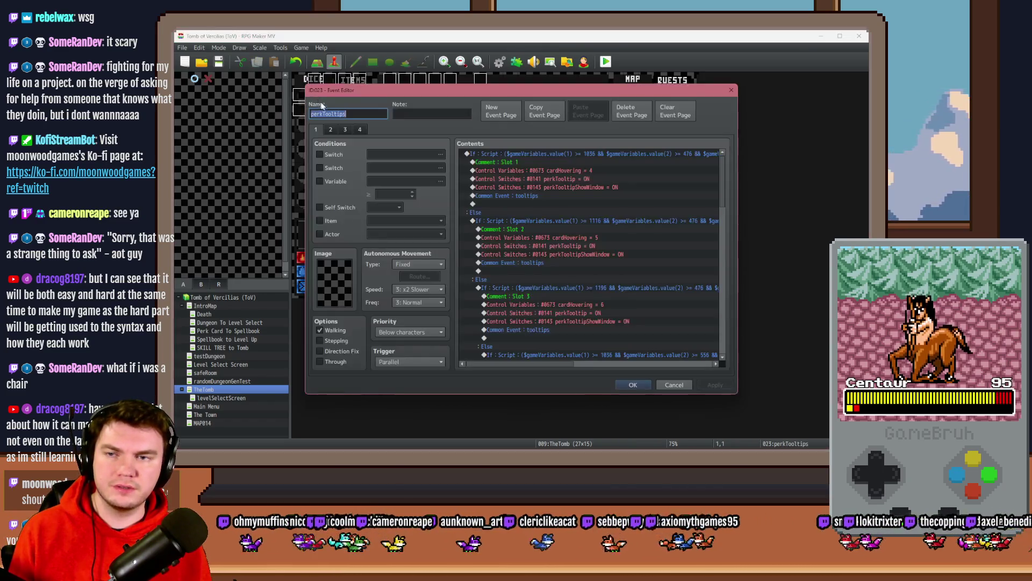
{"action": "left_click", "coordinate": [331, 130]}
{"action": "left_click", "coordinate": [345, 130]}
{"action": "left_click", "coordinate": [360, 130]}
{"action": "key", "text": "Escape"}
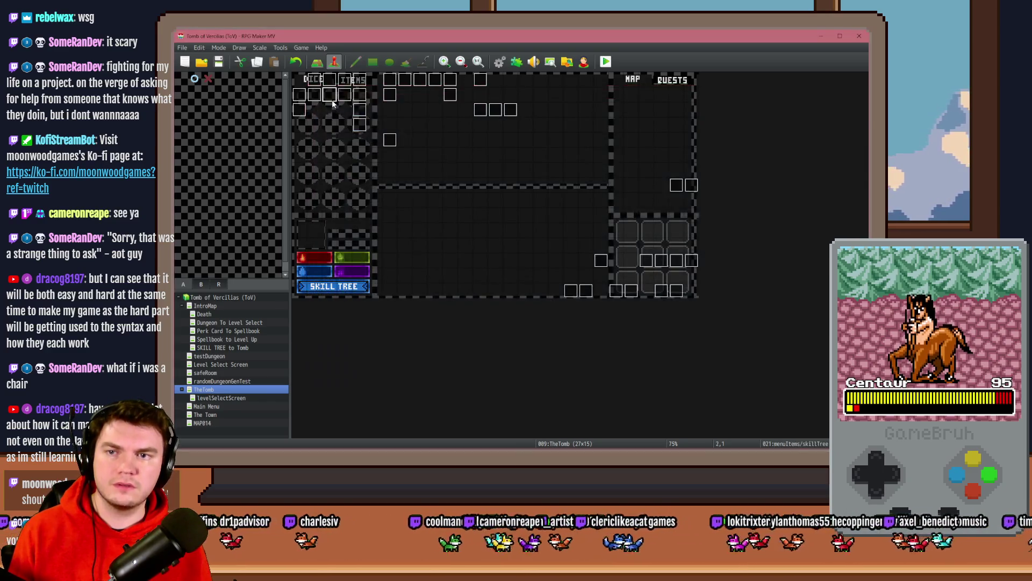
{"action": "double_click", "coordinate": [333, 104]}
{"action": "left_click", "coordinate": [346, 102]}
{"action": "key", "text": "Escape"}
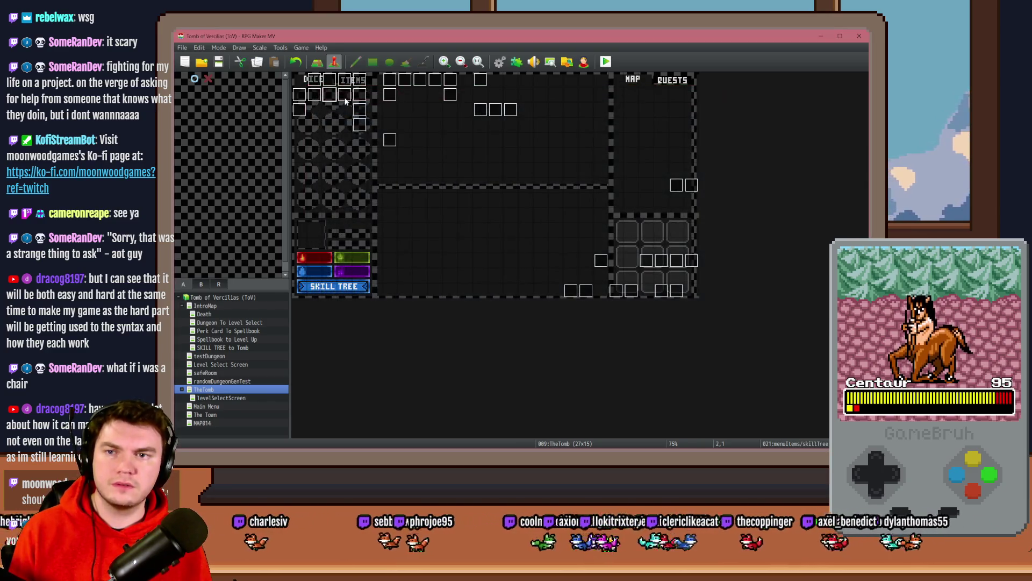
{"action": "double_click", "coordinate": [344, 104]}
{"action": "left_click", "coordinate": [331, 129]}
{"action": "key", "text": "Escape"}
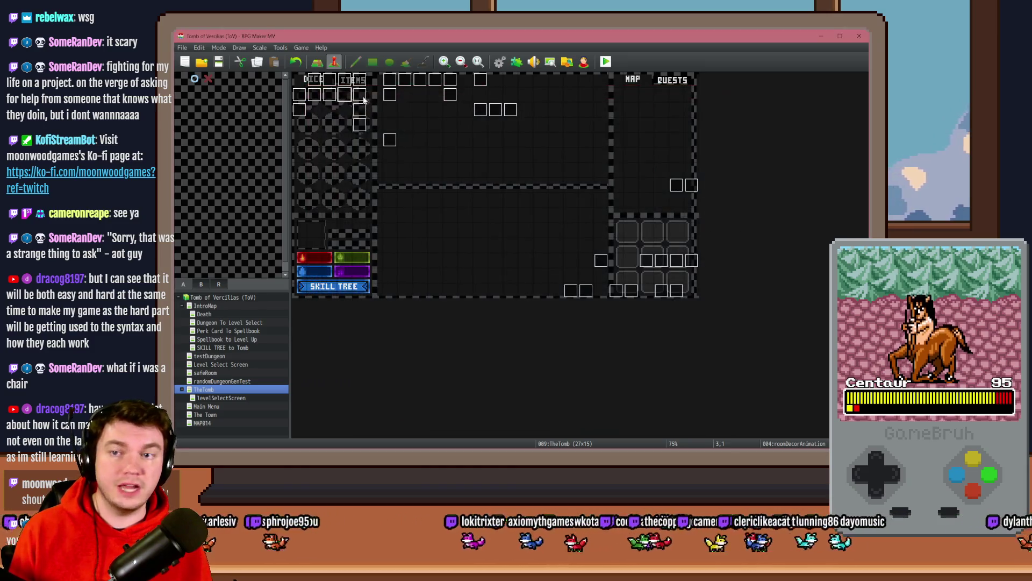
{"action": "double_click", "coordinate": [361, 101]}
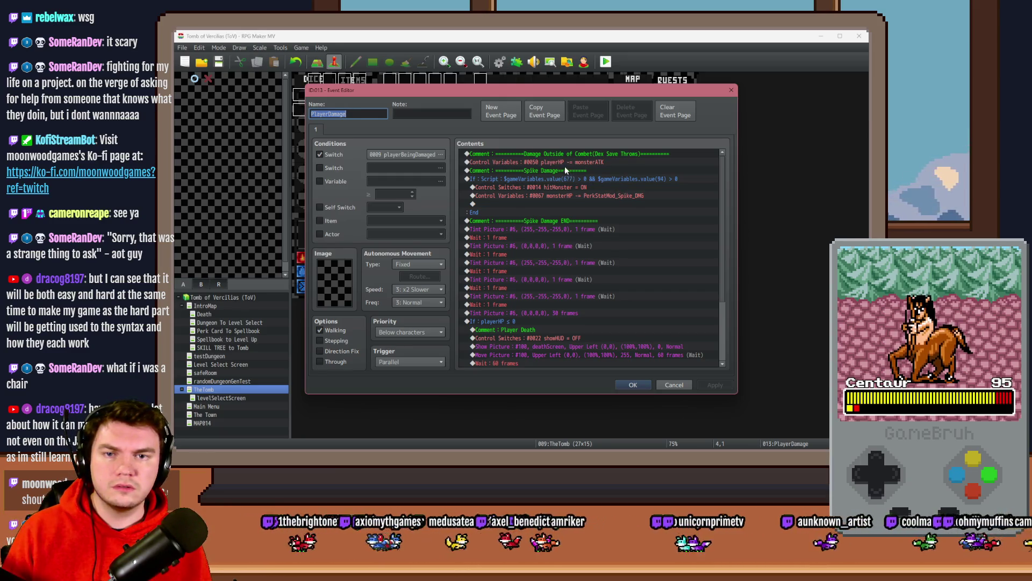
Step: Inspect the playerHP minus monsterATK command, then scroll PortalPuzzleInteractions to Puzzle #3 Spinning Glyphs
{"action": "double_click", "coordinate": [548, 161]}
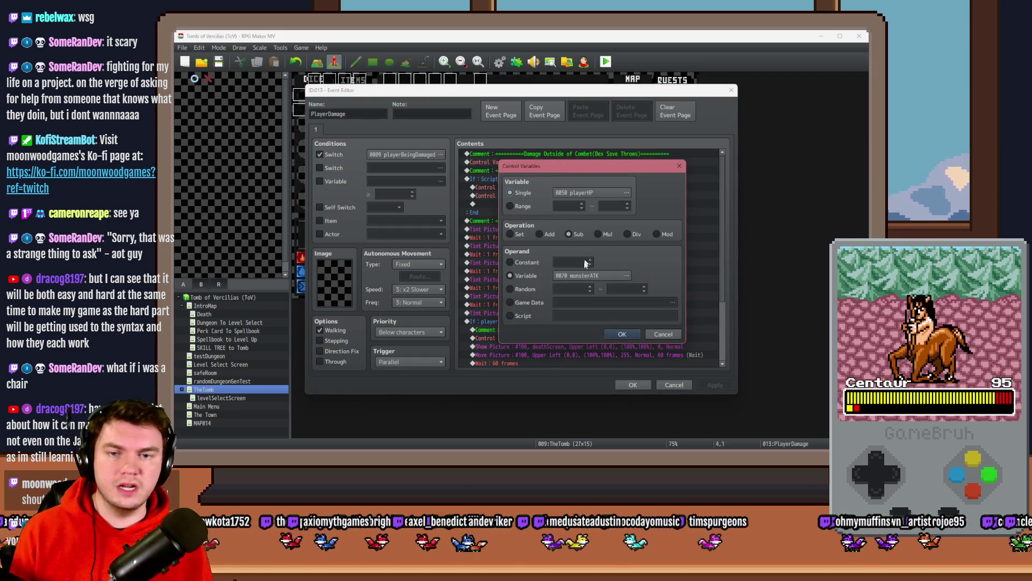
{"action": "key", "text": "Escape"}
{"action": "key", "text": "Escape"}
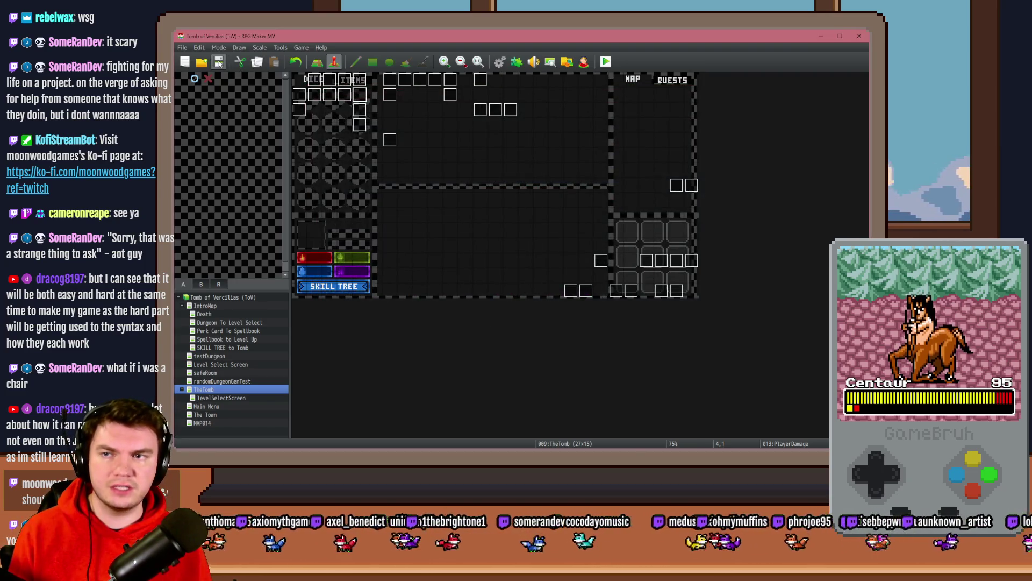
{"action": "double_click", "coordinate": [475, 110]}
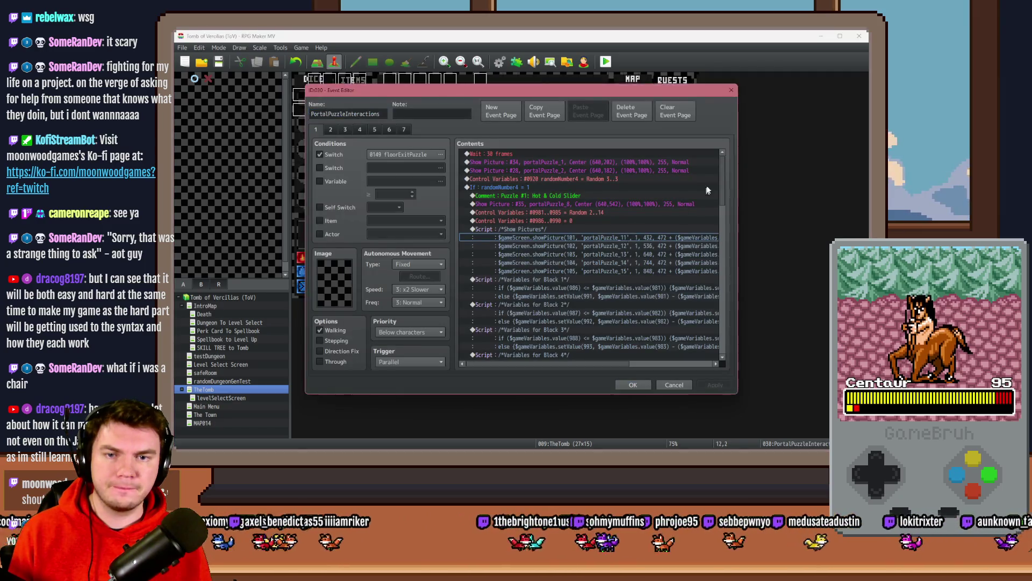
{"action": "mouse_move", "coordinate": [724, 173]}
{"action": "left_mouse_down"}
{"action": "mouse_move", "coordinate": [740, 217]}
{"action": "mouse_move", "coordinate": [738, 264]}
{"action": "left_mouse_up"}
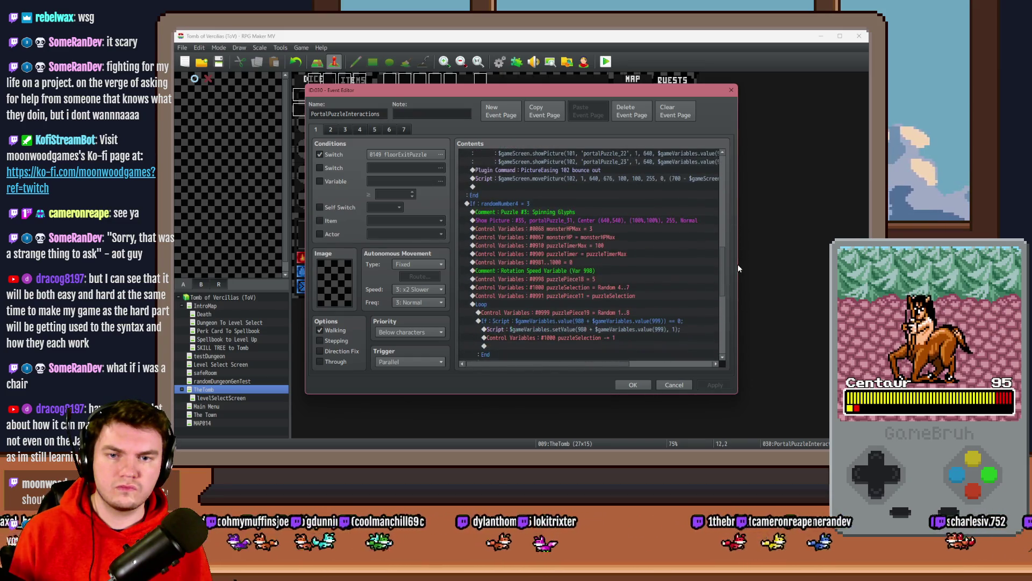
{"action": "left_click", "coordinate": [639, 384]}
Step: Save and playtest, choose the first perk card, and interact with the glyphs
{"action": "left_click", "coordinate": [606, 61]}
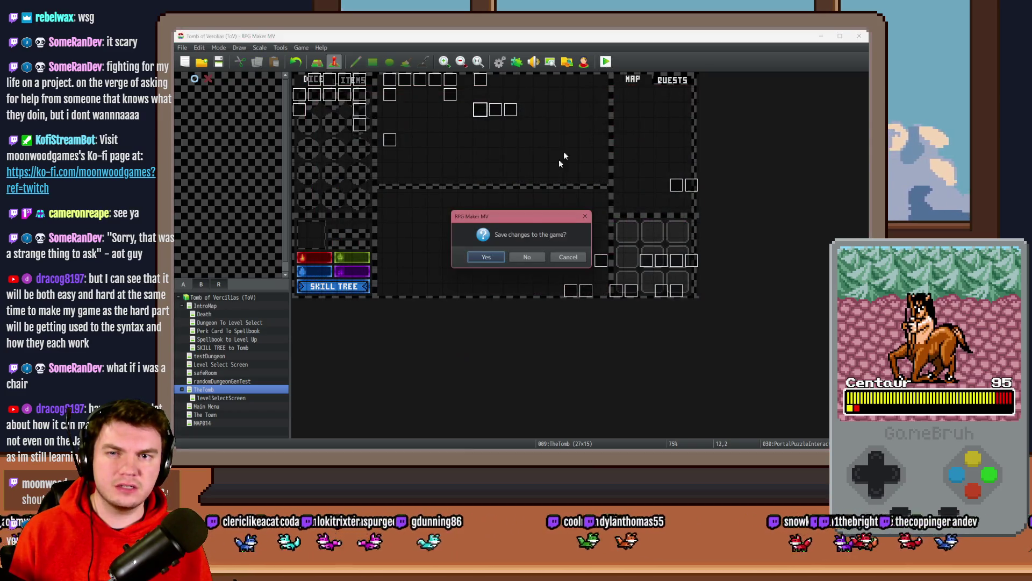
{"action": "left_click", "coordinate": [487, 259]}
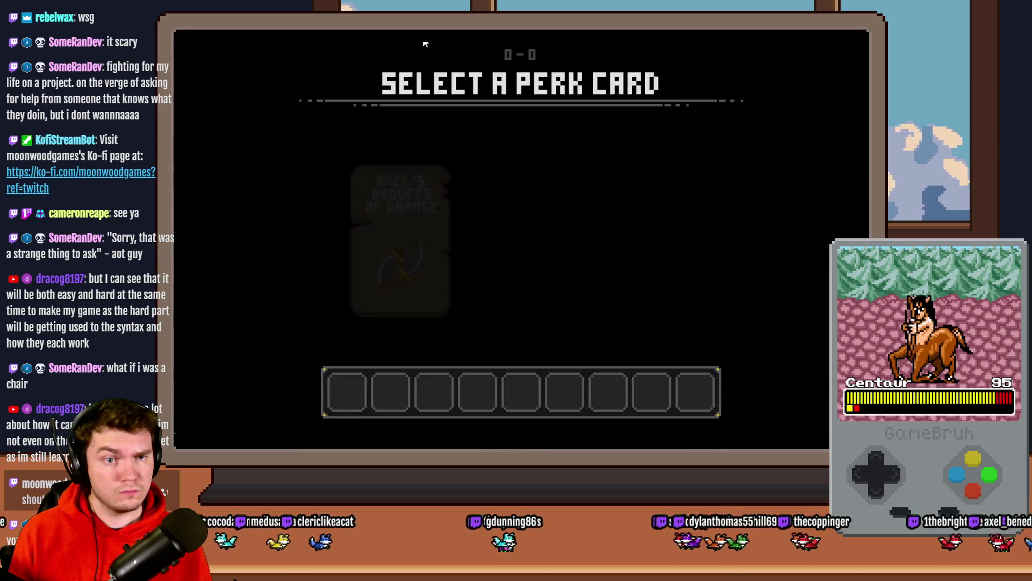
{"action": "left_click", "coordinate": [421, 214]}
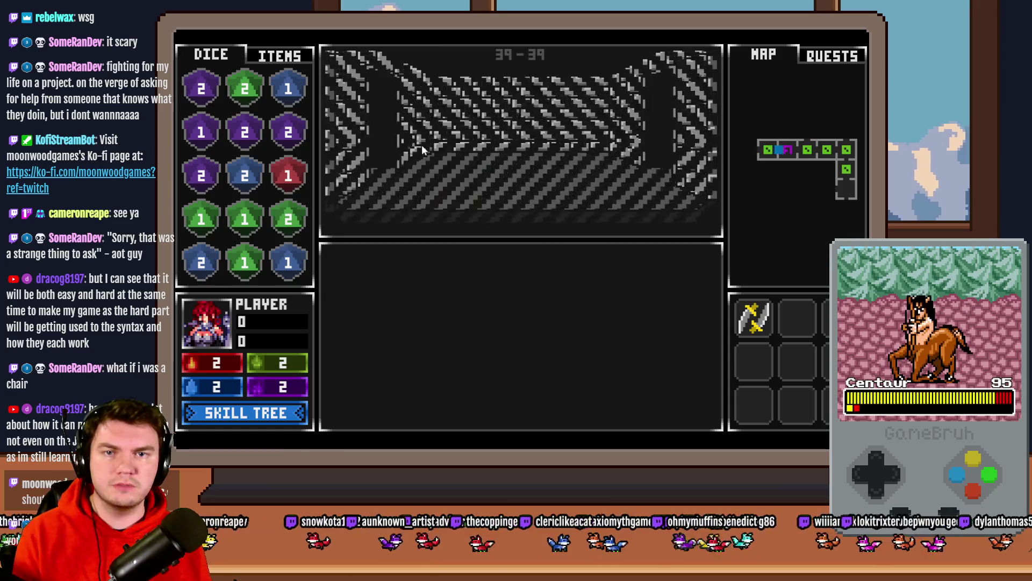
{"action": "left_click", "coordinate": [487, 329]}
Step: Check monster stats in debug variables 0061–0070, then light ring glyphs until attempts run out
{"action": "key", "text": "F1"}
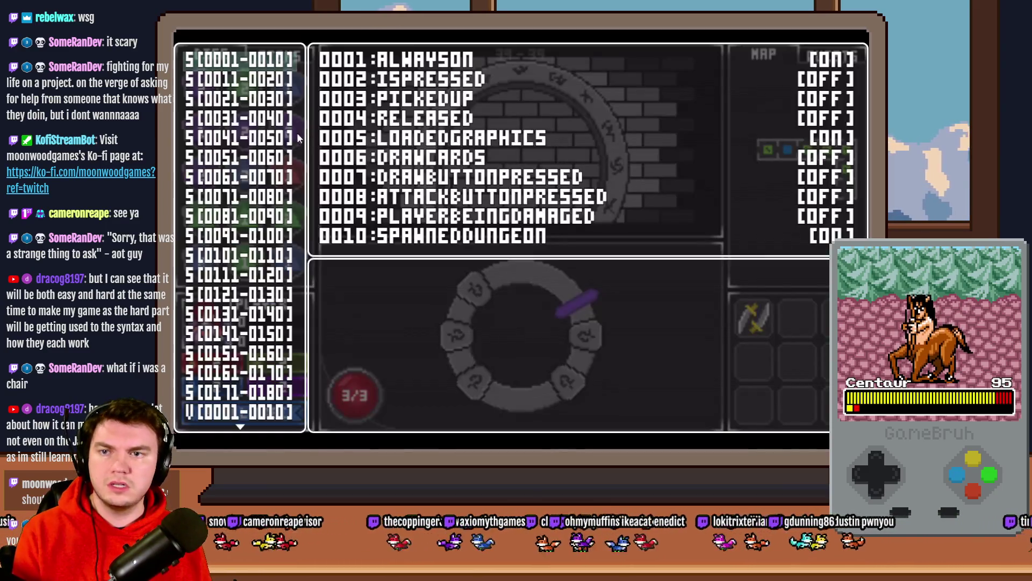
{"action": "key", "text": "Down"}
{"action": "key", "text": "Down"}
{"action": "key", "text": "Down"}
{"action": "key", "text": "Down"}
{"action": "key", "text": "Down"}
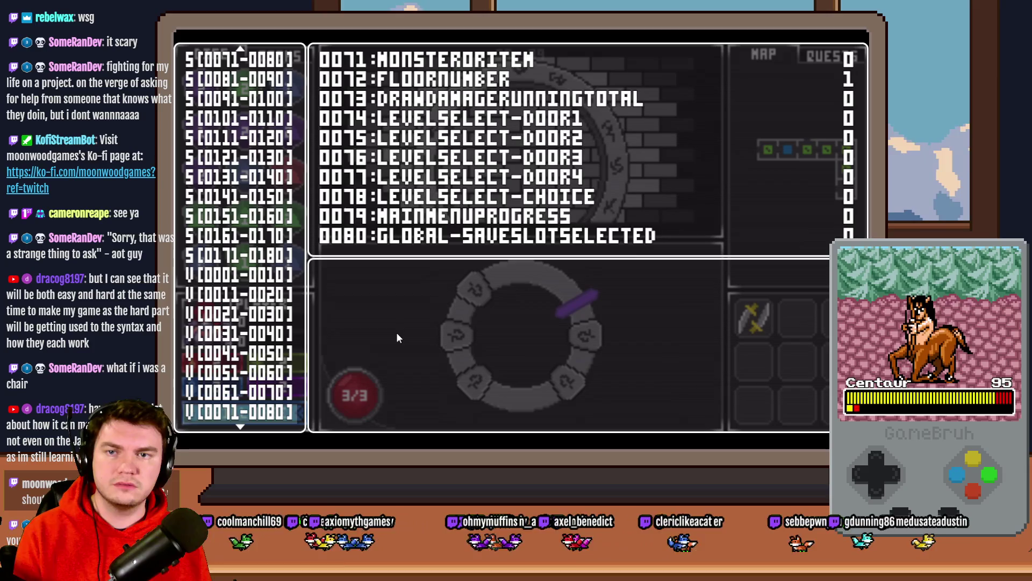
{"action": "key", "text": "Up"}
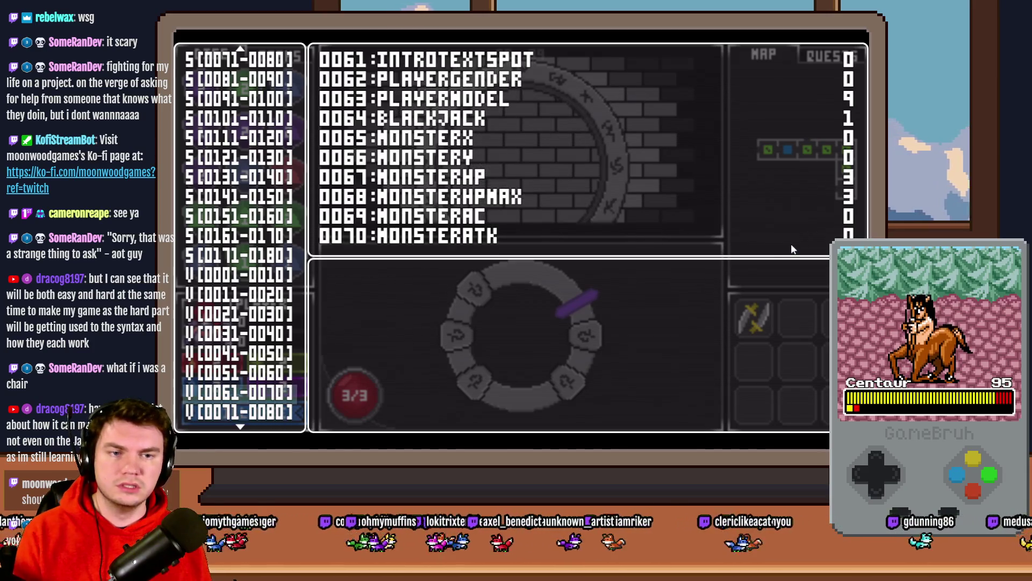
{"action": "key", "text": "F1"}
{"action": "key", "text": "space"}
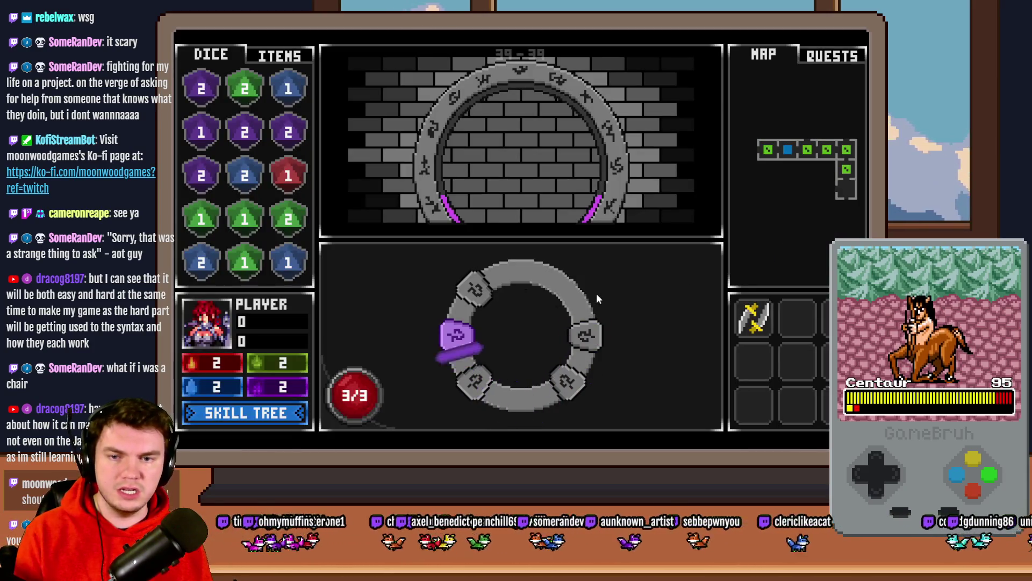
{"action": "key", "text": "space"}
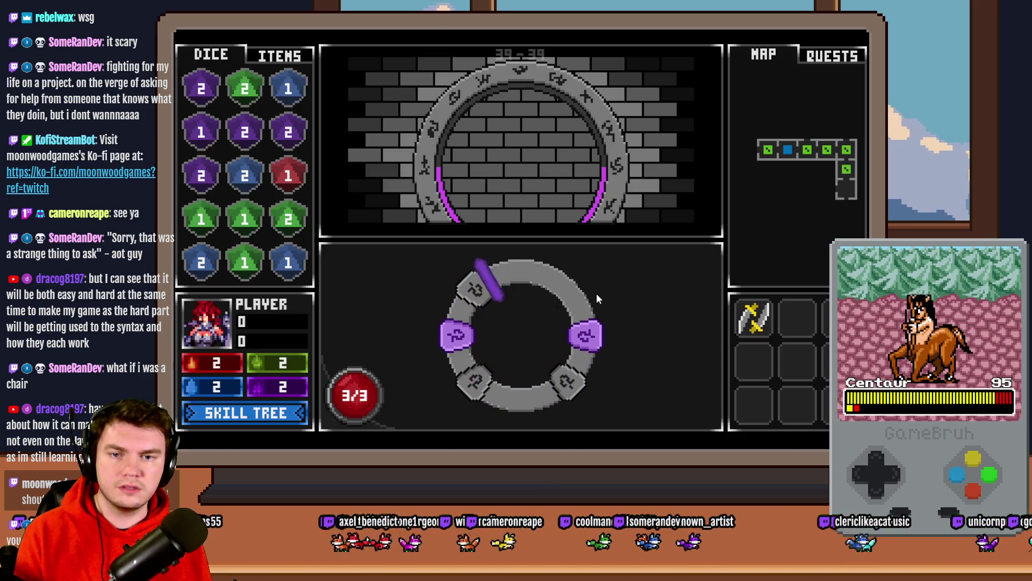
{"action": "key", "text": "space"}
{"action": "key", "text": "space"}
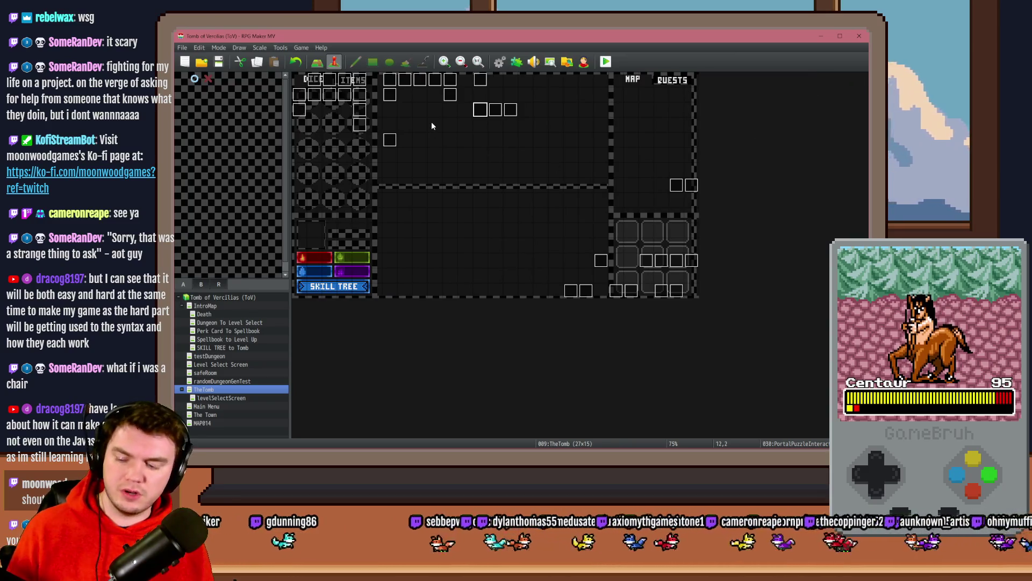
Step: Review the PlayerDamage event's playerHP ≤ 0 death block
{"action": "double_click", "coordinate": [347, 99]}
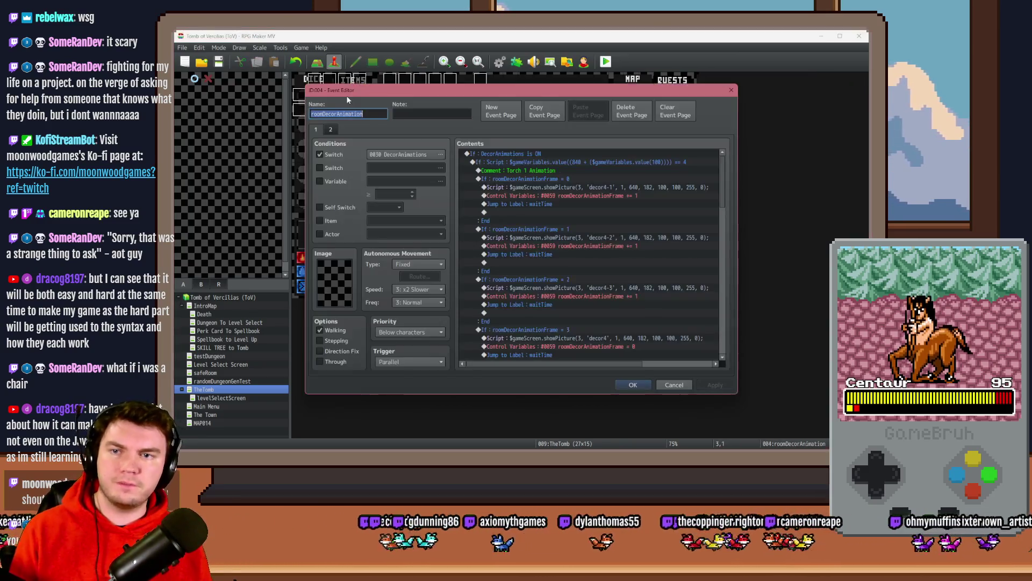
{"action": "key", "text": "Escape"}
{"action": "double_click", "coordinate": [361, 104]}
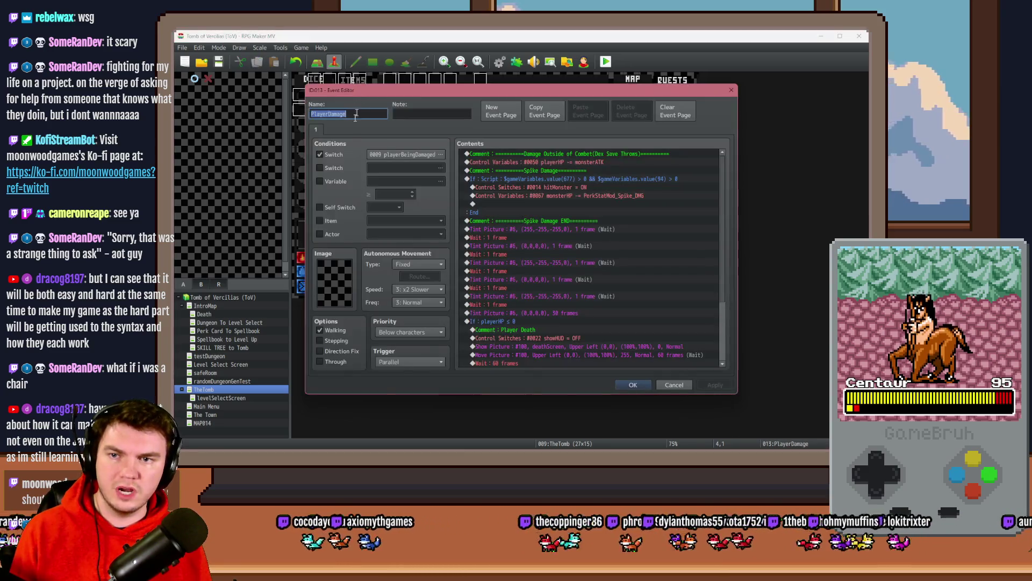
{"action": "scroll", "coordinate": [539, 231], "scroll_direction": "down", "scroll_amount": 4}
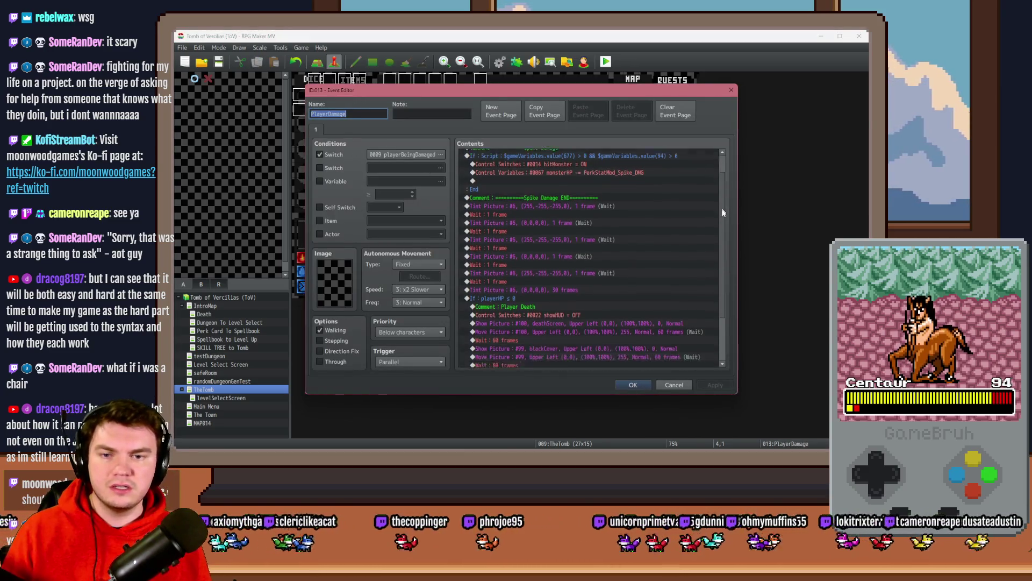
{"action": "left_click", "coordinate": [512, 238]}
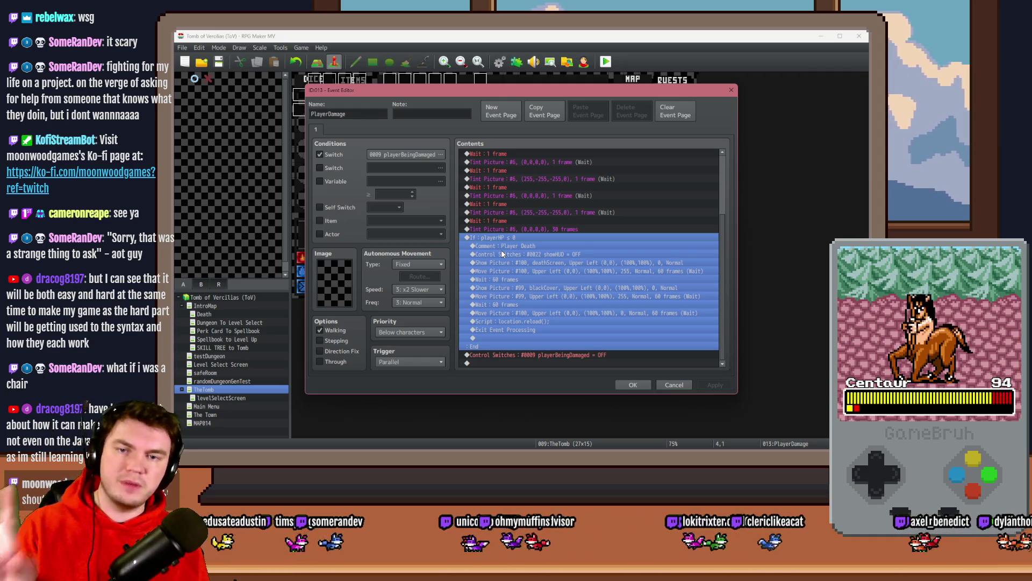
{"action": "scroll", "coordinate": [564, 291], "scroll_direction": "up", "scroll_amount": 3}
{"action": "key", "text": "Escape"}
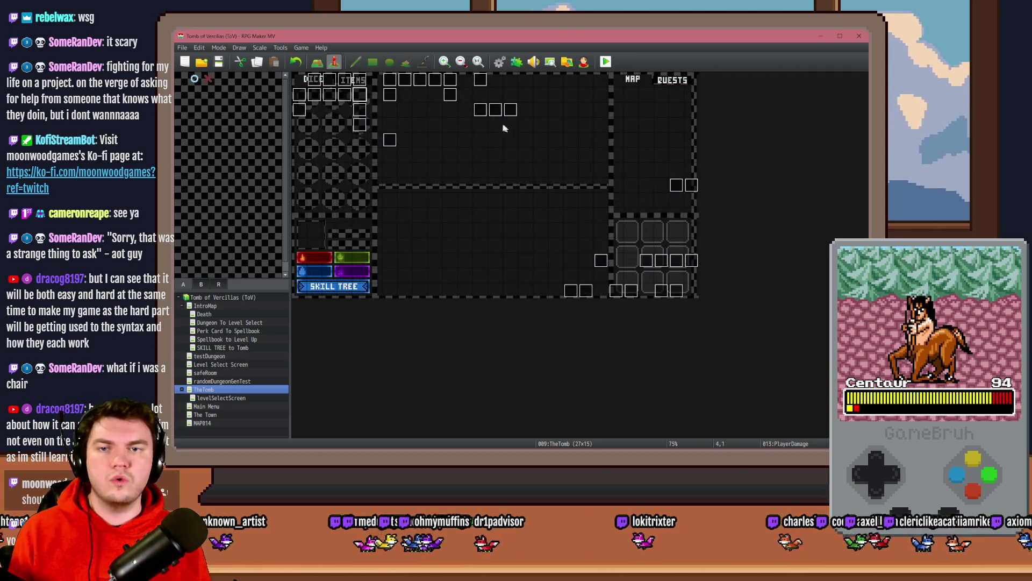
Step: Insert a Control Variables command setting 0070 monsterATK to constant 1 in PortalPuzzleInteractions
{"action": "double_click", "coordinate": [481, 110]}
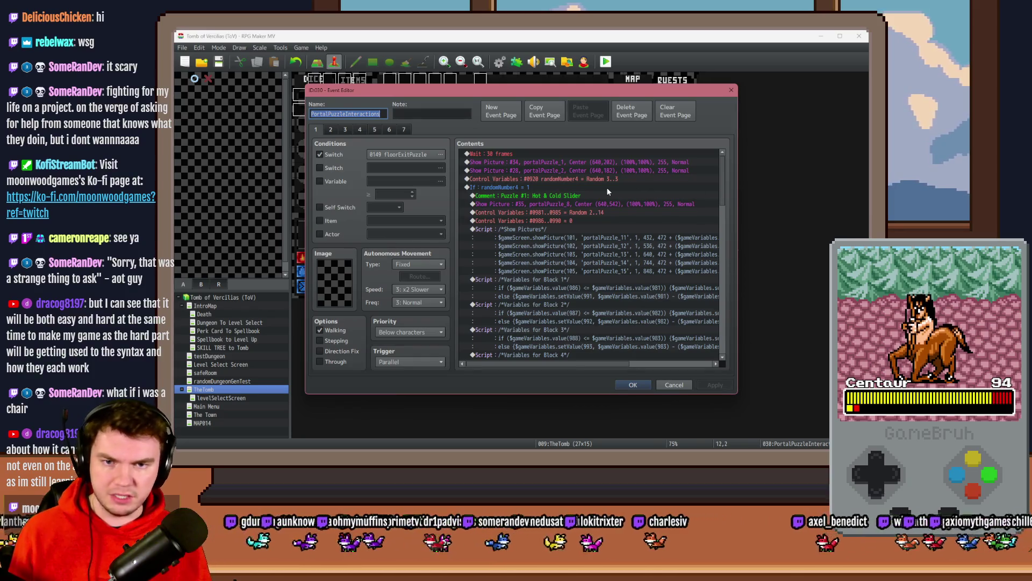
{"action": "left_click", "coordinate": [548, 185]}
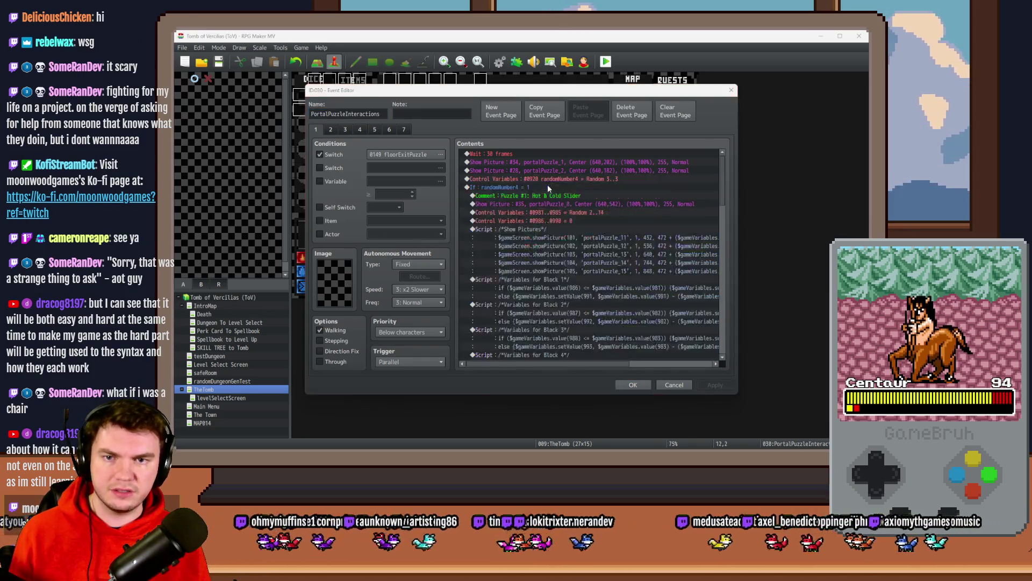
{"action": "key", "text": "Insert"}
{"action": "left_click", "coordinate": [539, 237]}
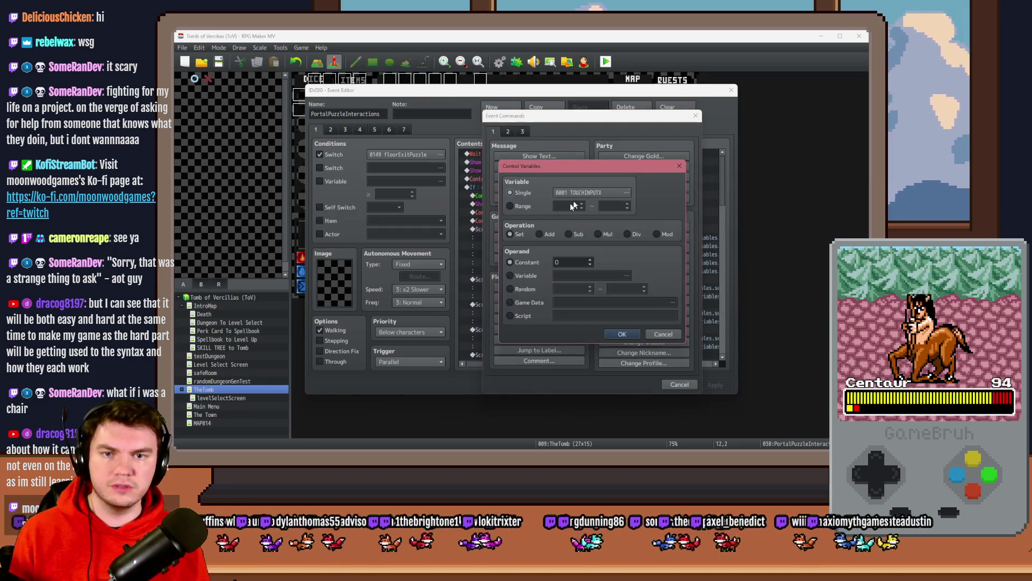
{"action": "left_click", "coordinate": [592, 189]}
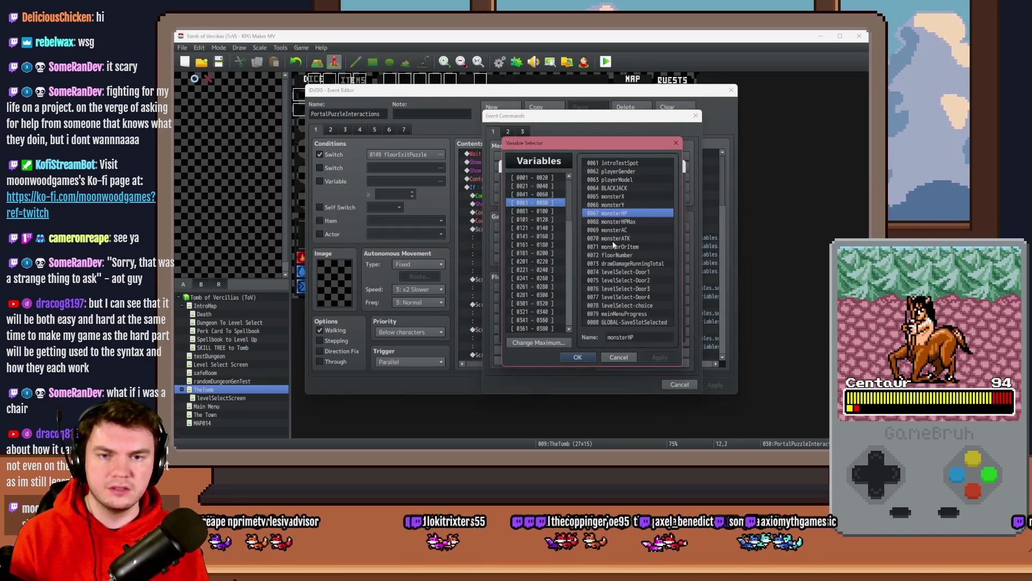
{"action": "double_click", "coordinate": [613, 240]}
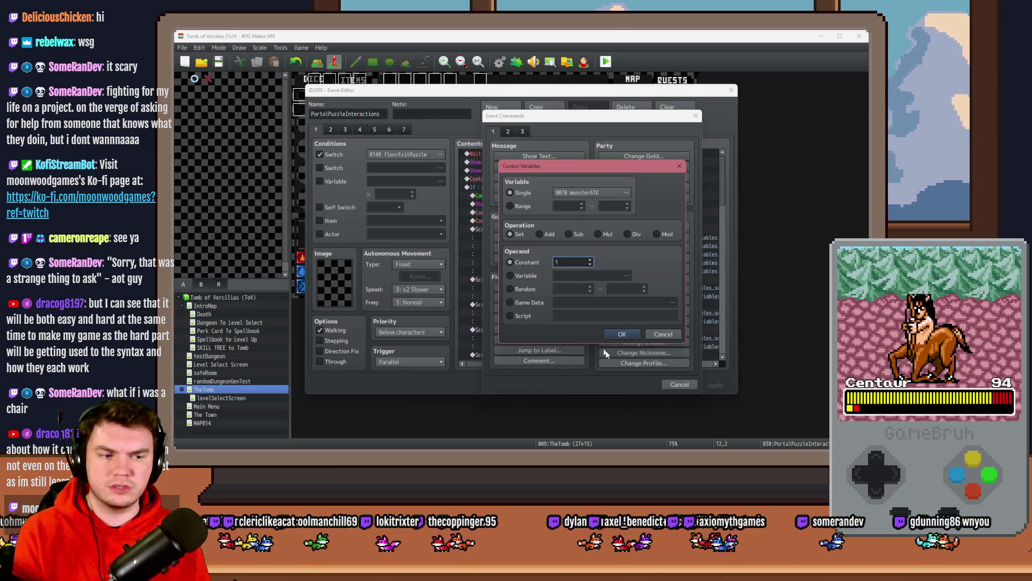
{"action": "left_click", "coordinate": [619, 334]}
{"action": "left_click", "coordinate": [643, 384]}
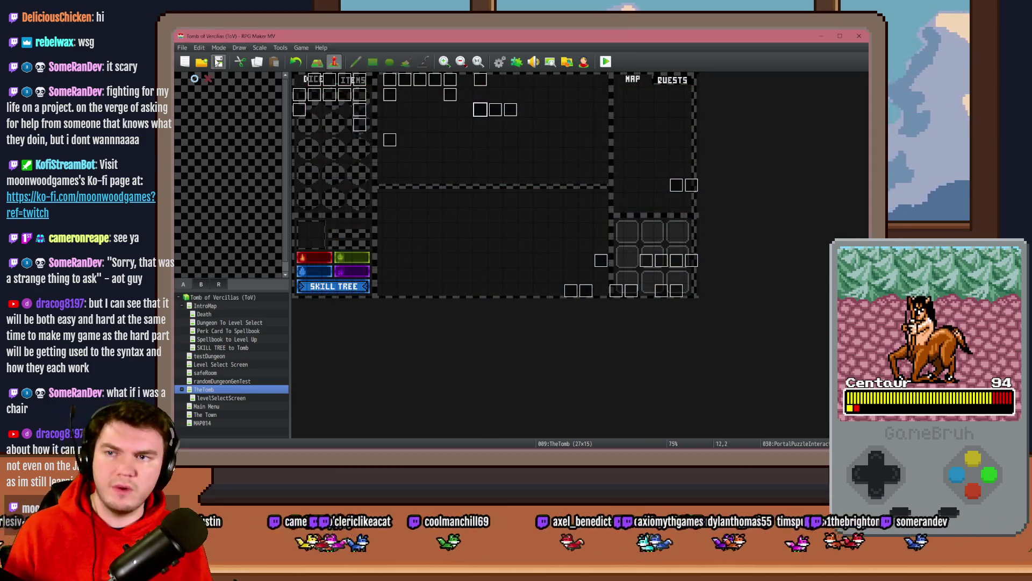
Step: Start a playtest and walk the corridors with W and D into the glyph-frame room
{"action": "left_click", "coordinate": [605, 62]}
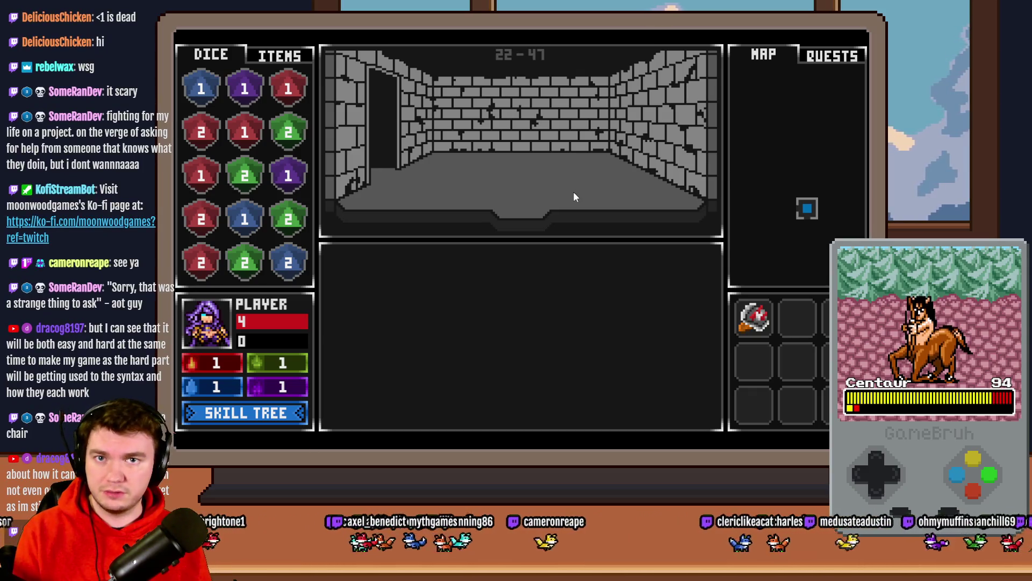
{"action": "key", "text": "w"}
{"action": "key", "text": "w"}
{"action": "key", "text": "w"}
{"action": "key", "text": "w"}
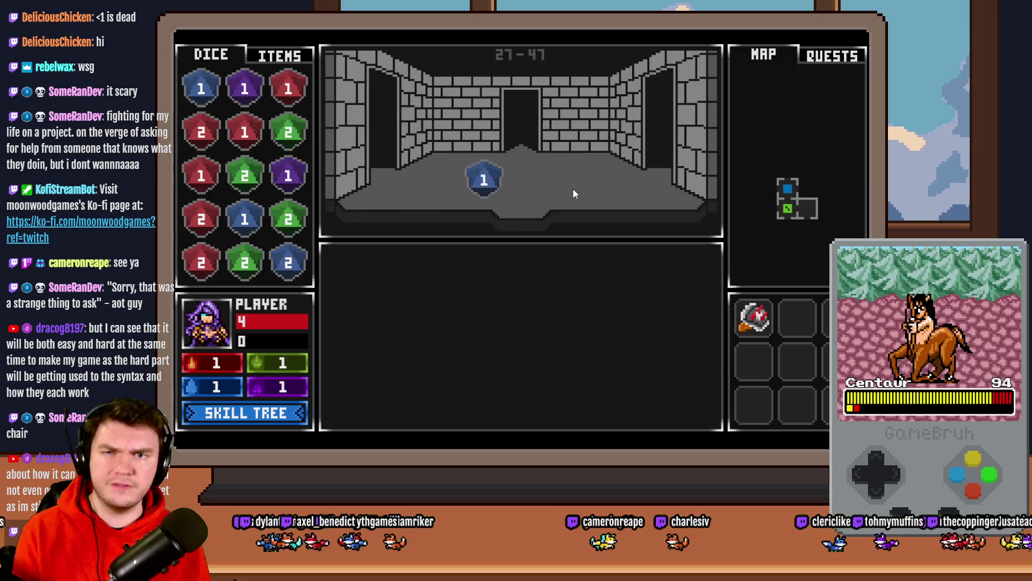
{"action": "key", "text": "d"}
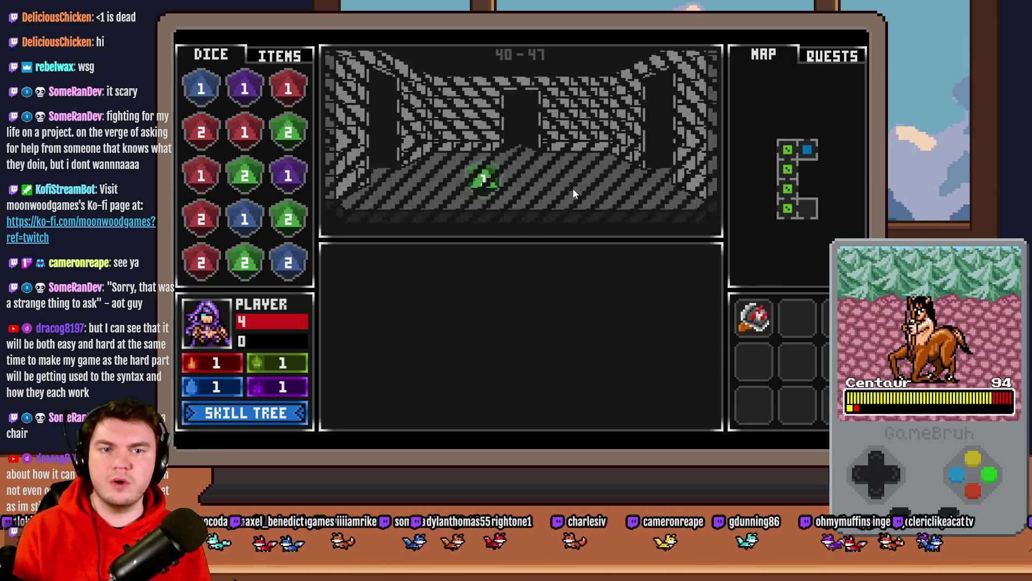
{"action": "key", "text": "w"}
{"action": "key", "text": "w"}
{"action": "key", "text": "d"}
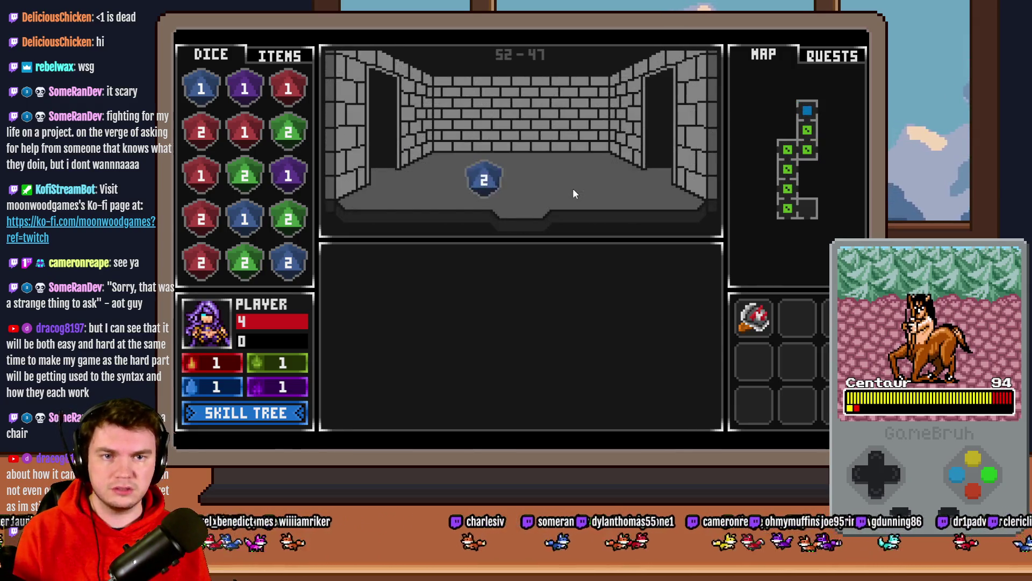
{"action": "key", "text": "w"}
{"action": "key", "text": "w"}
{"action": "key", "text": "d"}
{"action": "key", "text": "w"}
{"action": "key", "text": "w"}
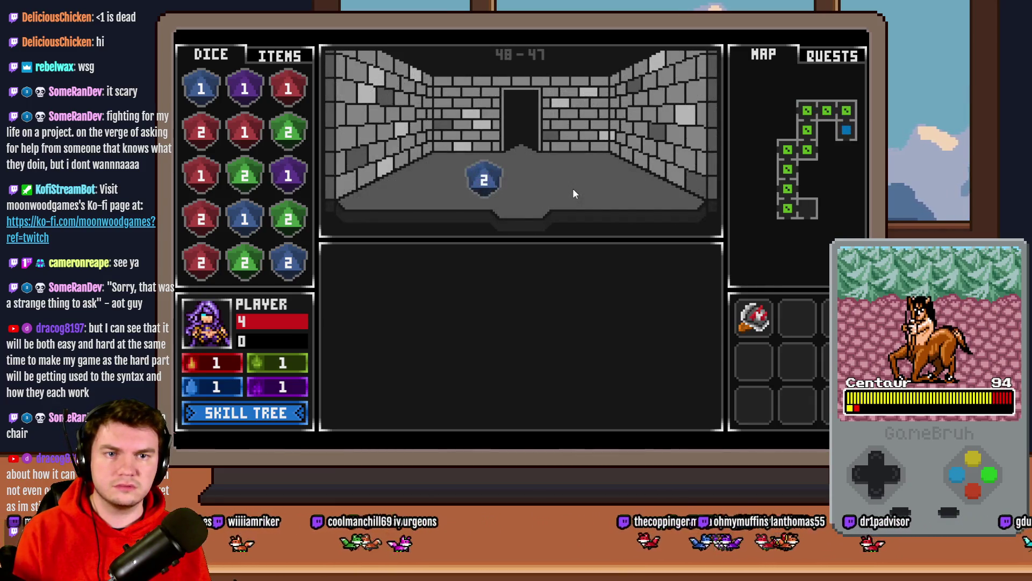
{"action": "key", "text": "d"}
{"action": "key", "text": "w"}
{"action": "key", "text": "d"}
{"action": "key", "text": "w"}
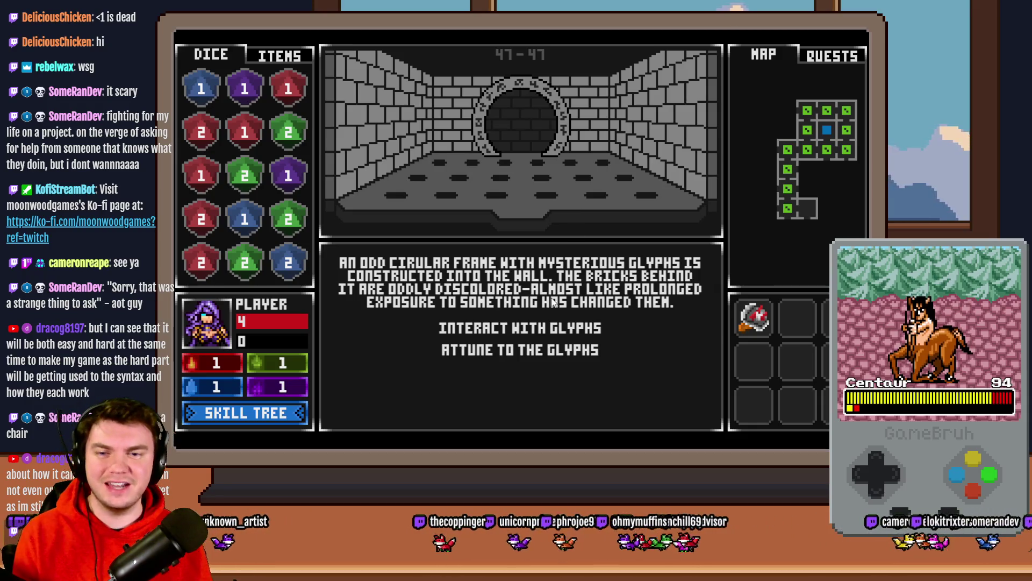
Step: Interact with the glyphs, then close the playtest window
{"action": "left_click", "coordinate": [549, 330]}
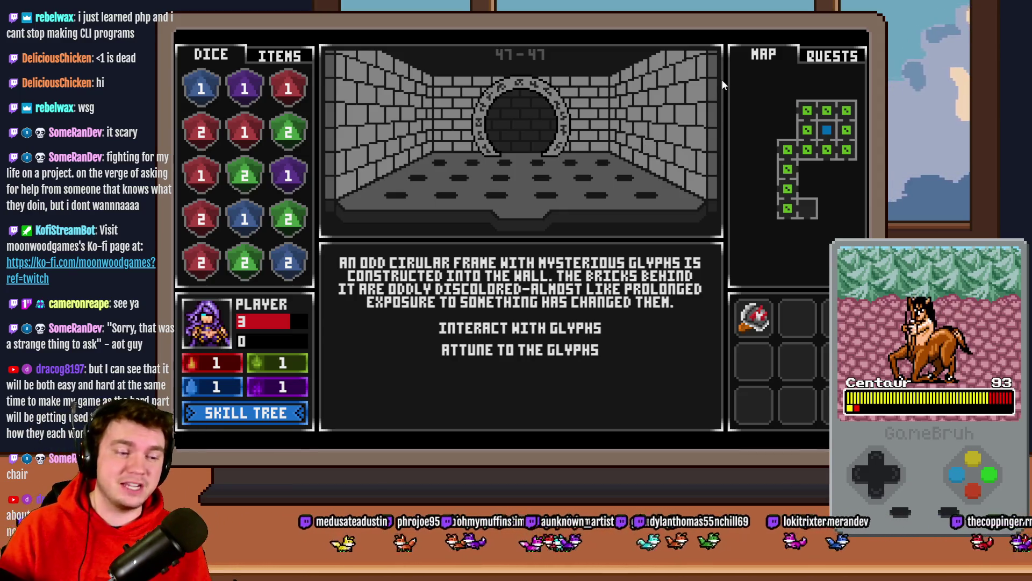
{"action": "left_click", "coordinate": [854, 45]}
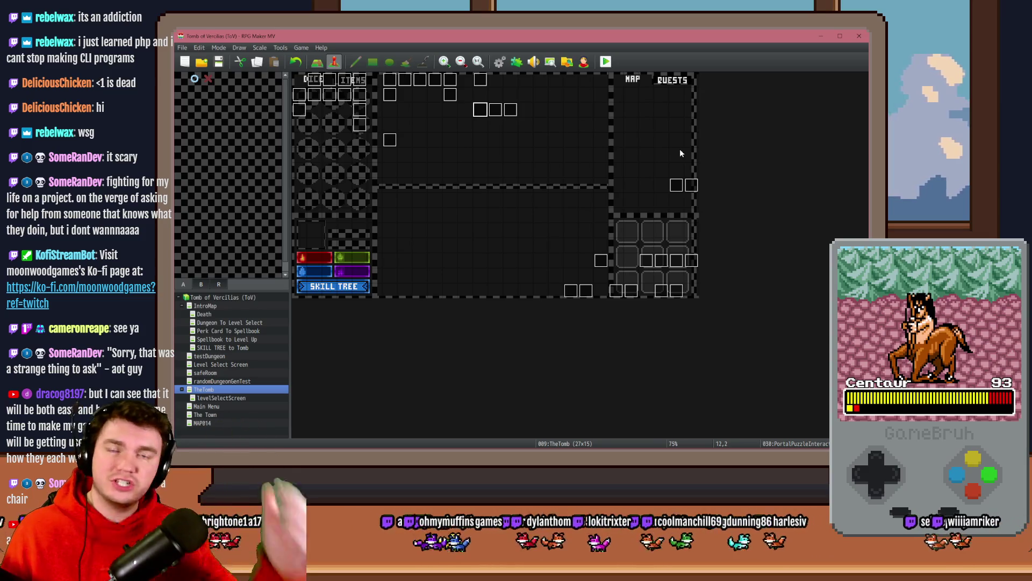
Step: Select the empty map tile at 17,3
{"action": "left_click", "coordinate": [556, 125]}
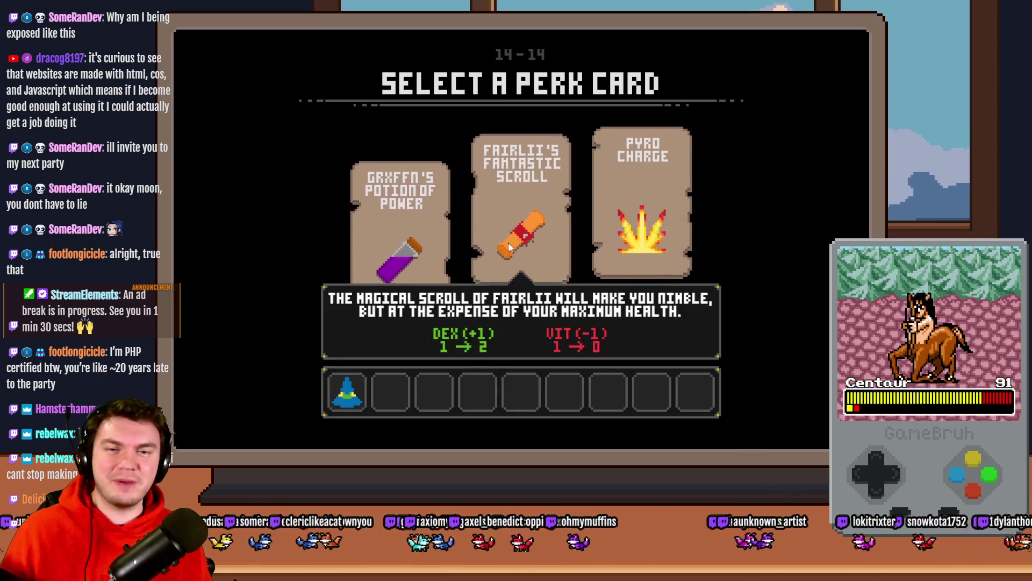
Step: Choose Grxffn's Potion of Power perk card after reading the perk cards
{"action": "mouse_move", "coordinate": [392, 235]}
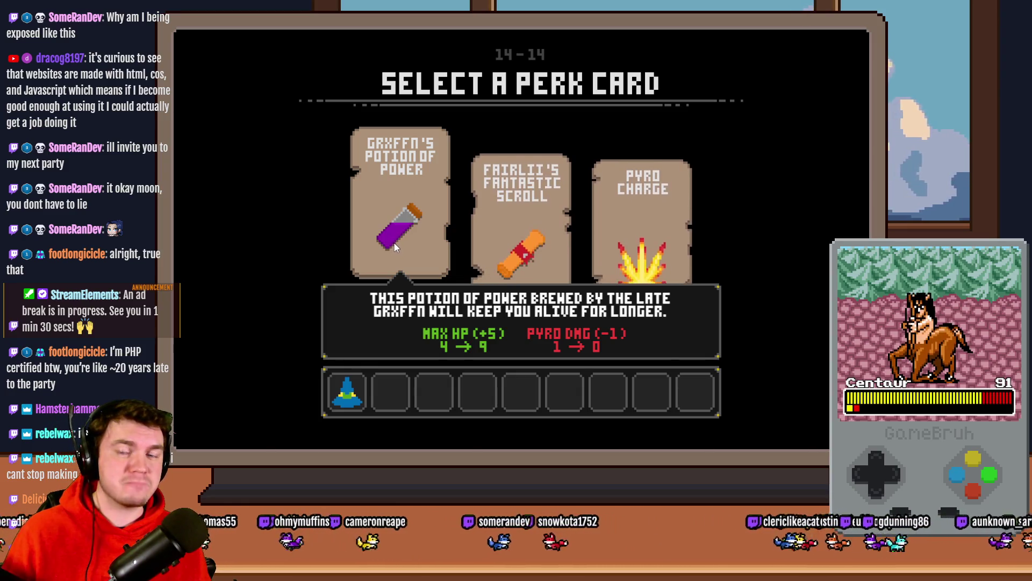
{"action": "left_click", "coordinate": [394, 243]}
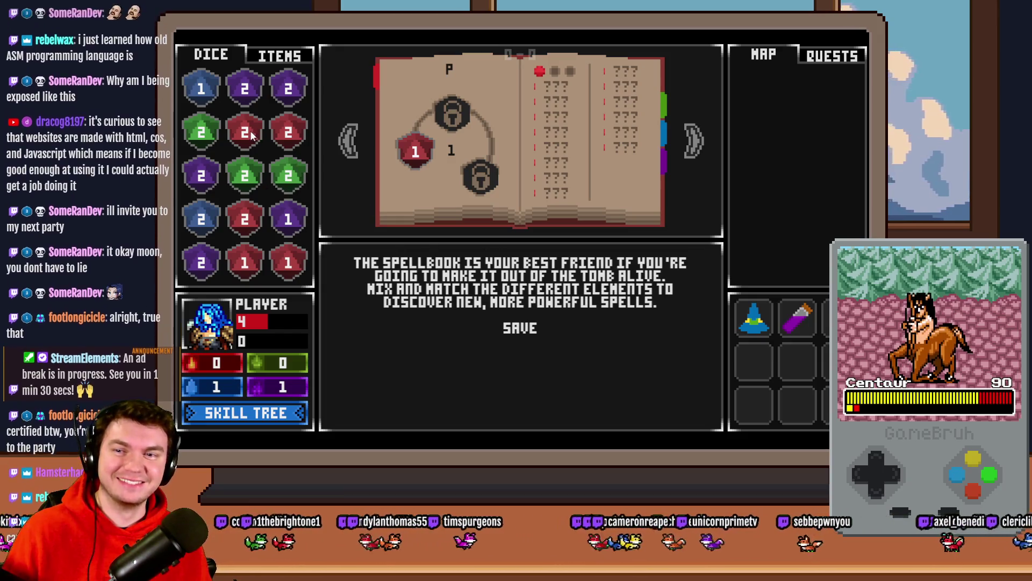
Step: Merge the matching red dice and the two pairs of purple dice
{"action": "left_click_drag", "start_coordinate": [245, 132], "coordinate": [272, 130]}
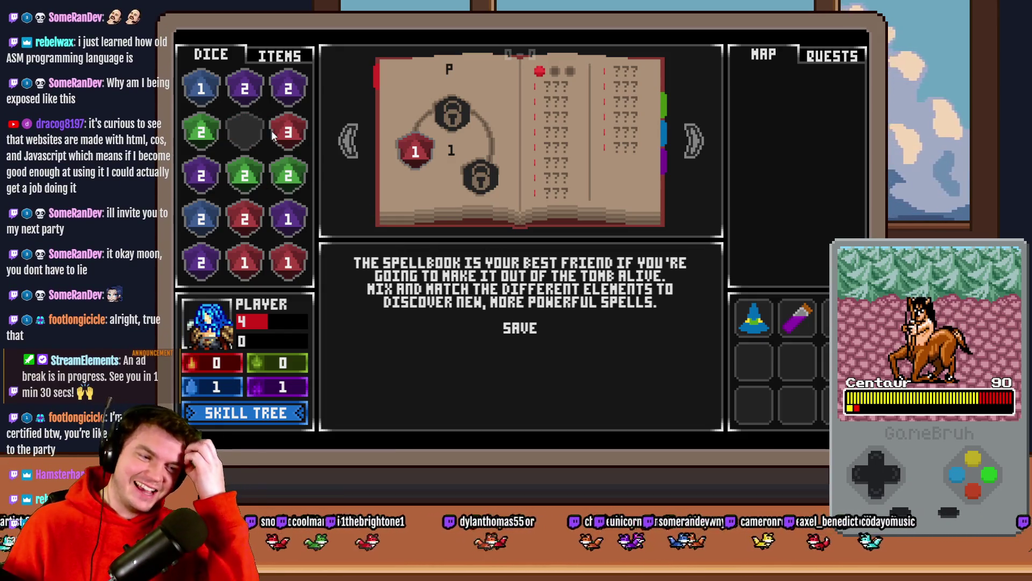
{"action": "mouse_move", "coordinate": [288, 259]}
{"action": "left_mouse_down"}
{"action": "mouse_move", "coordinate": [245, 275]}
{"action": "mouse_move", "coordinate": [244, 221]}
{"action": "mouse_move", "coordinate": [285, 135]}
{"action": "mouse_move", "coordinate": [416, 152]}
{"action": "left_mouse_up"}
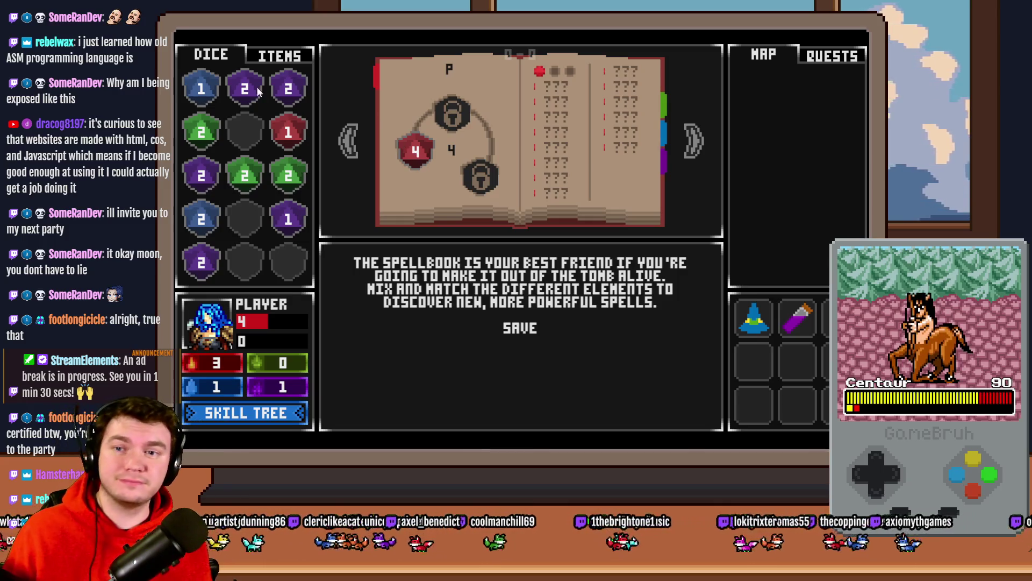
{"action": "left_click_drag", "start_coordinate": [244, 89], "coordinate": [288, 89]}
{"action": "mouse_move", "coordinate": [201, 175]}
{"action": "left_mouse_down"}
{"action": "mouse_move", "coordinate": [205, 269]}
{"action": "mouse_move", "coordinate": [288, 89]}
{"action": "left_mouse_up"}
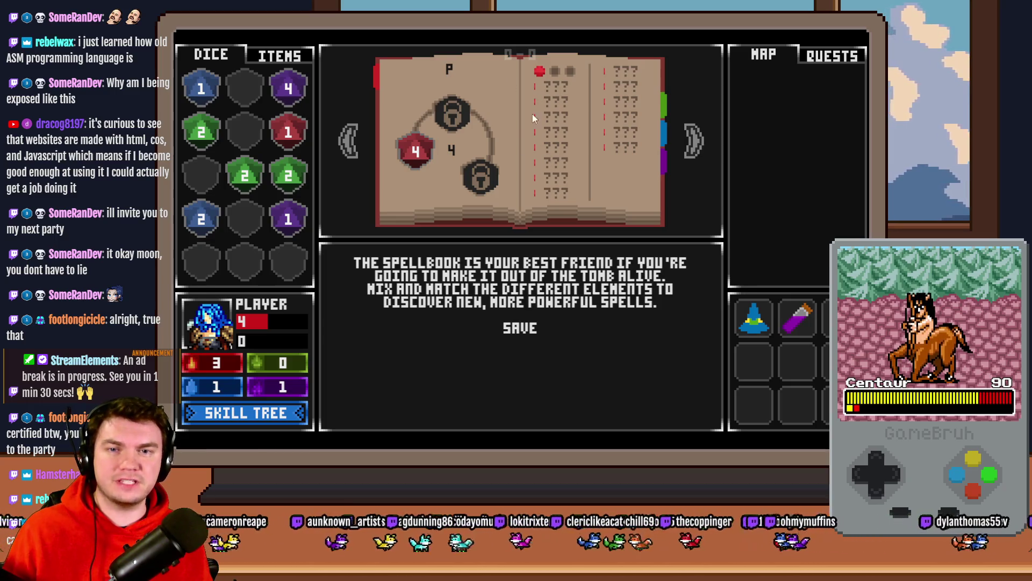
Step: Feed the green 2, blue 2 and purple 4 dice into their spellbook element slots
{"action": "left_click", "coordinate": [688, 161]}
{"action": "left_click", "coordinate": [348, 141]}
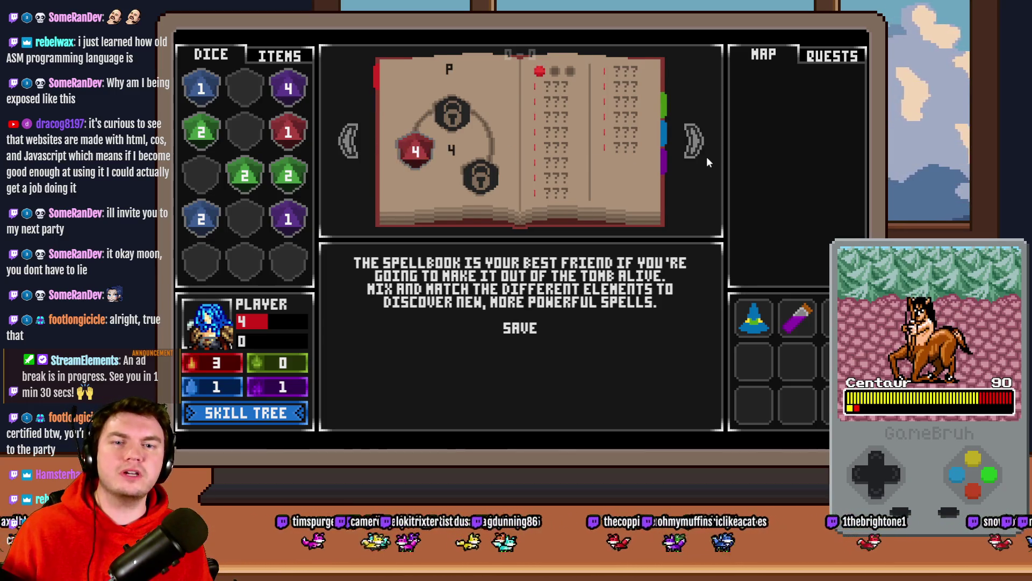
{"action": "left_click", "coordinate": [697, 150]}
{"action": "left_click", "coordinate": [694, 144]}
{"action": "left_click", "coordinate": [698, 146]}
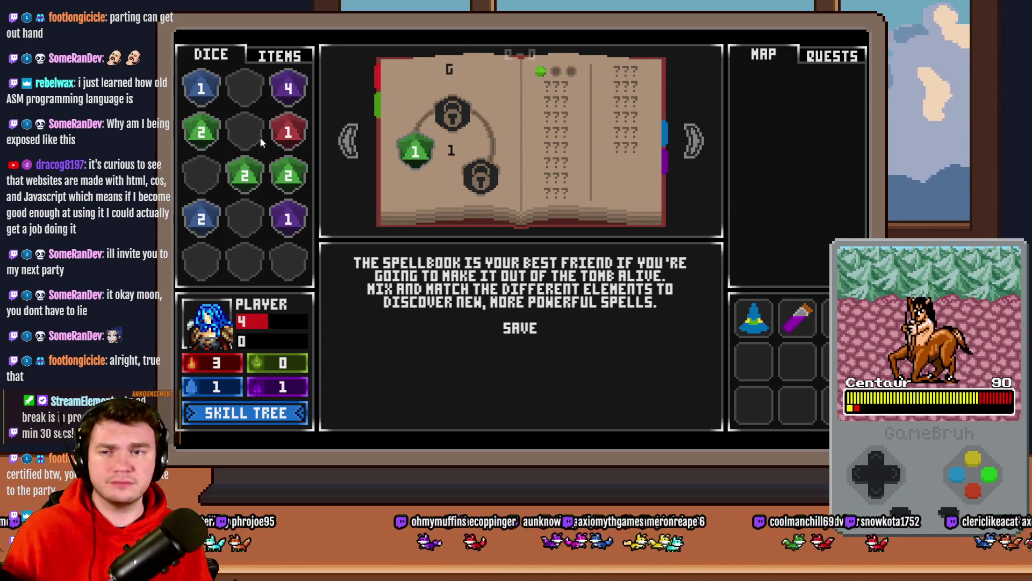
{"action": "mouse_move", "coordinate": [203, 134]}
{"action": "left_mouse_down"}
{"action": "mouse_move", "coordinate": [237, 164]}
{"action": "mouse_move", "coordinate": [342, 167]}
{"action": "mouse_move", "coordinate": [415, 151]}
{"action": "left_mouse_up"}
{"action": "left_click", "coordinate": [694, 141]}
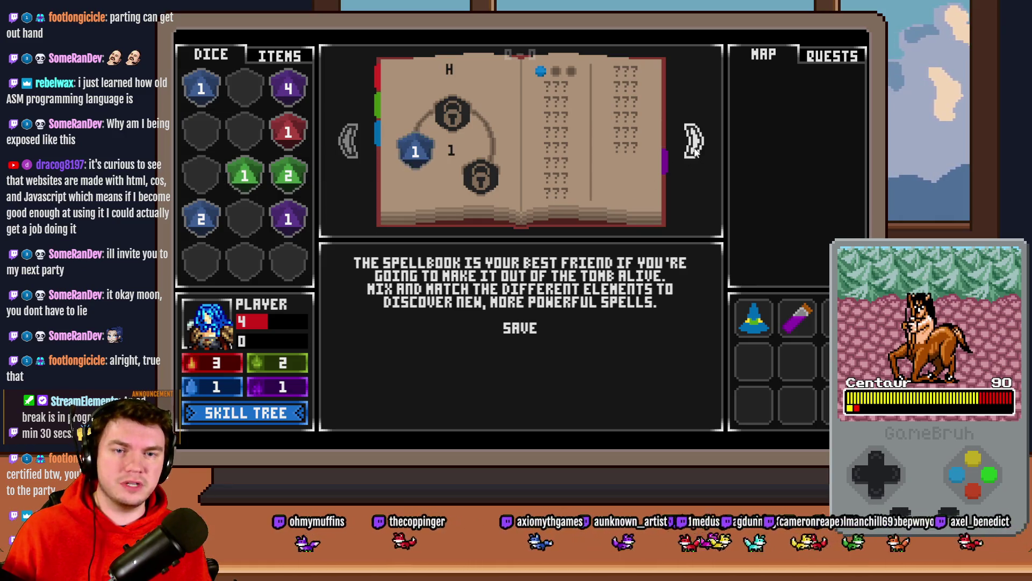
{"action": "left_click_drag", "start_coordinate": [202, 219], "coordinate": [415, 153]}
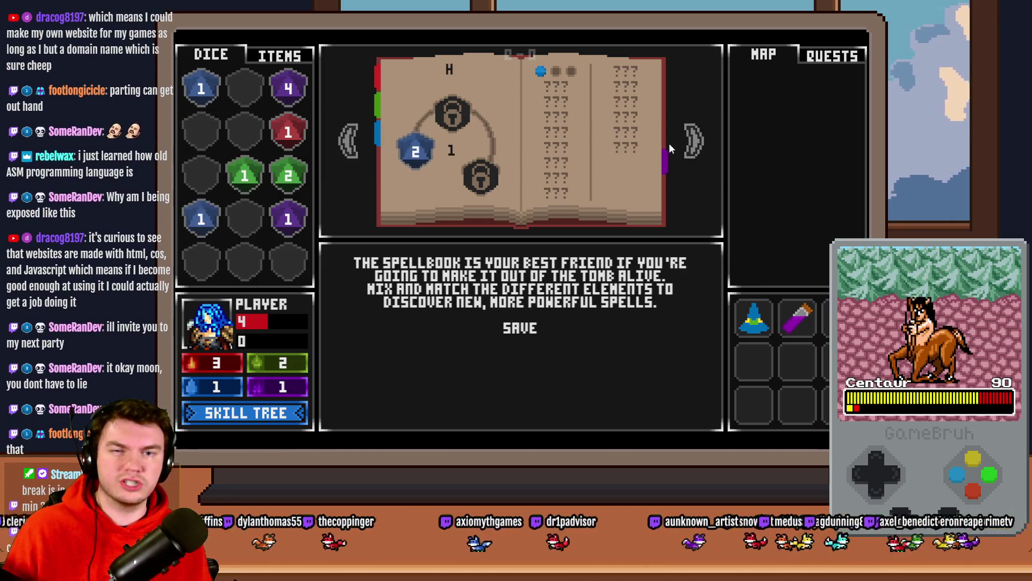
{"action": "left_click", "coordinate": [692, 142]}
{"action": "left_click_drag", "start_coordinate": [288, 87], "coordinate": [422, 151]}
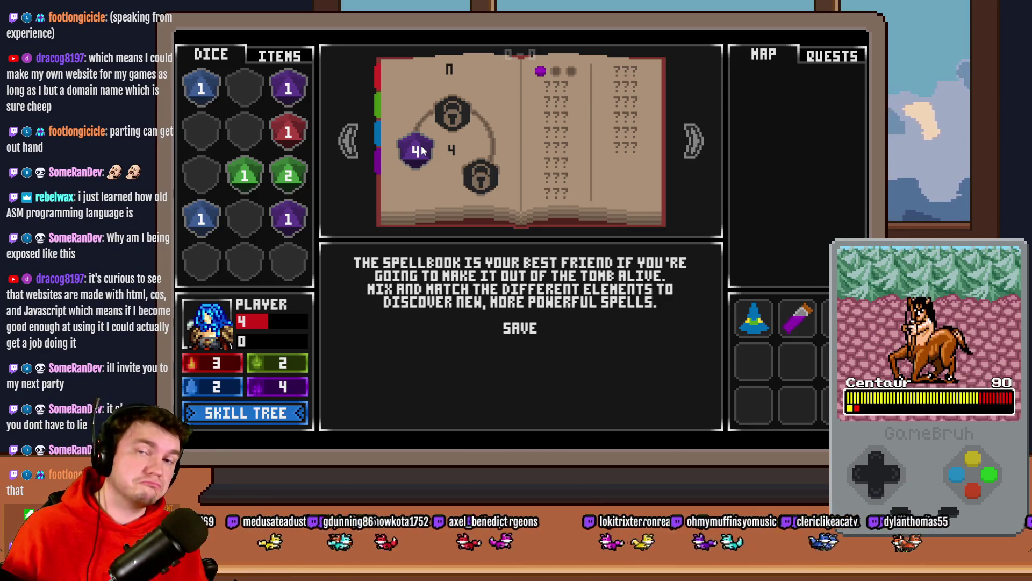
{"action": "left_click", "coordinate": [351, 150]}
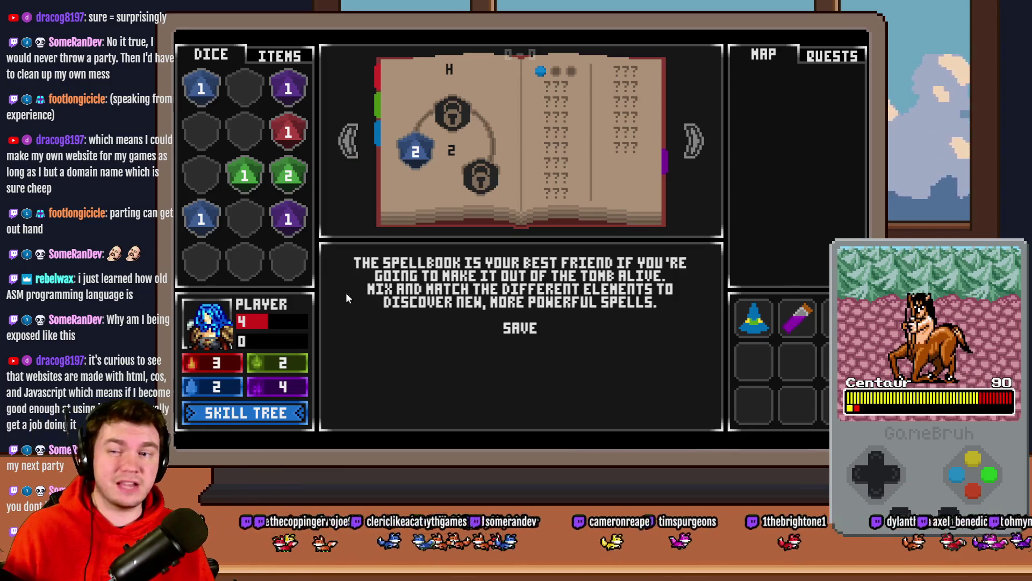
Step: Feed the blue dice into the blue slot, merge the purple dice, then save the spellbook
{"action": "mouse_move", "coordinate": [200, 218]}
{"action": "left_mouse_down"}
{"action": "mouse_move", "coordinate": [201, 86]}
{"action": "mouse_move", "coordinate": [416, 156]}
{"action": "left_mouse_up"}
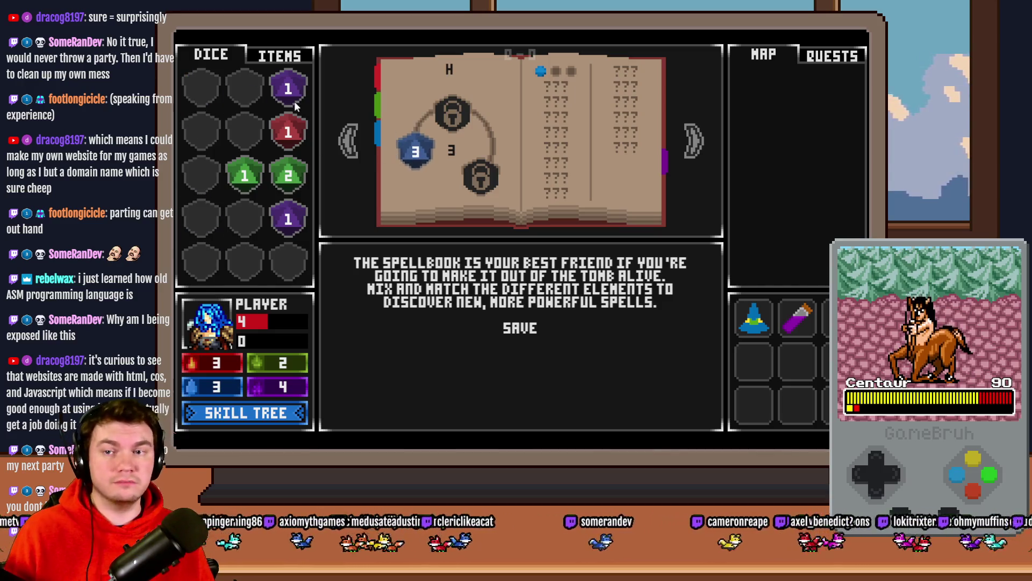
{"action": "mouse_move", "coordinate": [291, 91]}
{"action": "left_mouse_down"}
{"action": "mouse_move", "coordinate": [288, 219]}
{"action": "mouse_move", "coordinate": [233, 87]}
{"action": "mouse_move", "coordinate": [202, 87]}
{"action": "left_mouse_up"}
{"action": "left_click", "coordinate": [691, 142]}
{"action": "left_click_drag", "start_coordinate": [244, 105], "coordinate": [245, 94]}
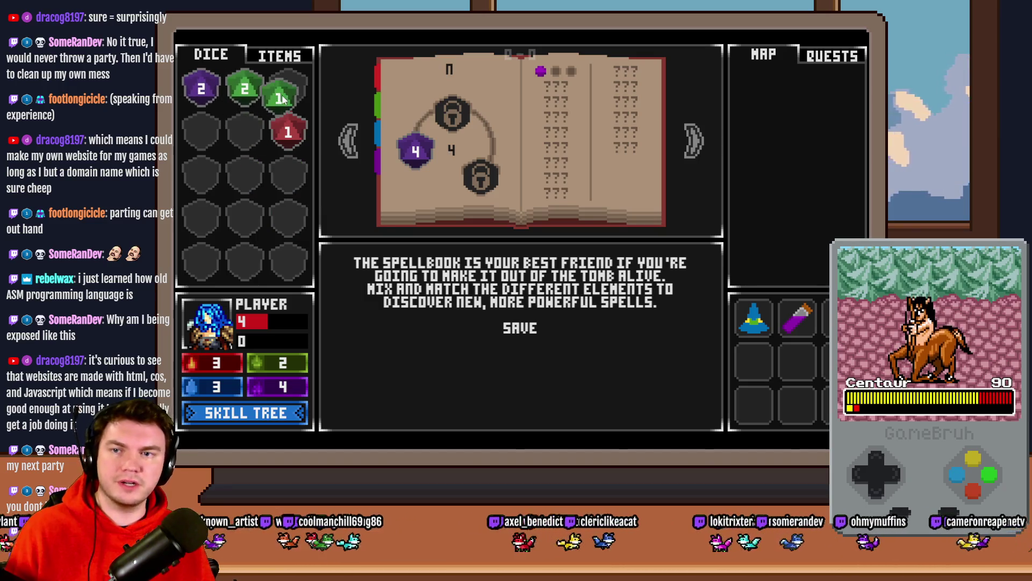
{"action": "left_click", "coordinate": [347, 142]}
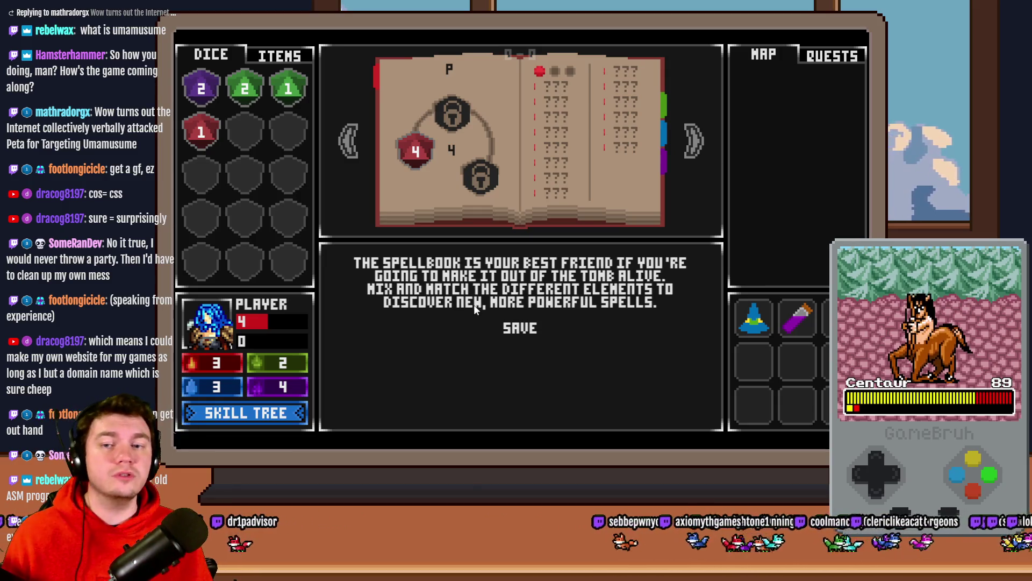
{"action": "left_click", "coordinate": [530, 321]}
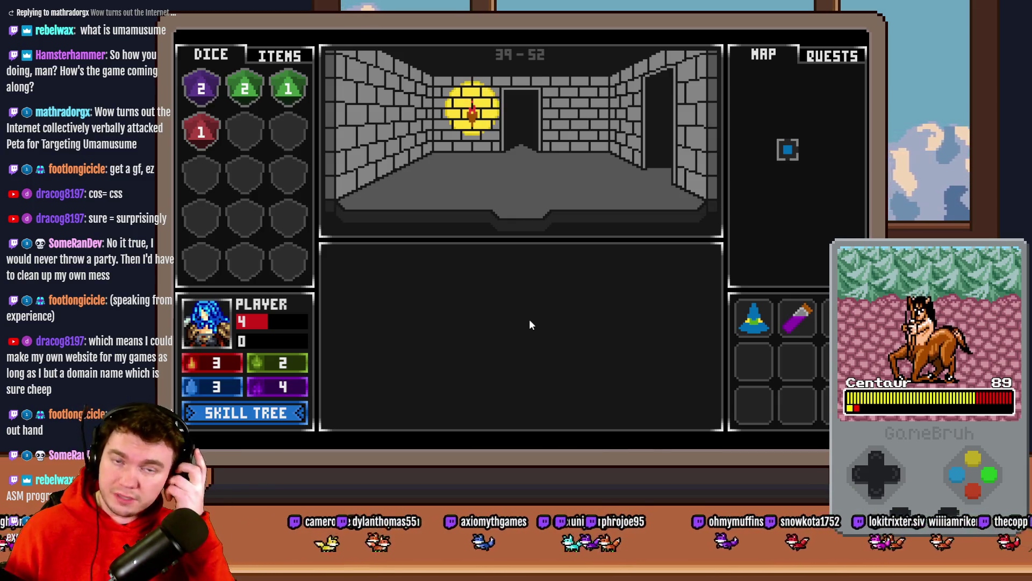
Step: Walk the corridor collecting the red 1, blue 2 and green dice on the way to the glyph wall
{"action": "key", "text": "w"}
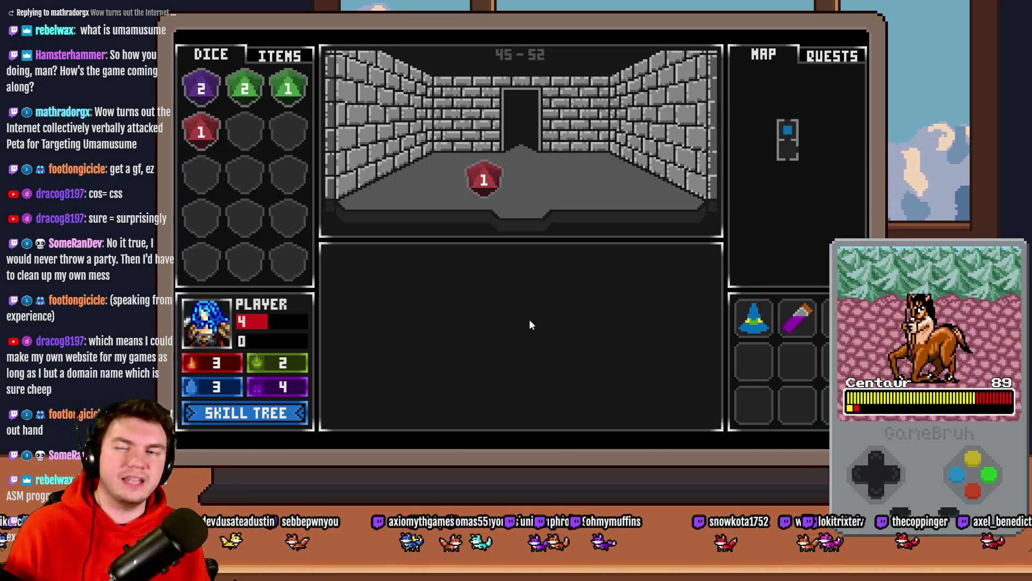
{"action": "left_click", "coordinate": [490, 193]}
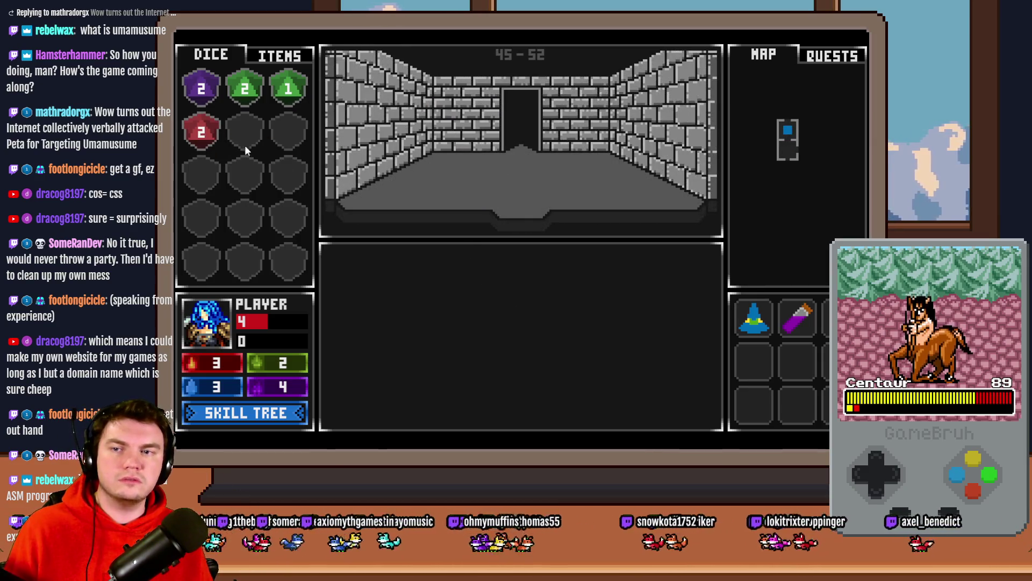
{"action": "key", "text": "w"}
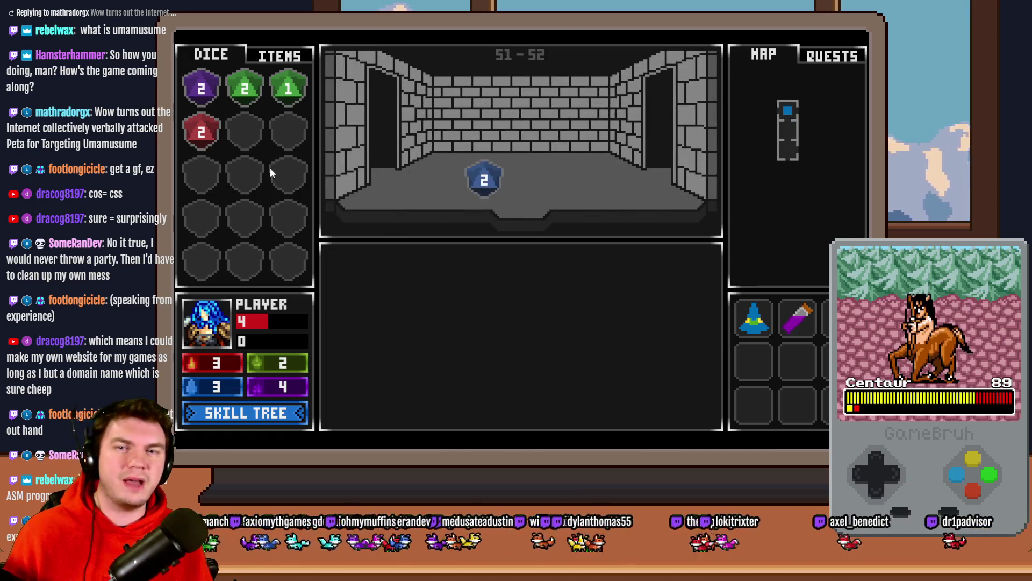
{"action": "left_click", "coordinate": [487, 180]}
{"action": "key", "text": "a"}
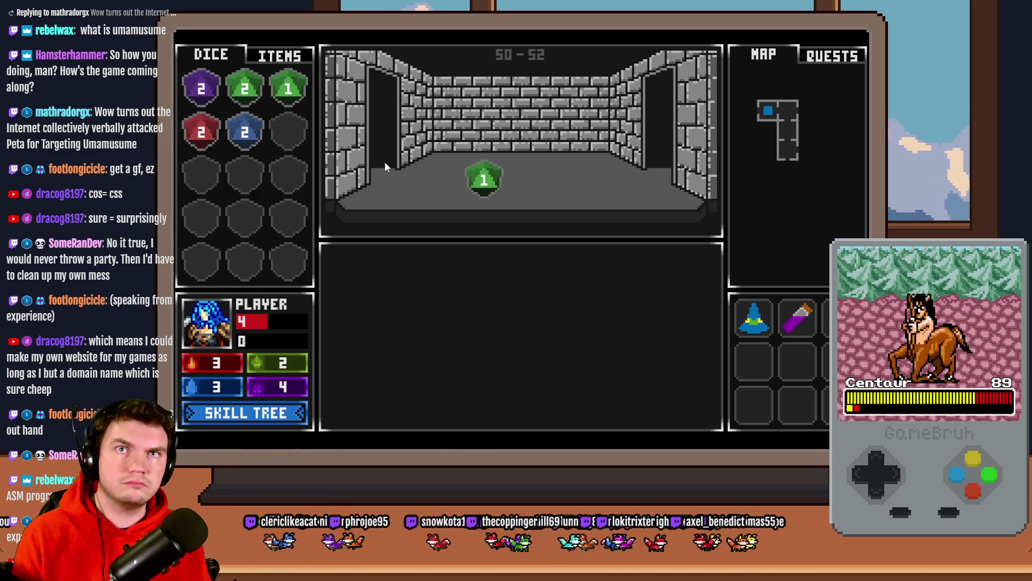
{"action": "left_click", "coordinate": [484, 180]}
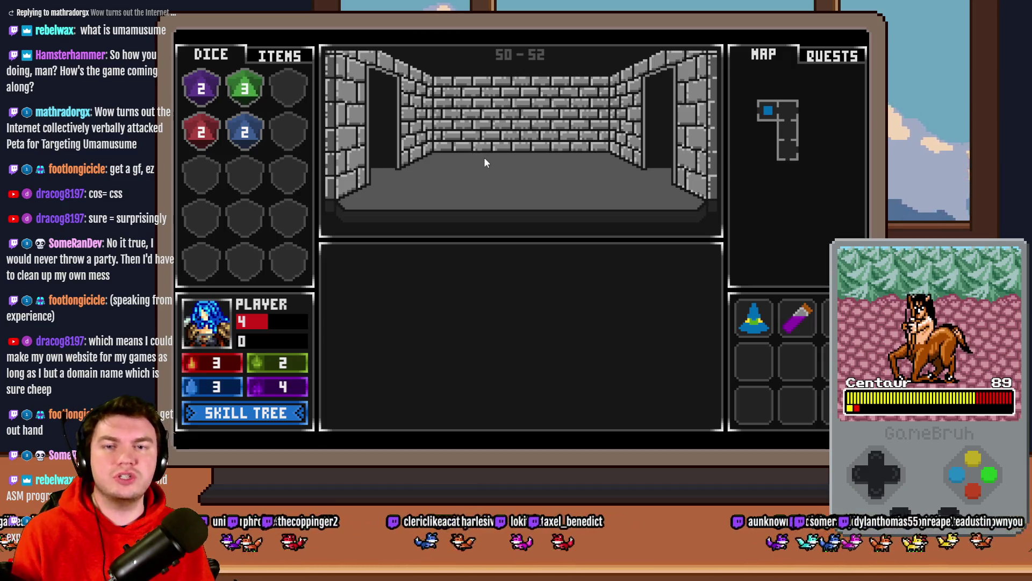
{"action": "key", "text": "a"}
{"action": "key", "text": "d"}
{"action": "key", "text": "d"}
{"action": "key", "text": "d"}
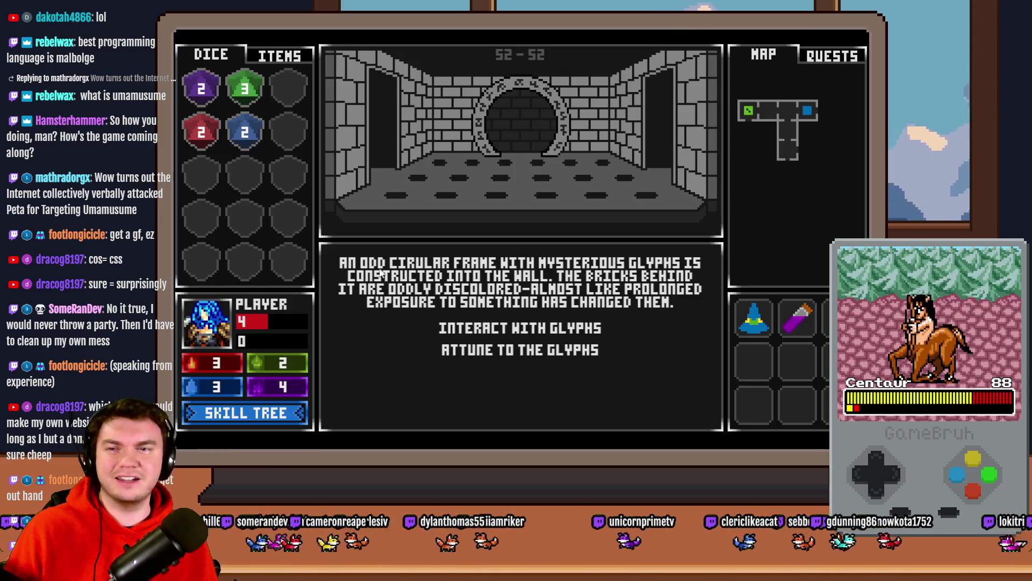
Step: Play the glyph ring minigame, stopping the spinning needle on three glyphs
{"action": "left_click", "coordinate": [542, 337]}
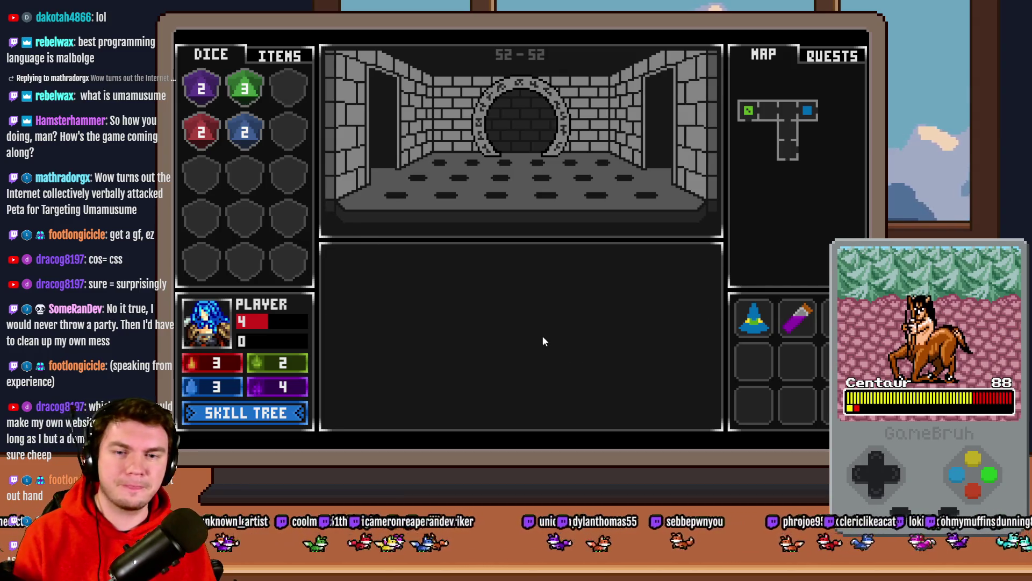
{"action": "left_click", "coordinate": [540, 353]}
{"action": "left_click", "coordinate": [541, 353]}
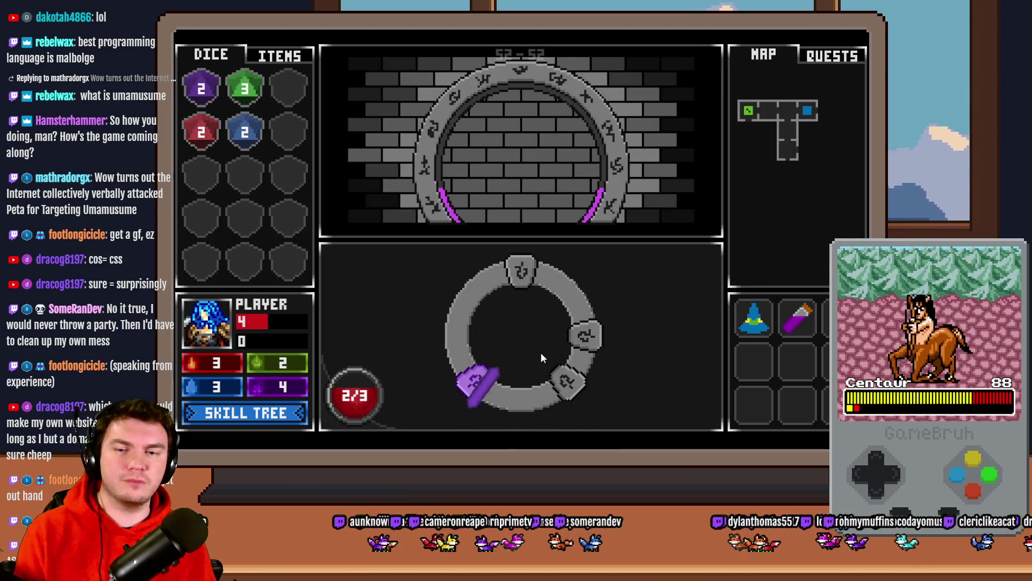
{"action": "left_click", "coordinate": [540, 352]}
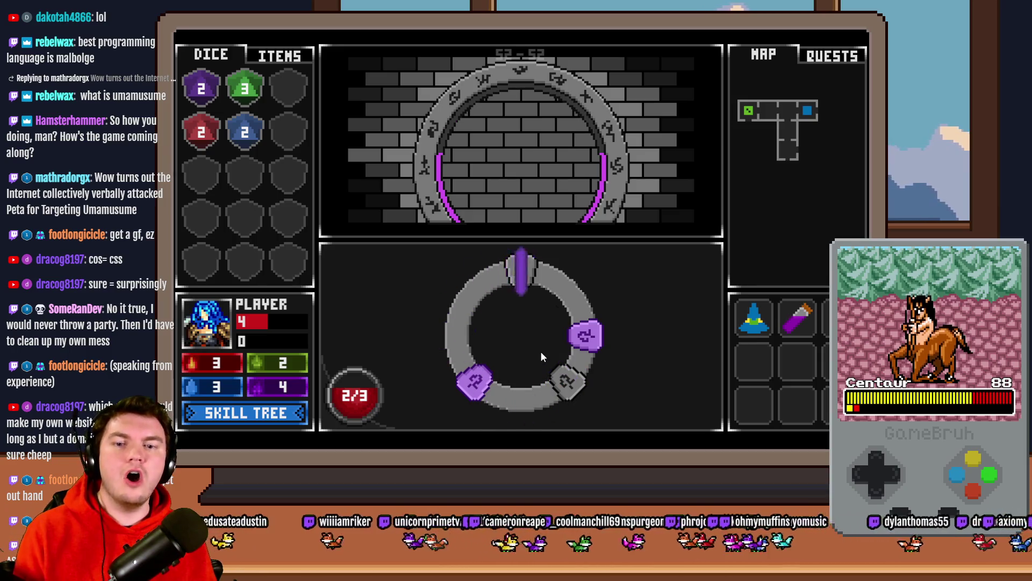
{"action": "left_click", "coordinate": [540, 350]}
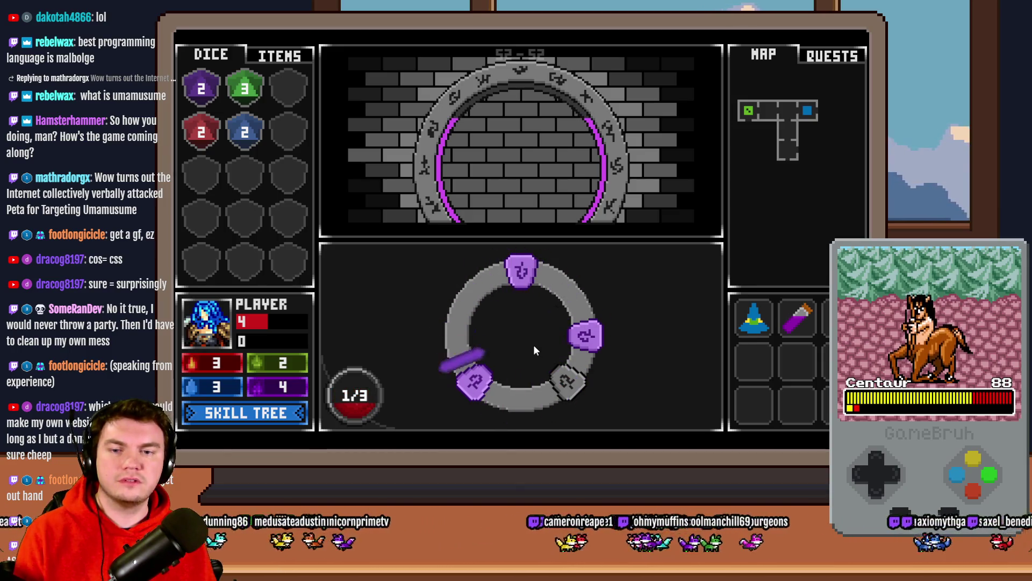
{"action": "left_click", "coordinate": [533, 344]}
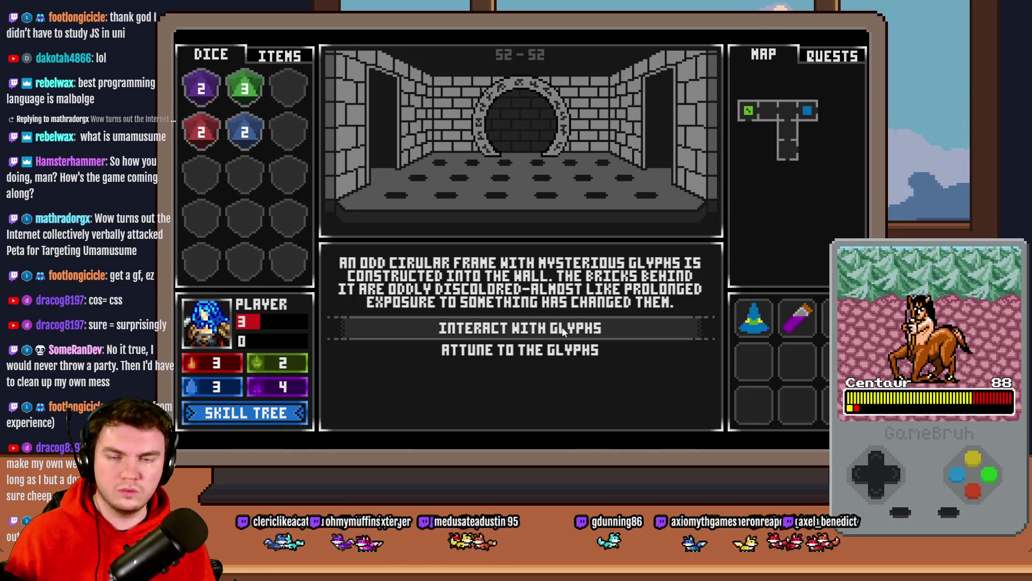
Step: Interact with the glyphs, take the spike trap damage, and close the playtest
{"action": "left_click", "coordinate": [563, 328]}
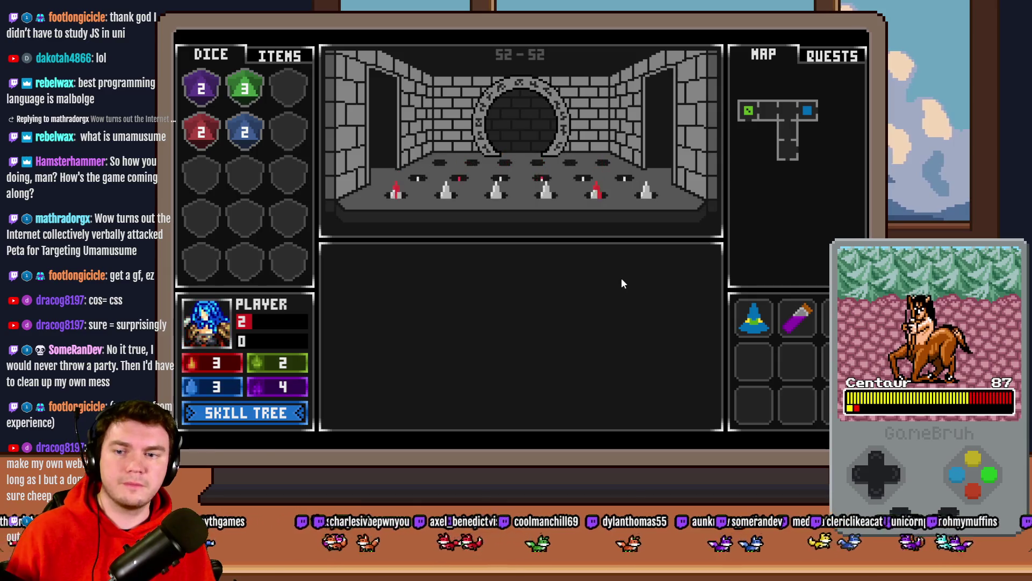
{"action": "left_click", "coordinate": [618, 336]}
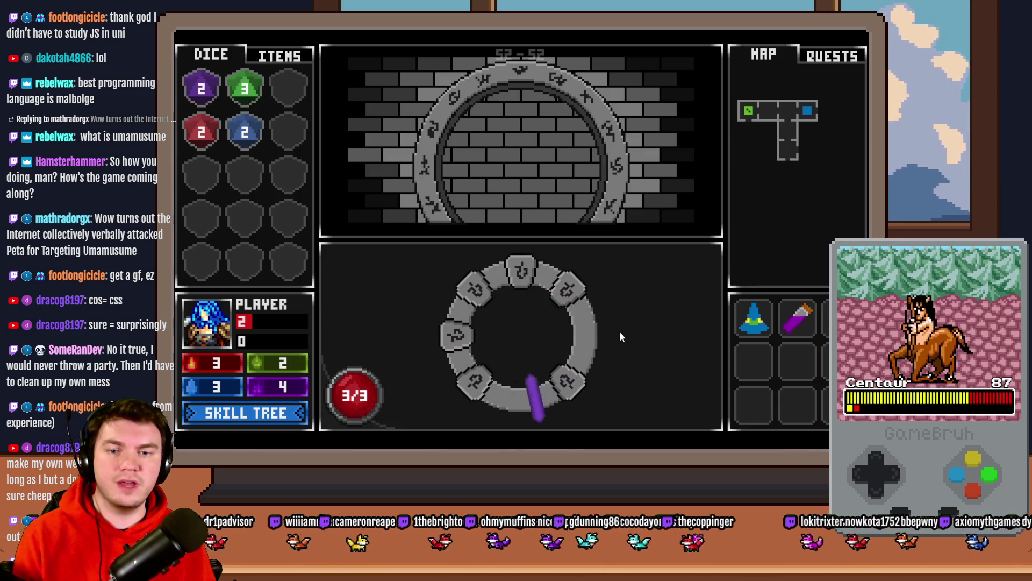
{"action": "left_click", "coordinate": [858, 36]}
Step: Open event 030 PortalPuzzleInteractions to review page 4, then switch to the umamusume Google results
{"action": "double_click", "coordinate": [484, 108]}
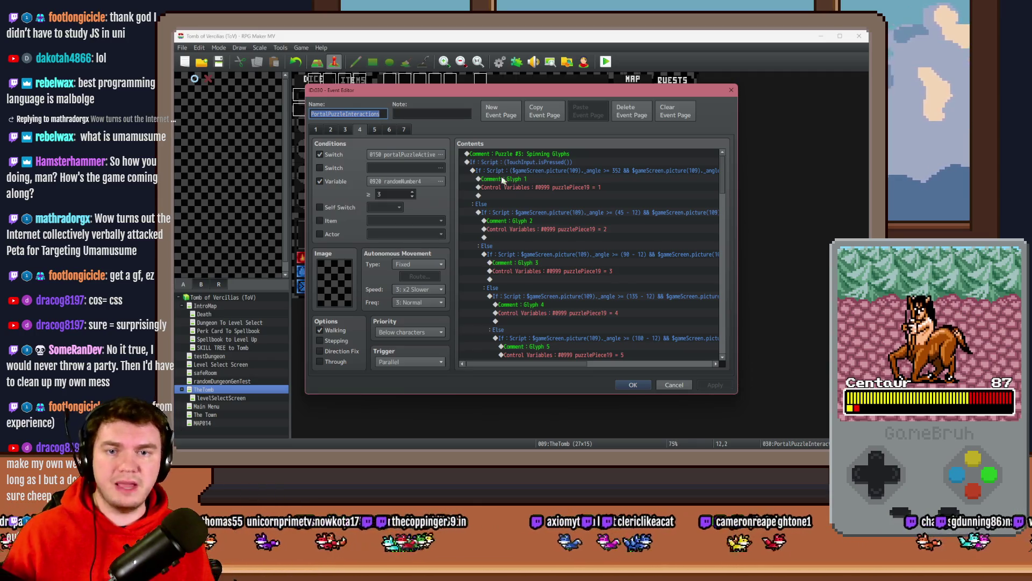
{"action": "mouse_move", "coordinate": [559, 363]}
{"action": "left_mouse_down"}
{"action": "mouse_move", "coordinate": [700, 360]}
{"action": "mouse_move", "coordinate": [539, 353]}
{"action": "left_mouse_up"}
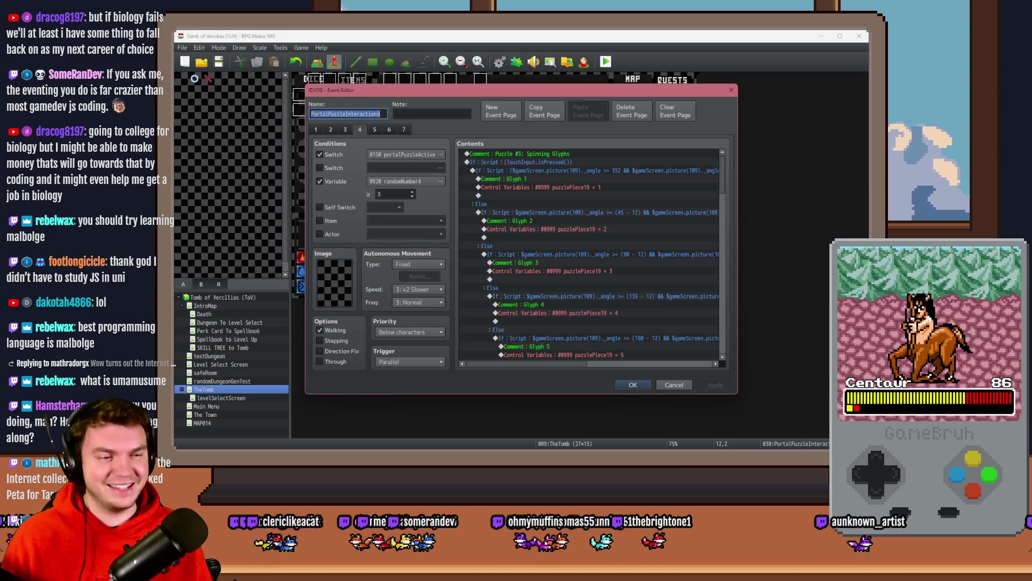
{"action": "key", "text": "alt+Tab"}
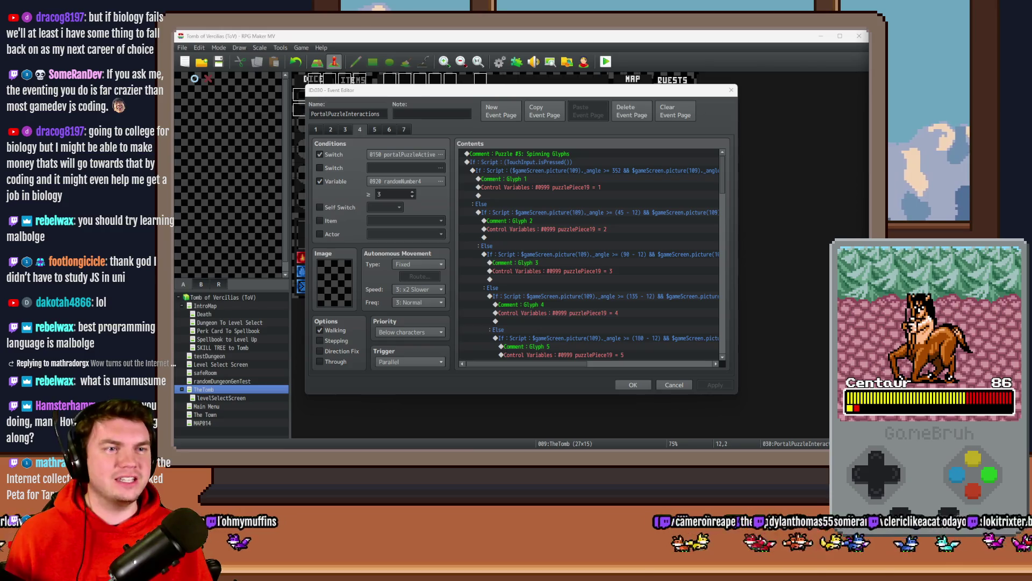
{"action": "key", "text": "alt+Tab"}
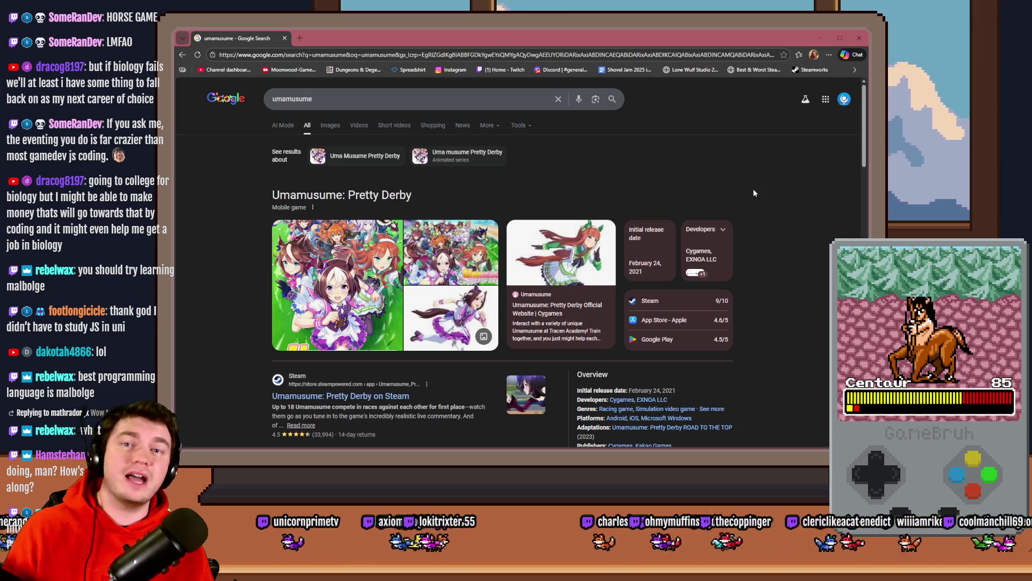
Step: Scroll through the umamusume search results and return to the RPG Maker MV event editor
{"action": "scroll", "coordinate": [773, 197], "scroll_direction": "down", "scroll_amount": 1}
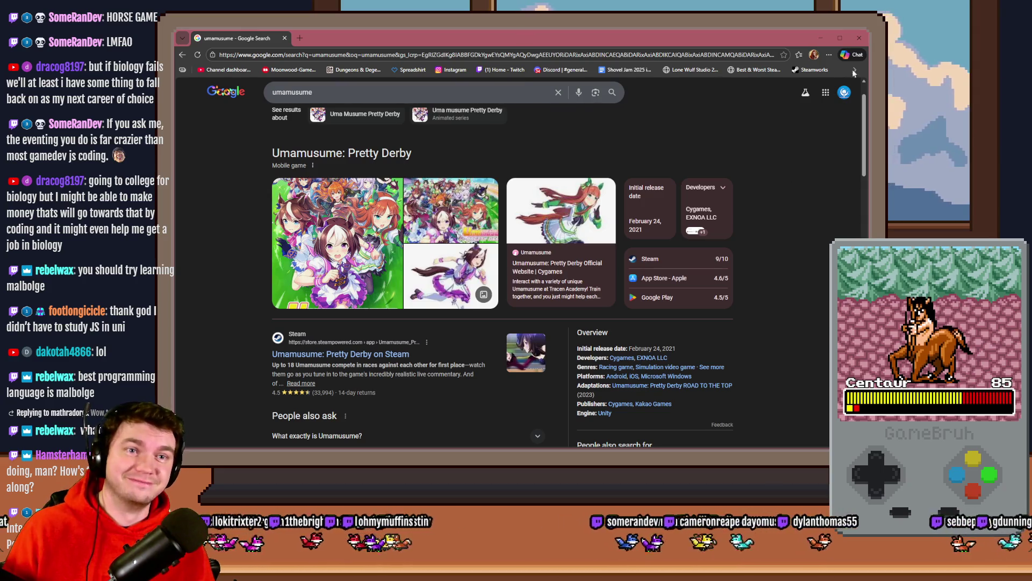
{"action": "key", "text": "alt+Tab"}
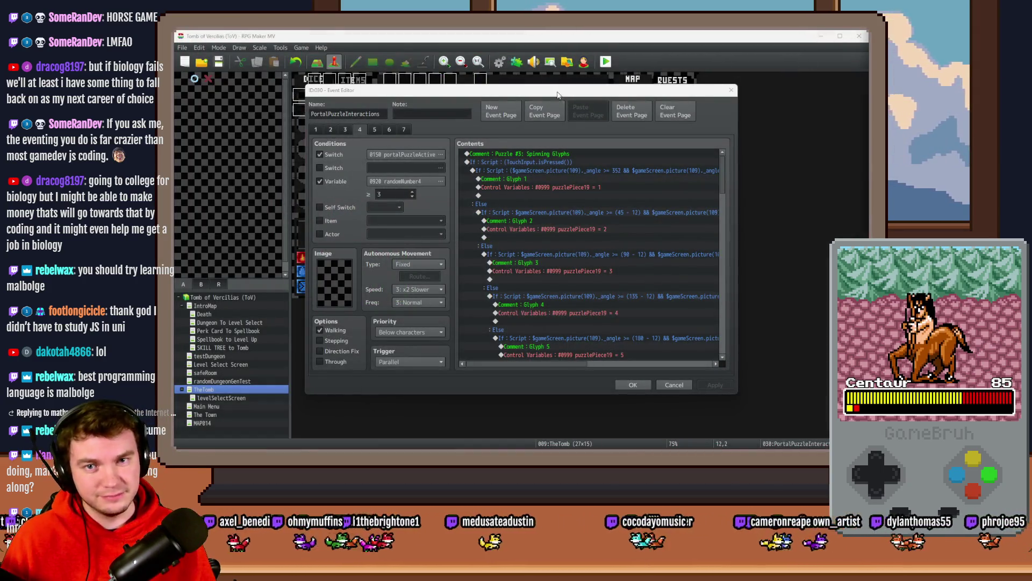
{"action": "left_click", "coordinate": [556, 94]}
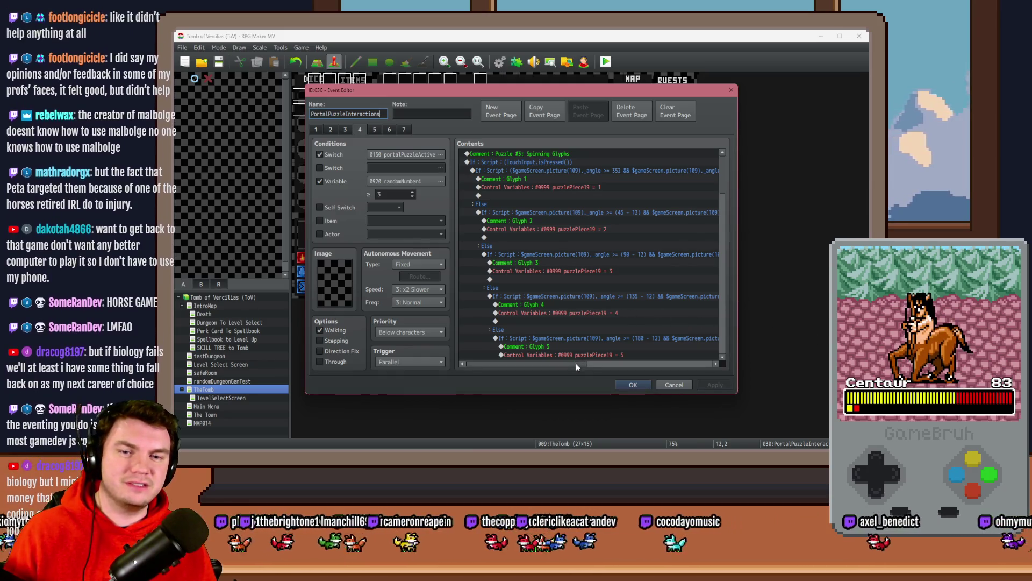
Step: Scroll through page 4's Spinning Glyphs conditional branches in PortalPuzzleInteractions
{"action": "mouse_move", "coordinate": [576, 363]}
{"action": "left_mouse_down"}
{"action": "mouse_move", "coordinate": [617, 369]}
{"action": "mouse_move", "coordinate": [560, 368]}
{"action": "left_mouse_up"}
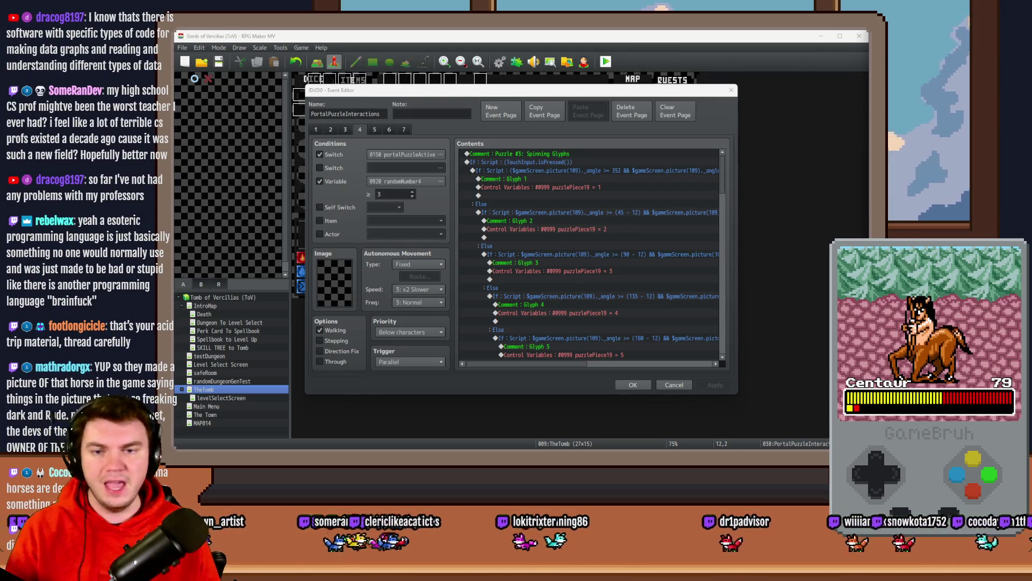
{"action": "scroll", "coordinate": [637, 267], "scroll_direction": "down", "scroll_amount": 10}
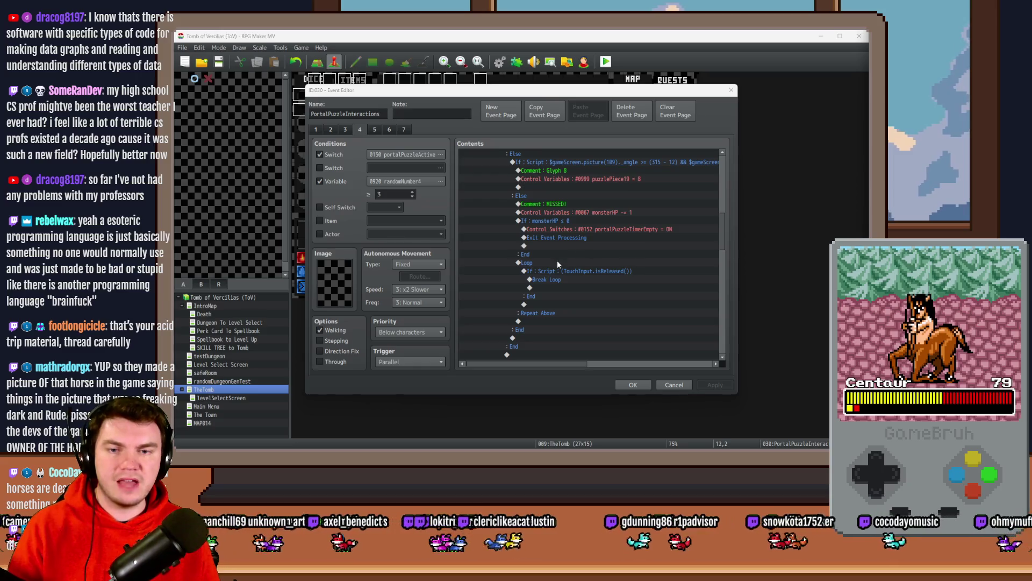
{"action": "scroll", "coordinate": [541, 237], "scroll_direction": "up", "scroll_amount": 1}
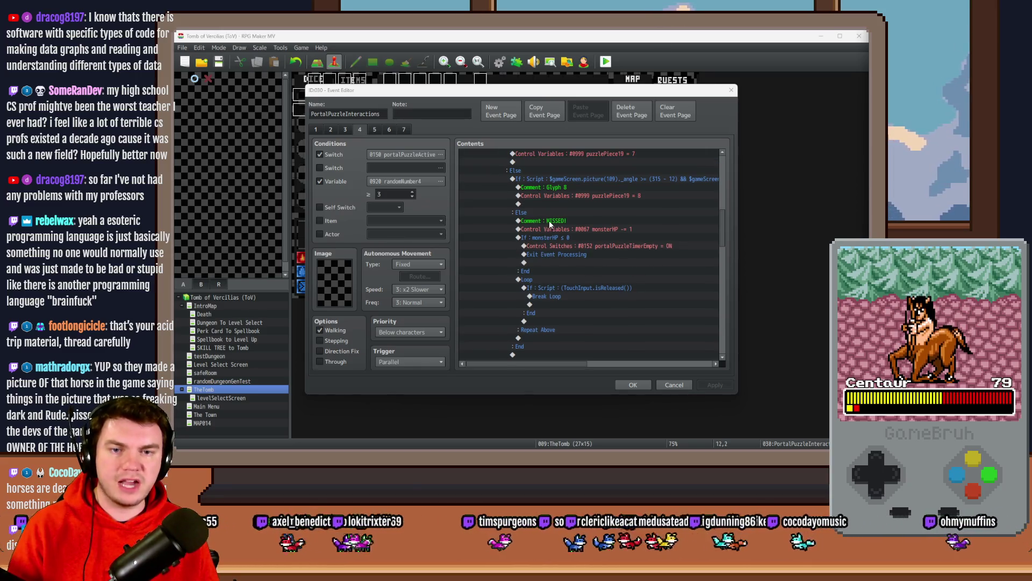
{"action": "scroll", "coordinate": [550, 224], "scroll_direction": "up", "scroll_amount": 10}
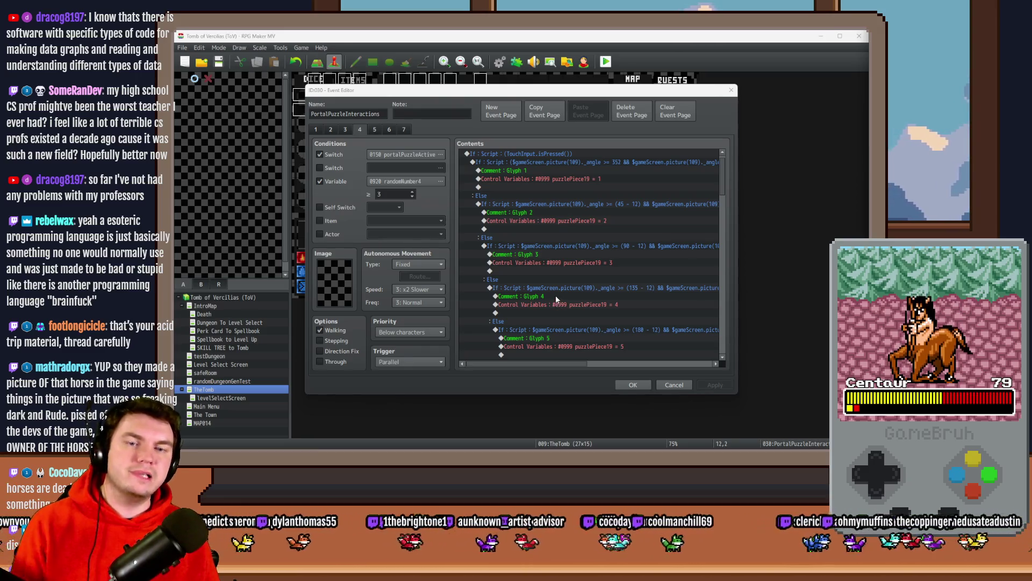
Step: Open the Glyph 1 angle condition and append '&& $gameVariables.value(981)' to its script
{"action": "left_click", "coordinate": [576, 162]}
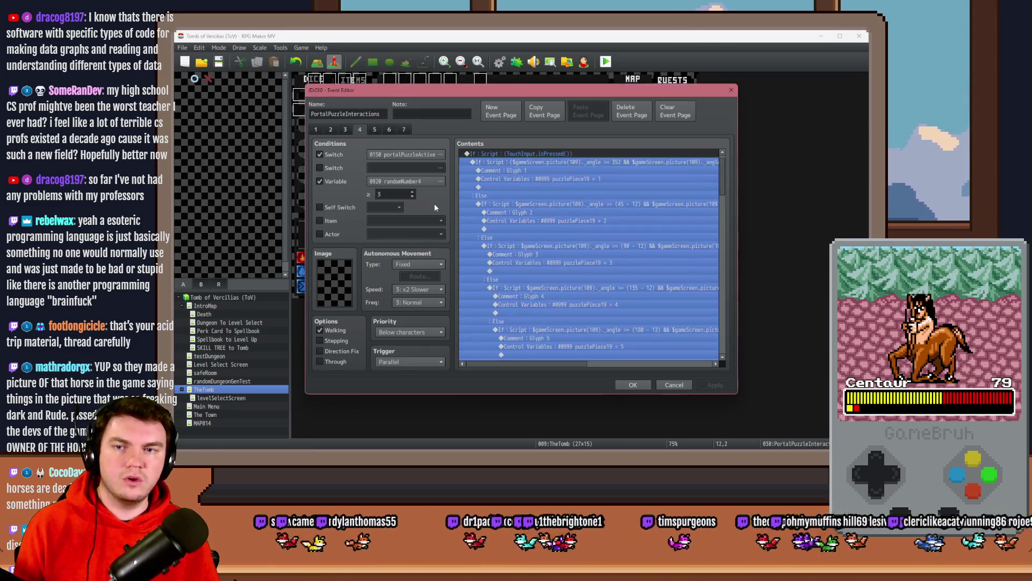
{"action": "key", "text": "space"}
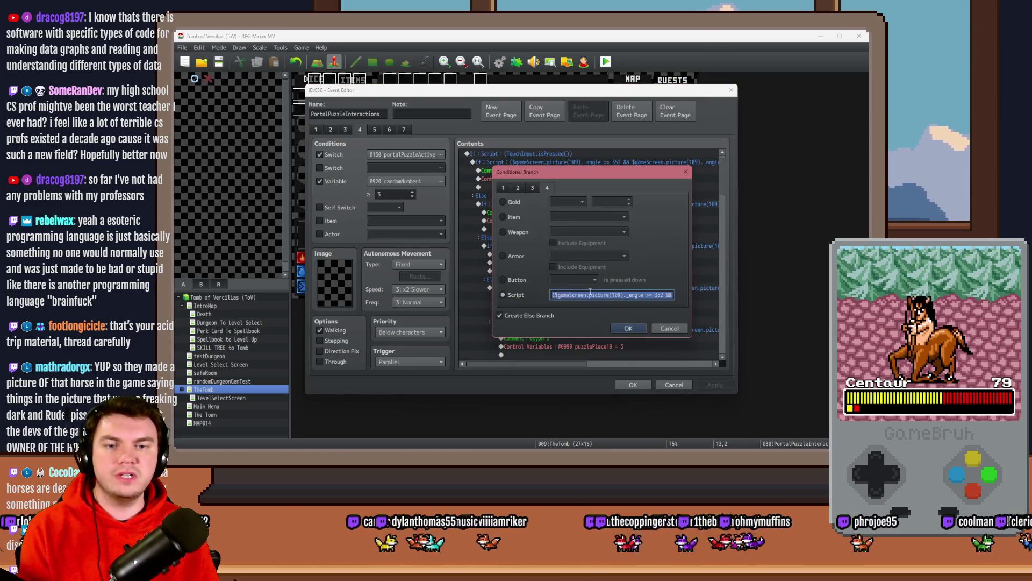
{"action": "left_click", "coordinate": [590, 295]}
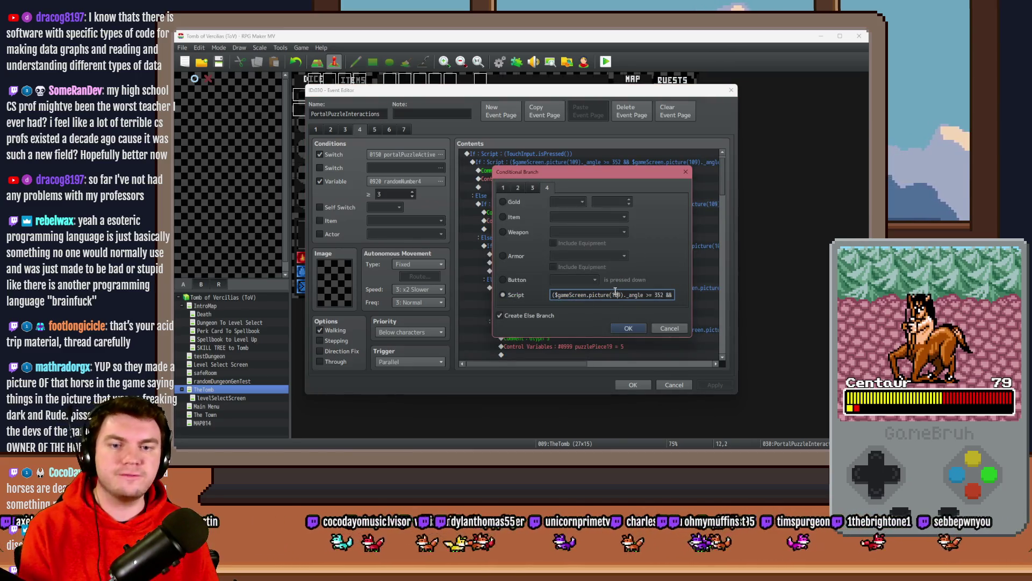
{"action": "key", "text": "Right"}
{"action": "key", "text": "Right"}
{"action": "key", "text": "Right"}
{"action": "key", "text": "Right"}
{"action": "key", "text": "Right"}
{"action": "key", "text": "Right"}
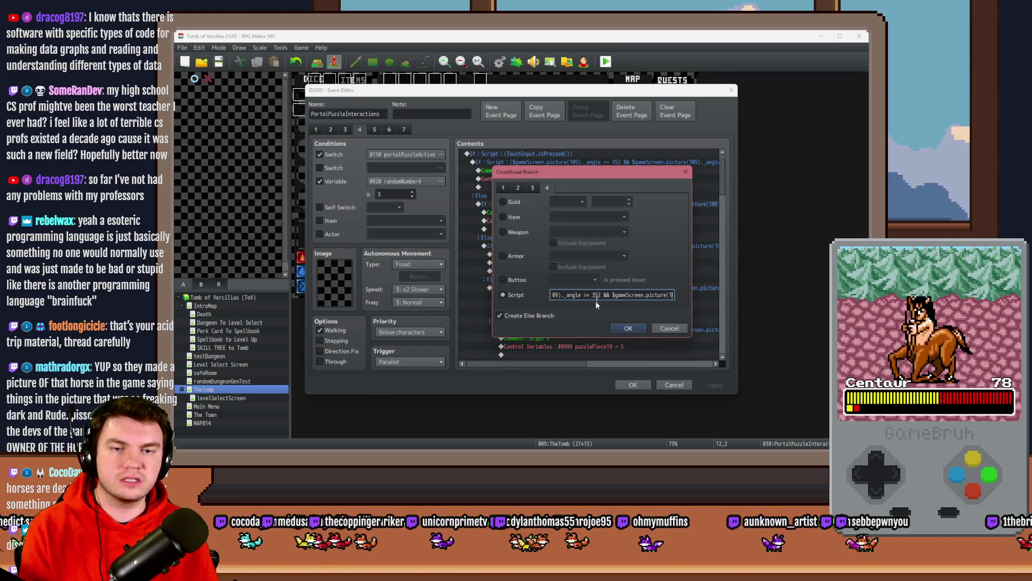
{"action": "key", "text": "Right"}
{"action": "key", "text": "Right"}
{"action": "key", "text": "Right"}
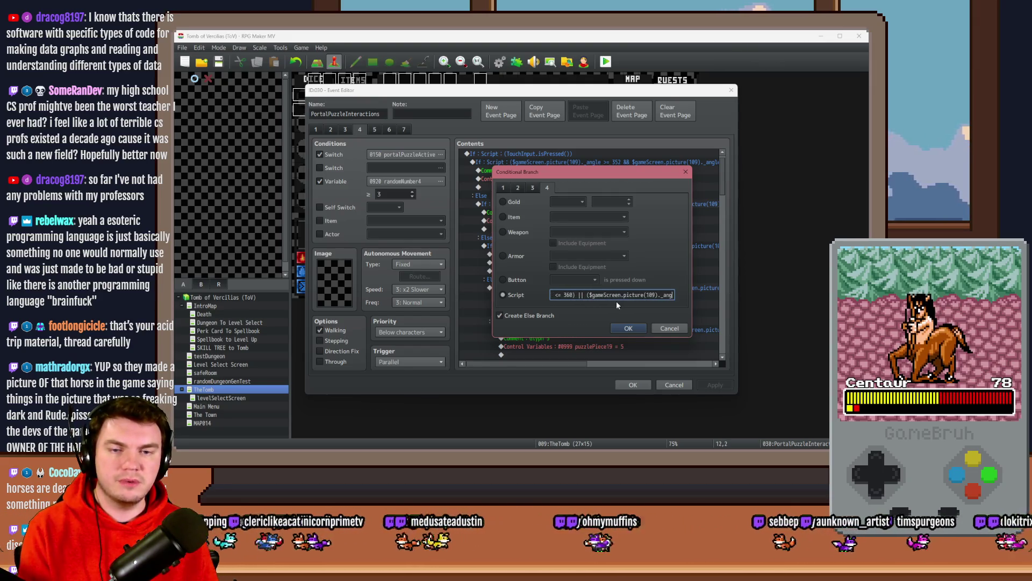
{"action": "key", "text": "Right"}
{"action": "key", "text": "Right"}
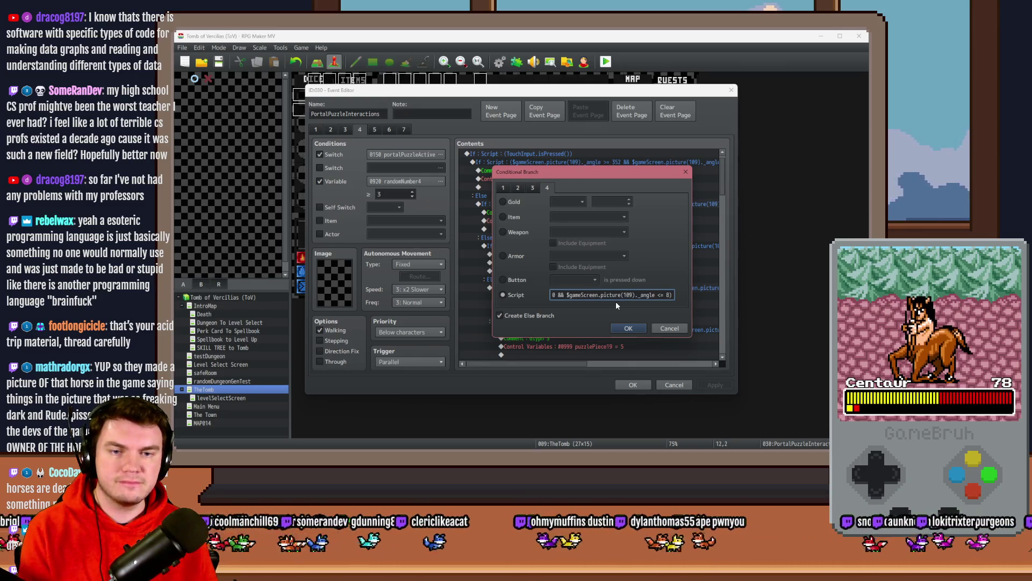
{"action": "type", "text": "$"}
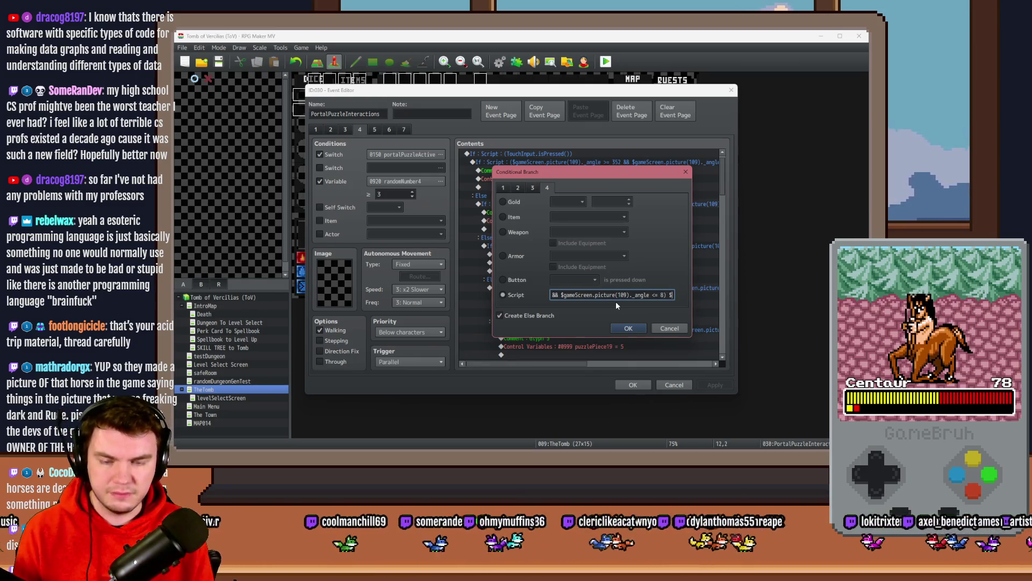
{"action": "type", "text": "$ $gam"}
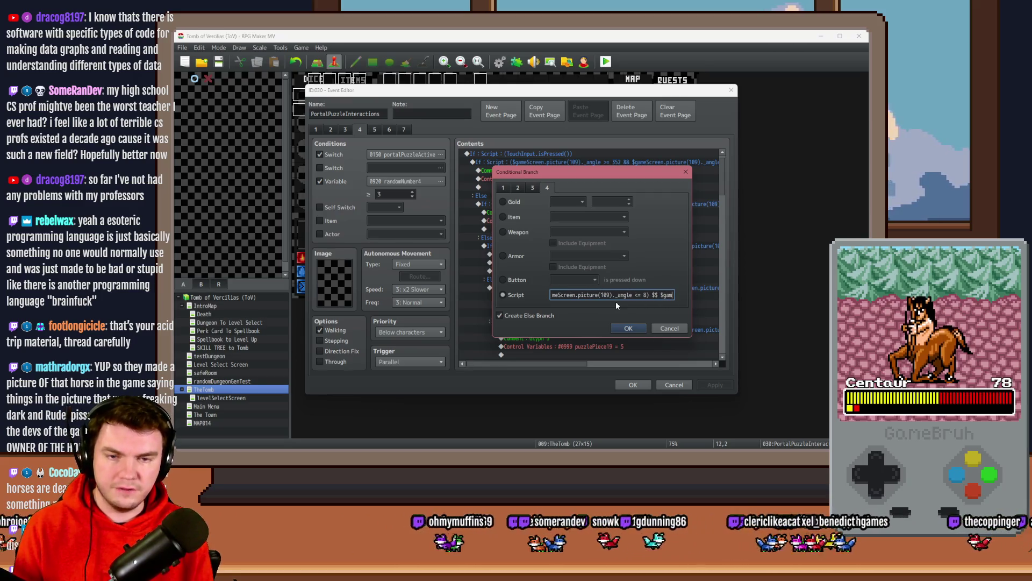
{"action": "type", "text": "eVariables.value()"}
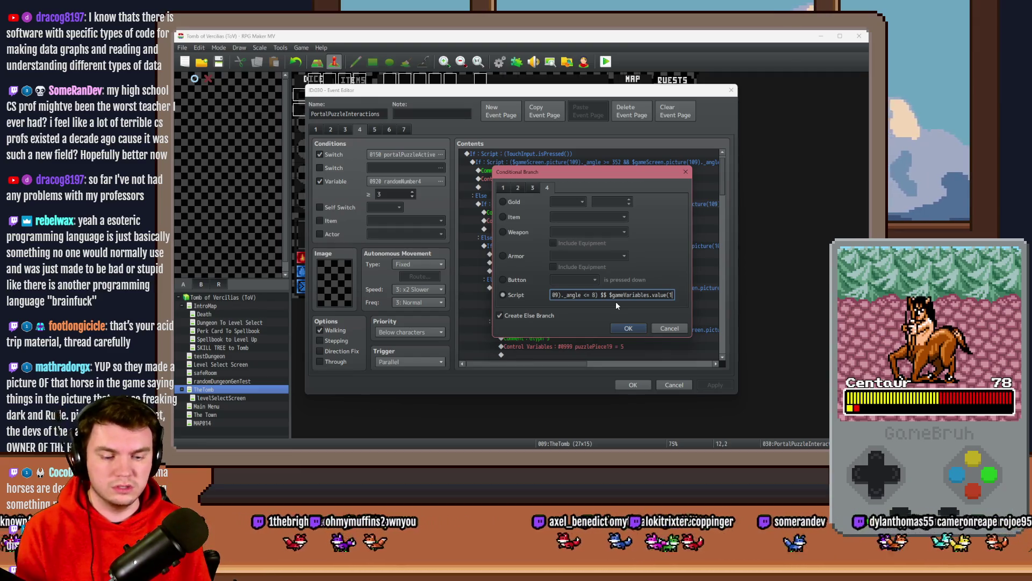
{"action": "key", "text": "Left"}
{"action": "type", "text": "981"}
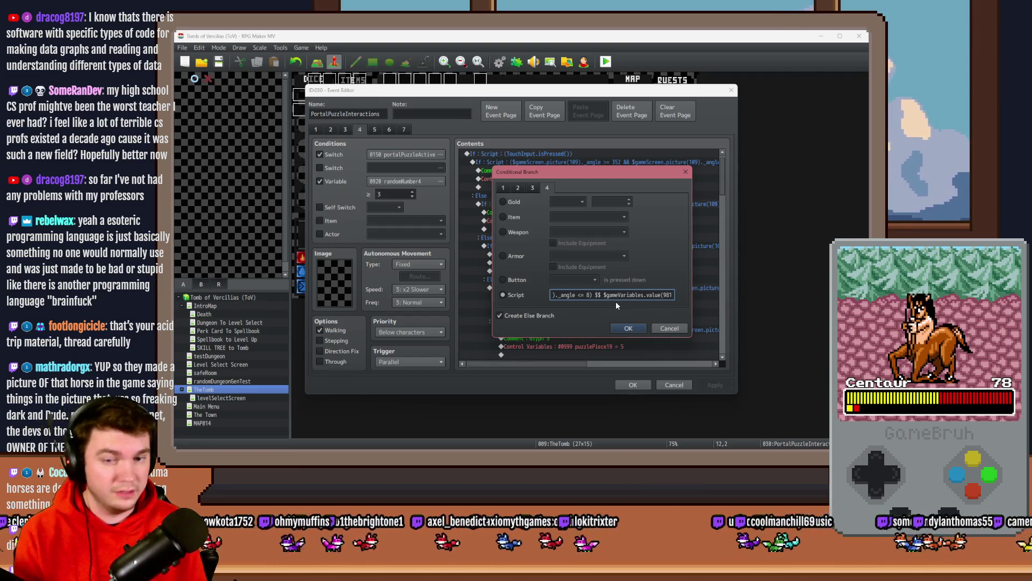
Step: Finish the comparison as '== 1' and apply the Glyph 1 condition
{"action": "key", "text": "End"}
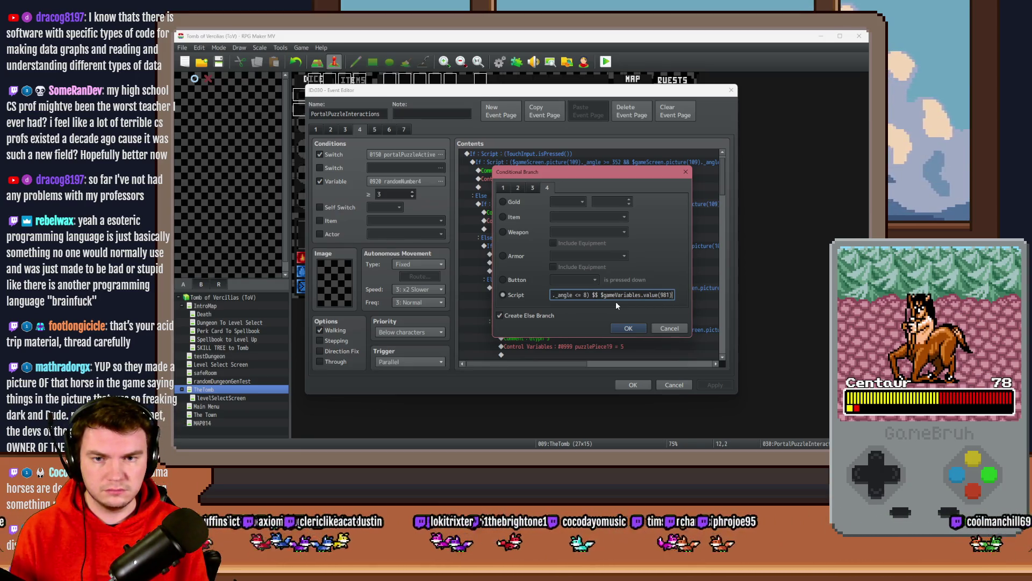
{"action": "type", "text": "=="}
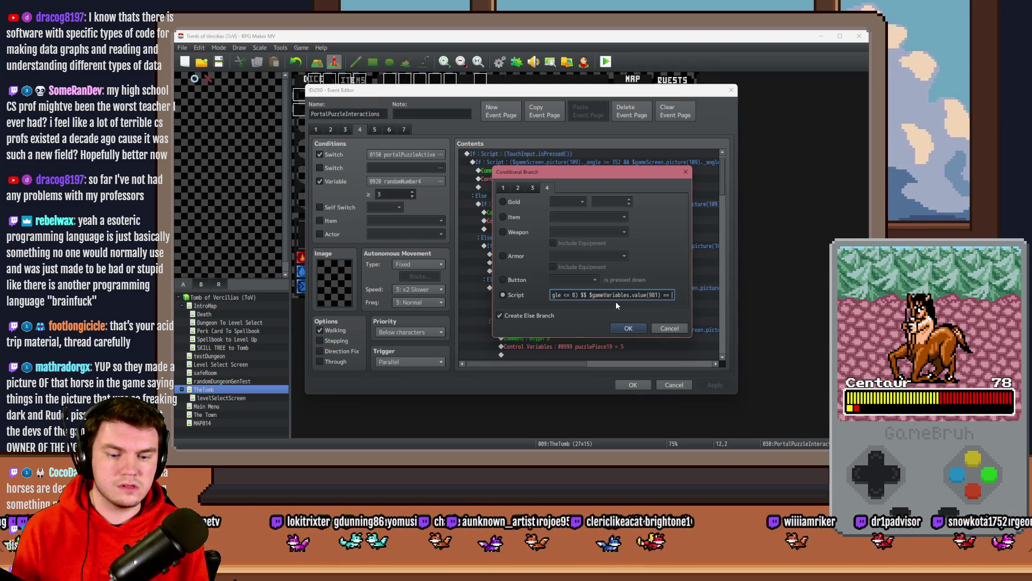
{"action": "type", "text": " 0"}
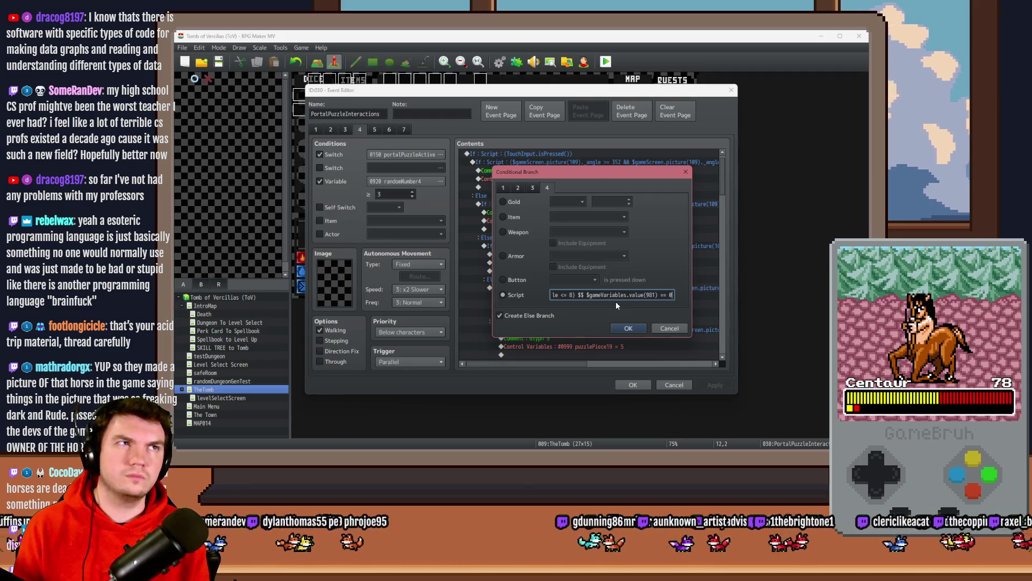
{"action": "key", "text": "BackSpace"}
{"action": "type", "text": "1"}
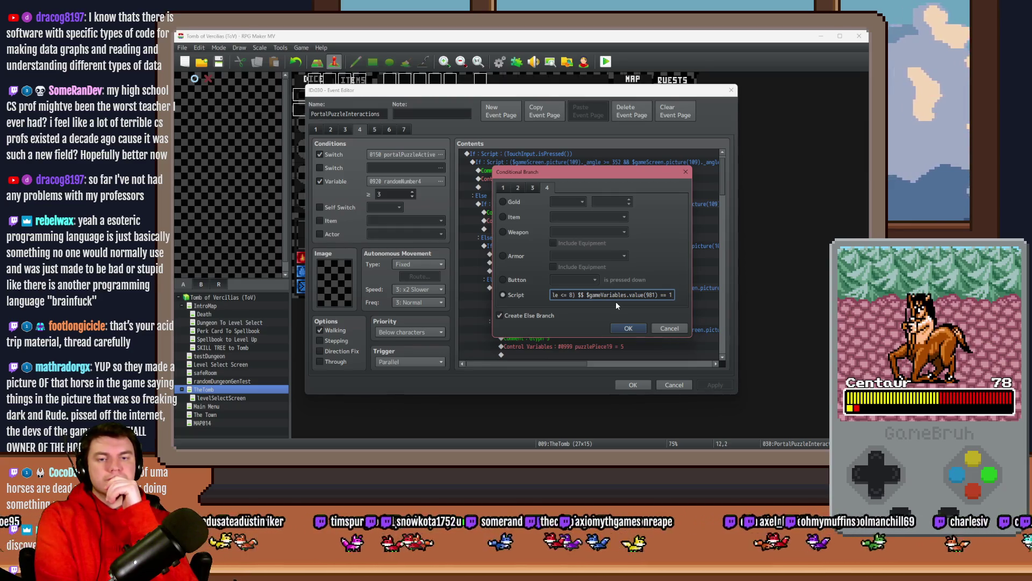
{"action": "left_click", "coordinate": [628, 328]}
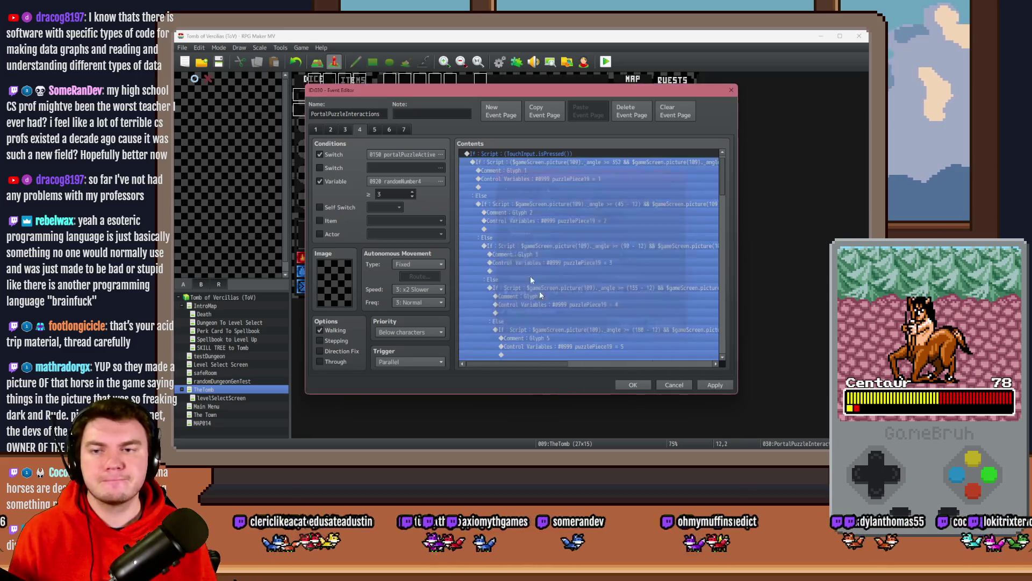
{"action": "left_click", "coordinate": [397, 180]}
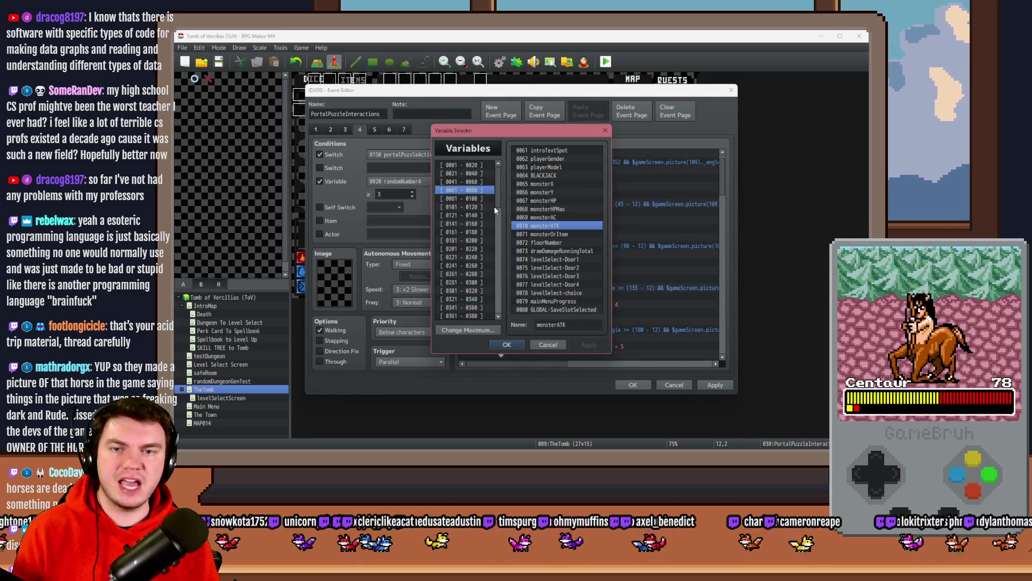
{"action": "scroll", "coordinate": [488, 281], "scroll_direction": "down", "scroll_amount": 5}
{"action": "left_click", "coordinate": [470, 248]}
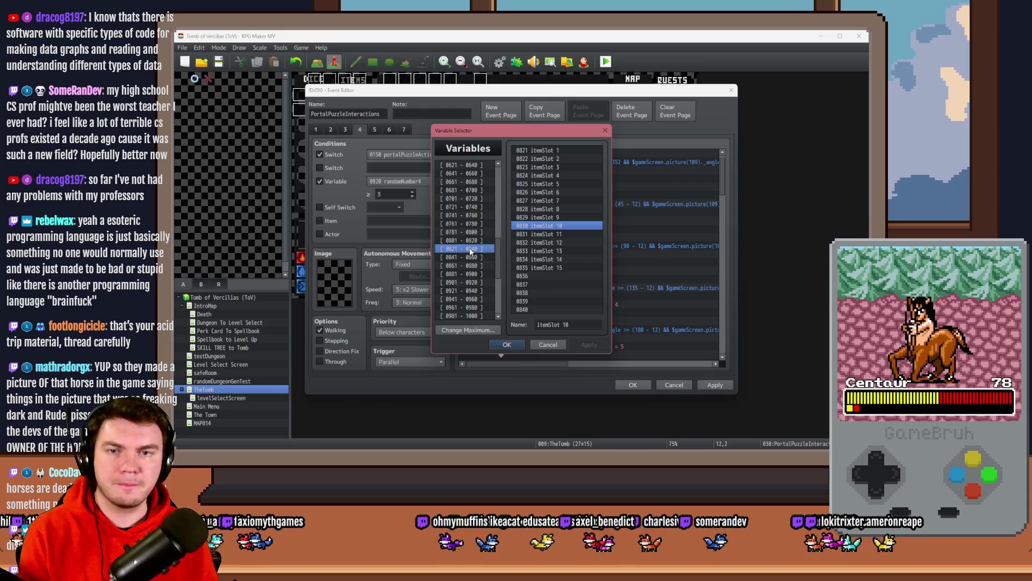
{"action": "key", "text": "Down"}
{"action": "key", "text": "Down"}
{"action": "key", "text": "Down"}
{"action": "key", "text": "Down"}
{"action": "key", "text": "Down"}
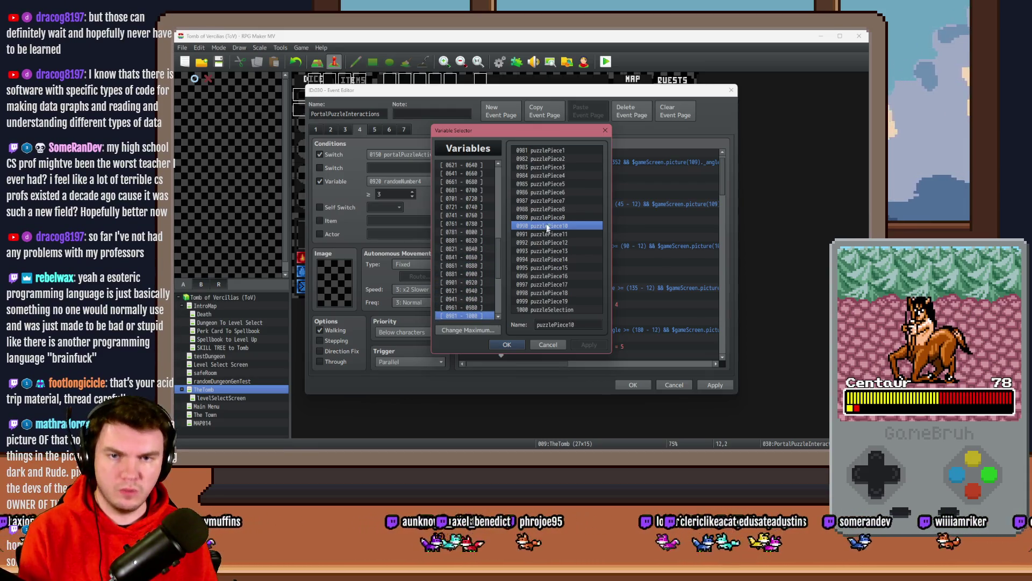
{"action": "left_click", "coordinate": [541, 343]}
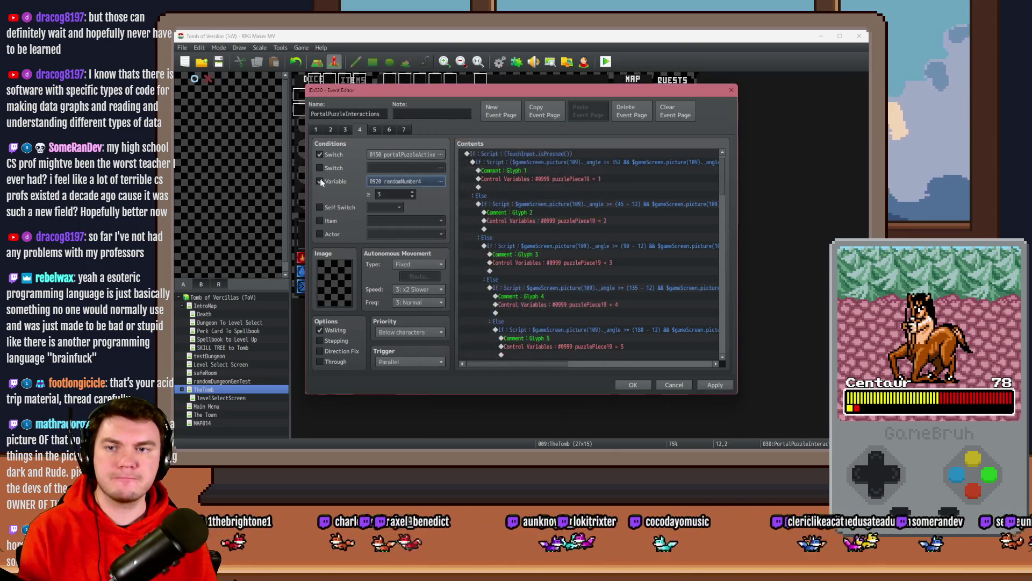
{"action": "left_click", "coordinate": [314, 129]}
{"action": "scroll", "coordinate": [718, 322], "scroll_direction": "down", "scroll_amount": 10}
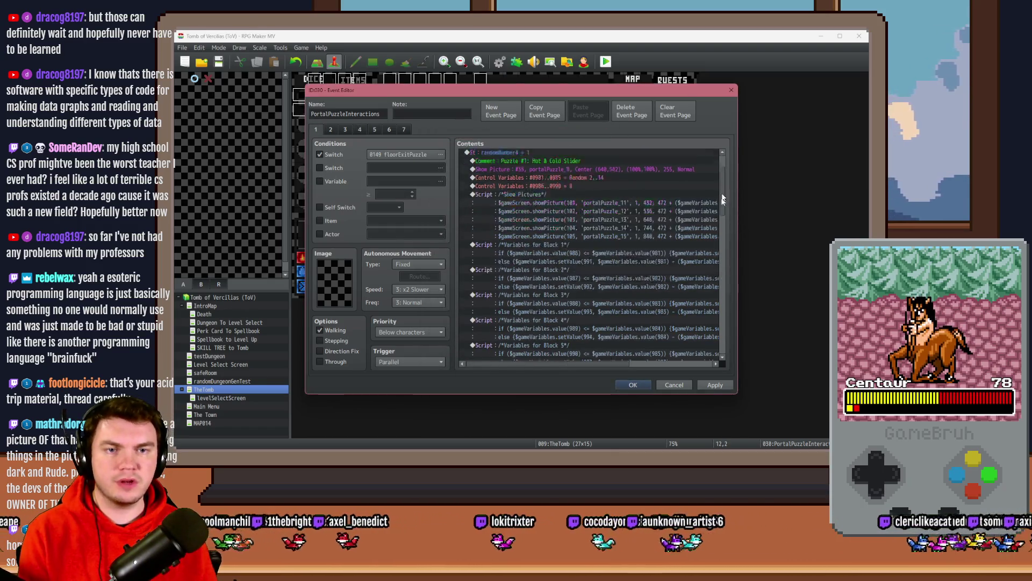
{"action": "left_click_drag", "start_coordinate": [718, 322], "coordinate": [716, 276]}
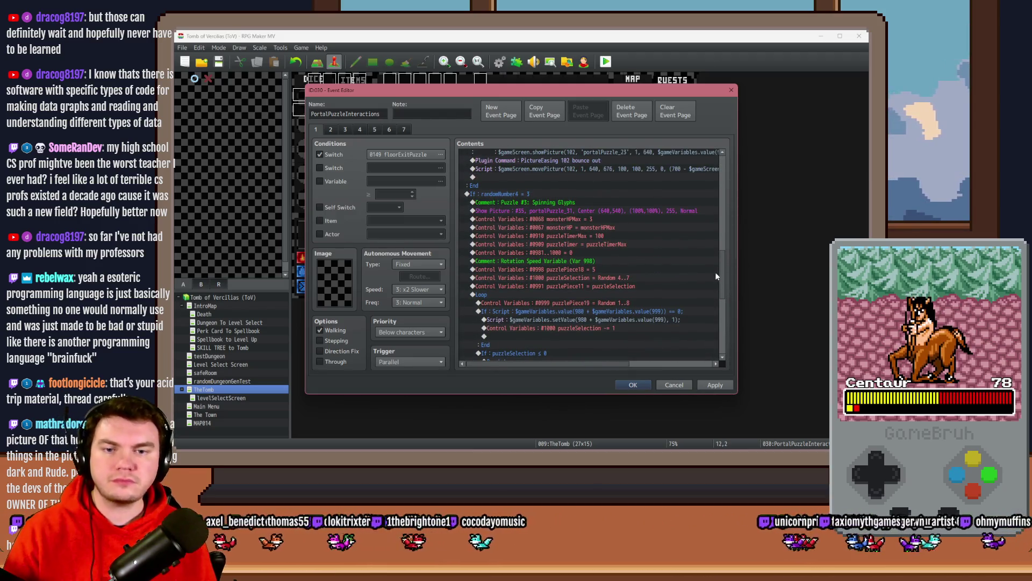
{"action": "scroll", "coordinate": [715, 272], "scroll_direction": "down", "scroll_amount": 2}
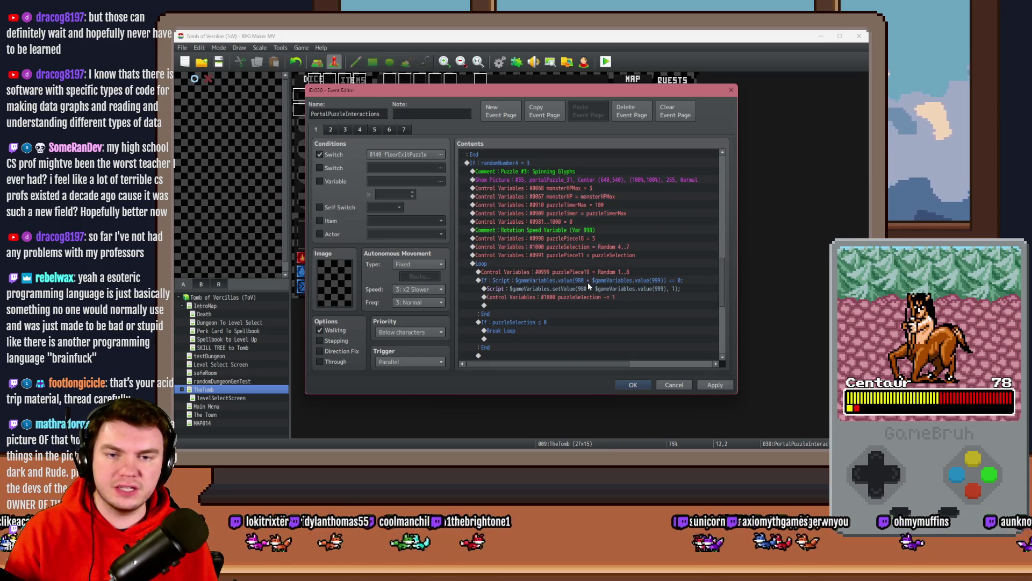
{"action": "left_click", "coordinate": [360, 131]}
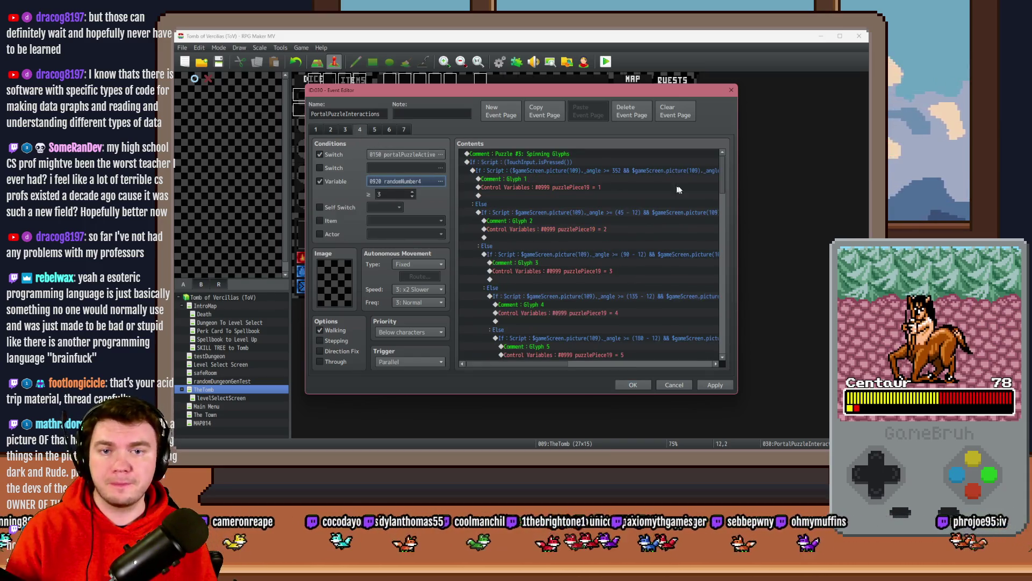
Step: Change the Glyph 1 script comparison from '== 1' to '>= 1' and confirm it
{"action": "left_click", "coordinate": [617, 165]}
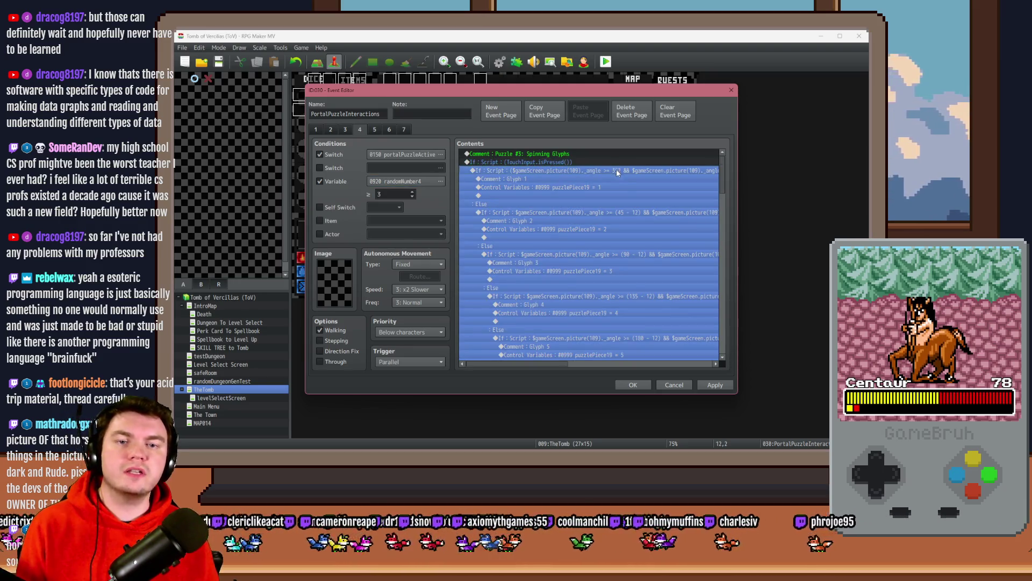
{"action": "double_click", "coordinate": [616, 170]}
{"action": "key", "text": "End"}
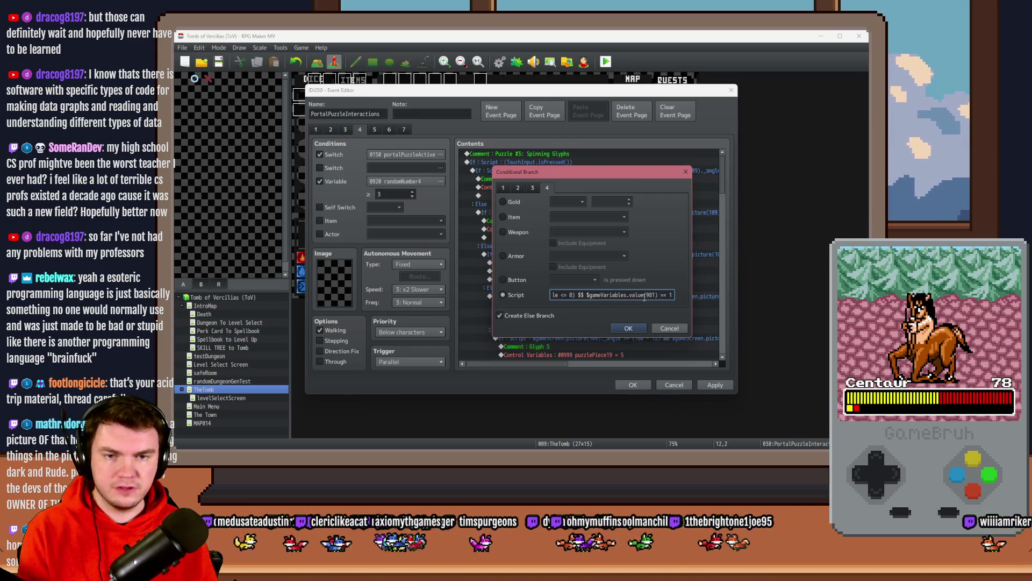
{"action": "double_click", "coordinate": [581, 295]}
{"action": "key", "text": "End"}
{"action": "key", "text": "BackSpace"}
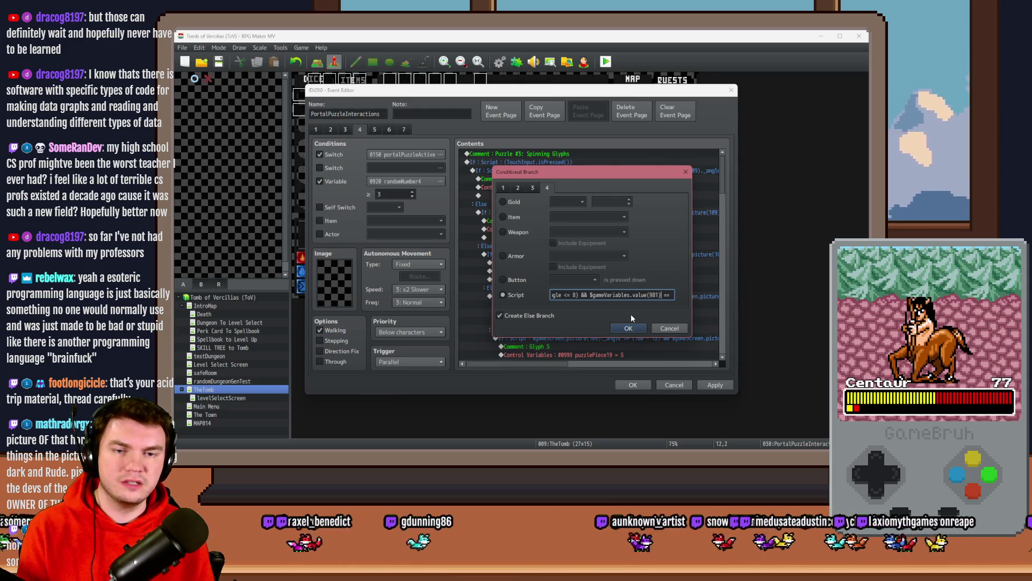
{"action": "type", "text": "1"}
{"action": "key", "text": "Left"}
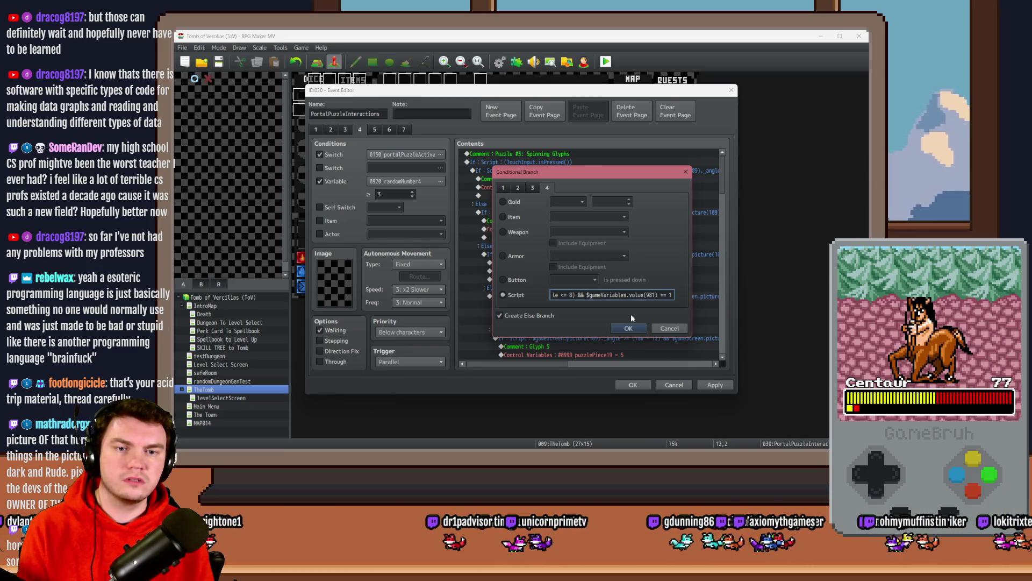
{"action": "key", "text": "BackSpace"}
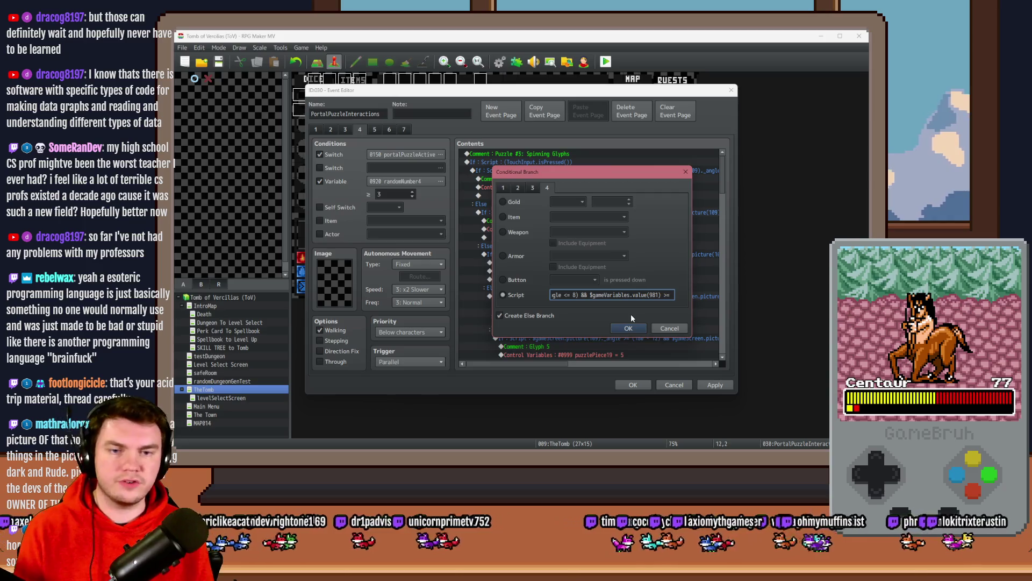
{"action": "type", "text": ">"}
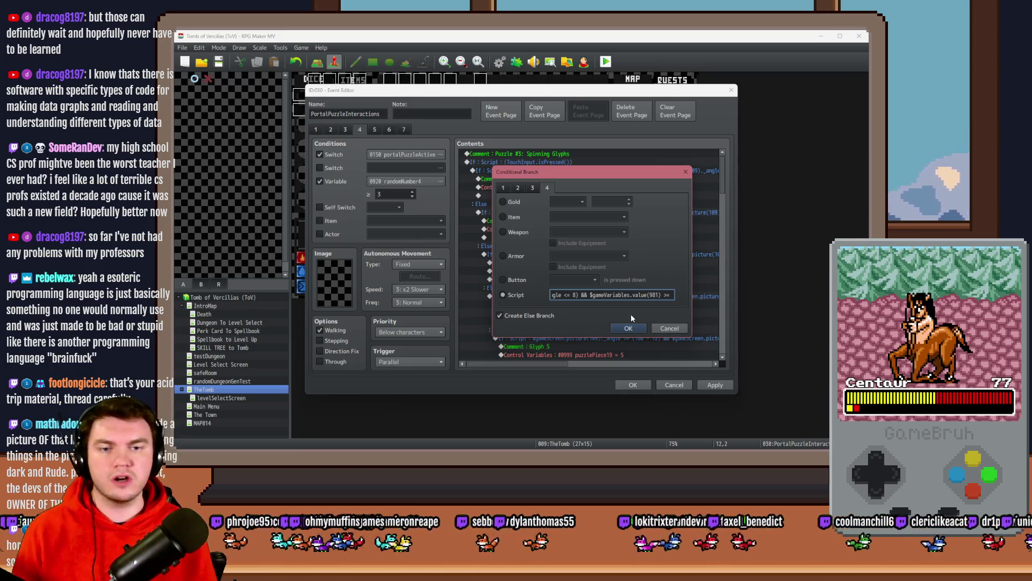
{"action": "type", "text": "1"}
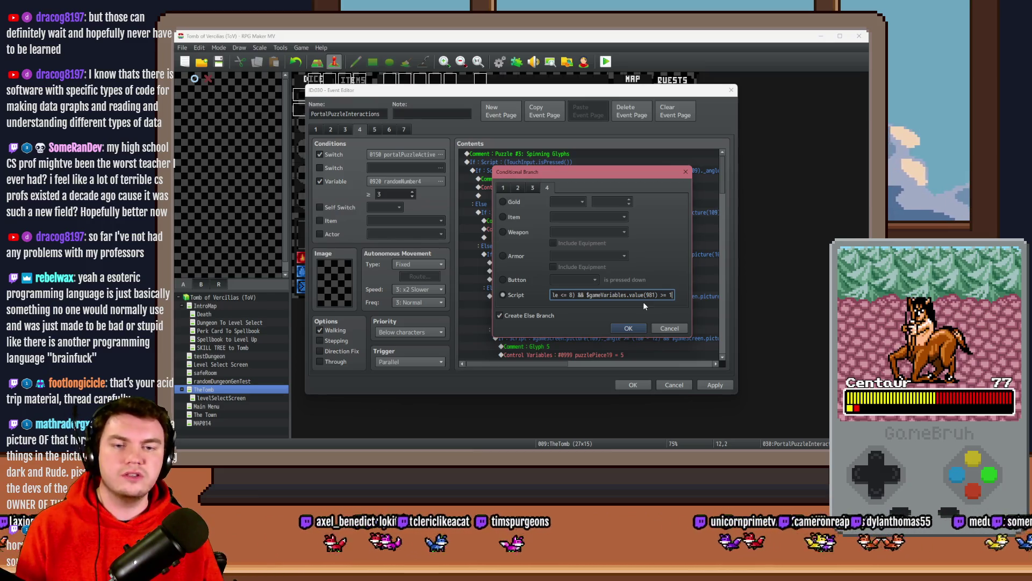
{"action": "left_click", "coordinate": [577, 294]}
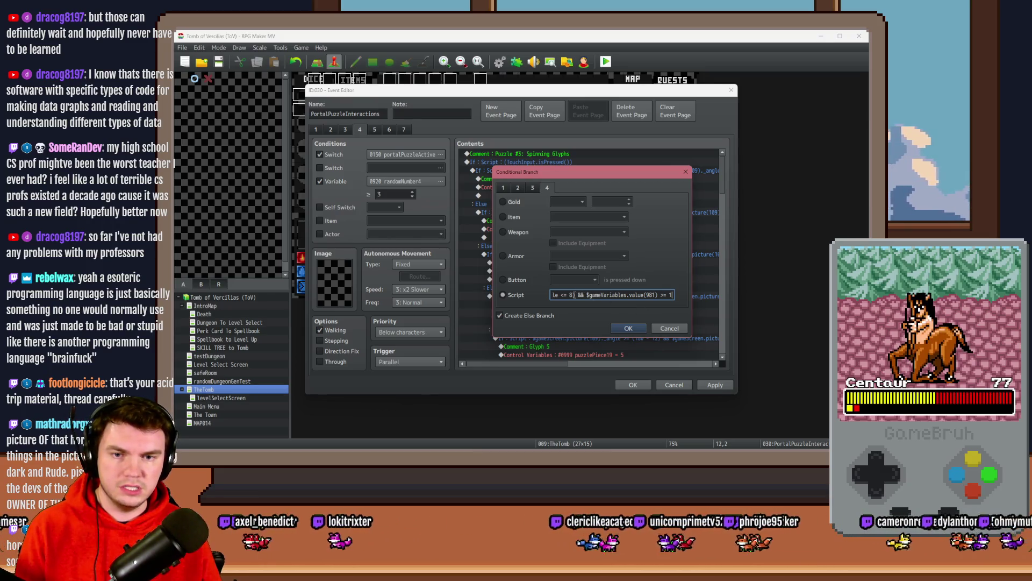
{"action": "left_click", "coordinate": [631, 328]}
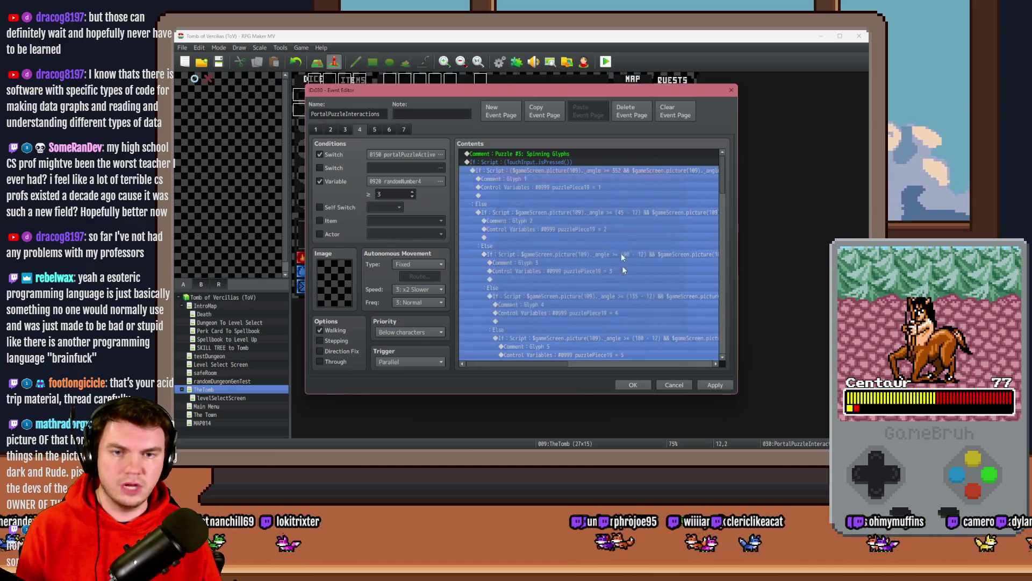
Step: Open the Glyph 2 (45 - 12) branch and edit its script toward a variable 982 check
{"action": "double_click", "coordinate": [610, 212]}
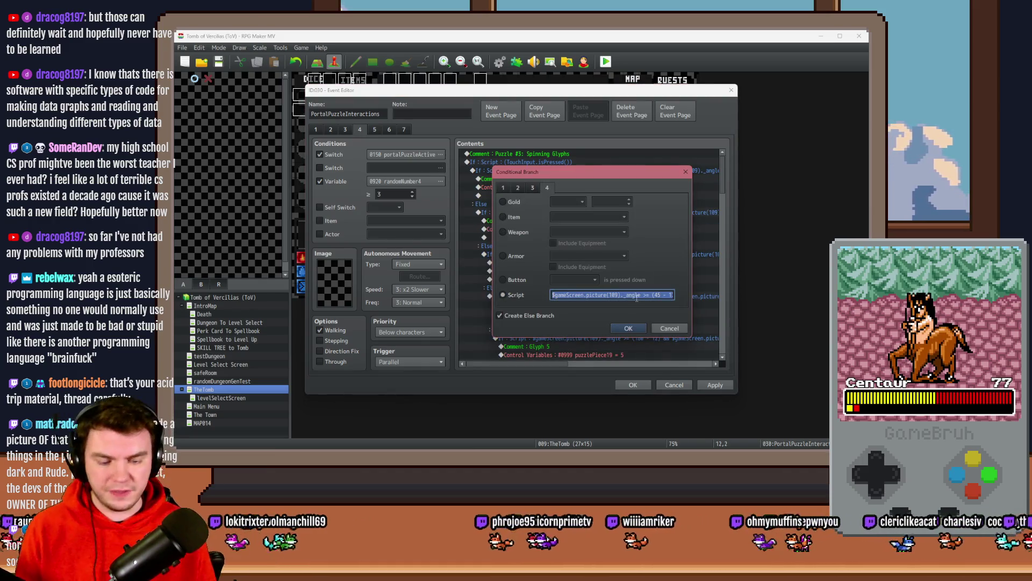
{"action": "left_click", "coordinate": [637, 297]}
{"action": "key", "text": "End"}
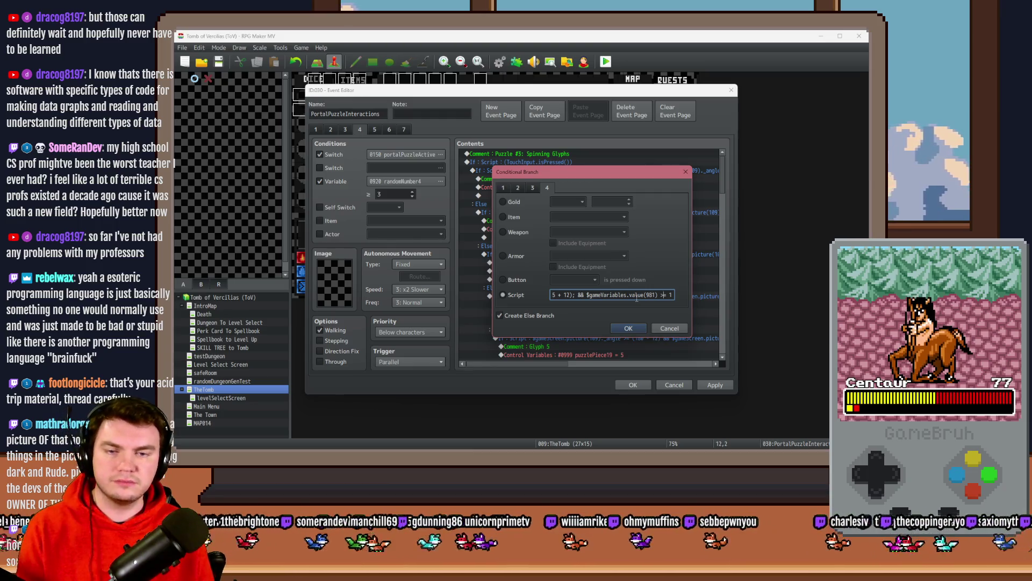
{"action": "key", "text": "Delete"}
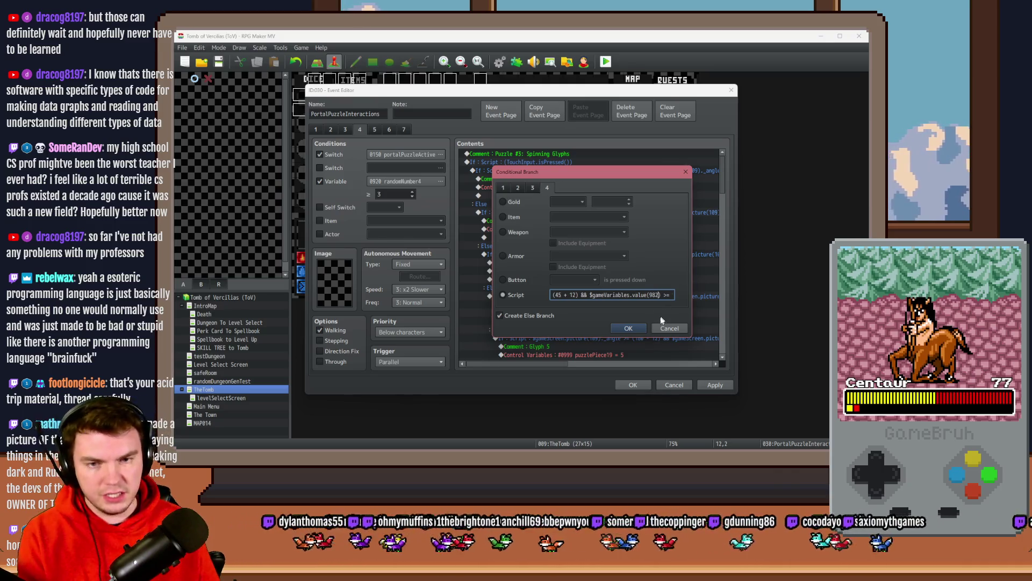
{"action": "left_click", "coordinate": [628, 329]}
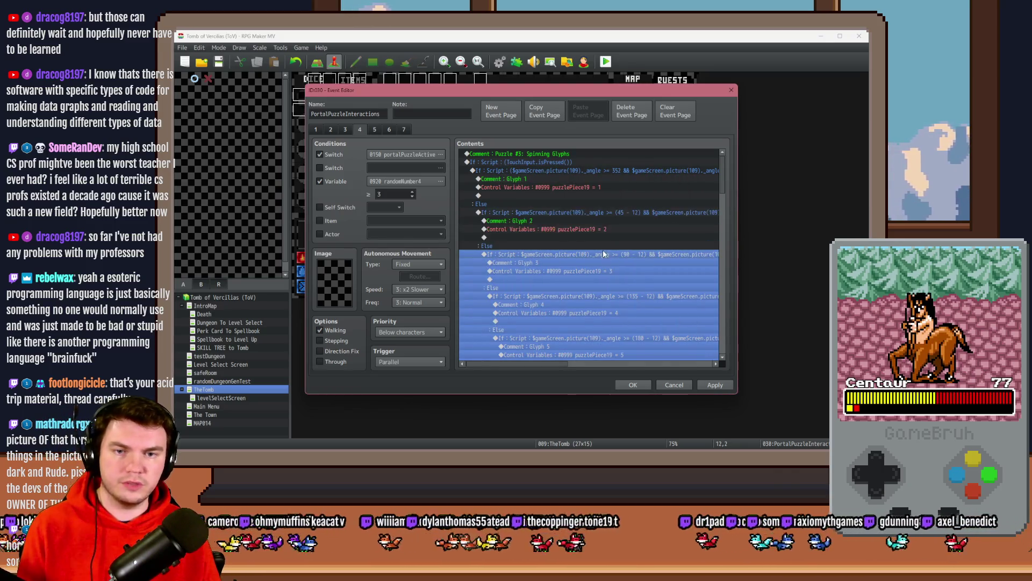
Step: Append the variable 981 ≥ 1 check to the Glyph 3 and Glyph 4 script conditions
{"action": "double_click", "coordinate": [625, 329]}
{"action": "left_click", "coordinate": [625, 329]}
{"action": "double_click", "coordinate": [627, 301]}
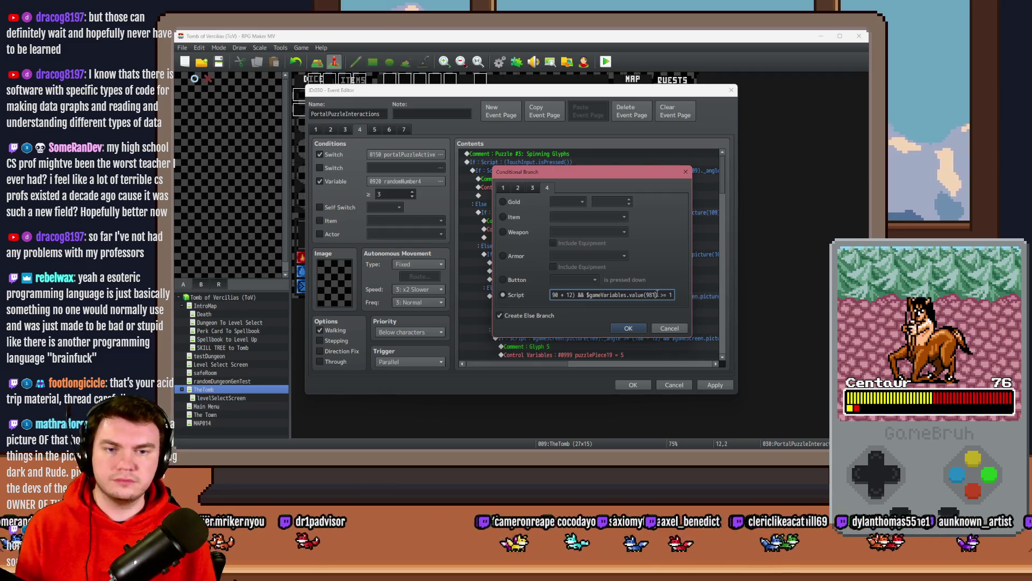
{"action": "key", "text": "Return"}
{"action": "left_click", "coordinate": [619, 296]}
{"action": "double_click", "coordinate": [618, 297]}
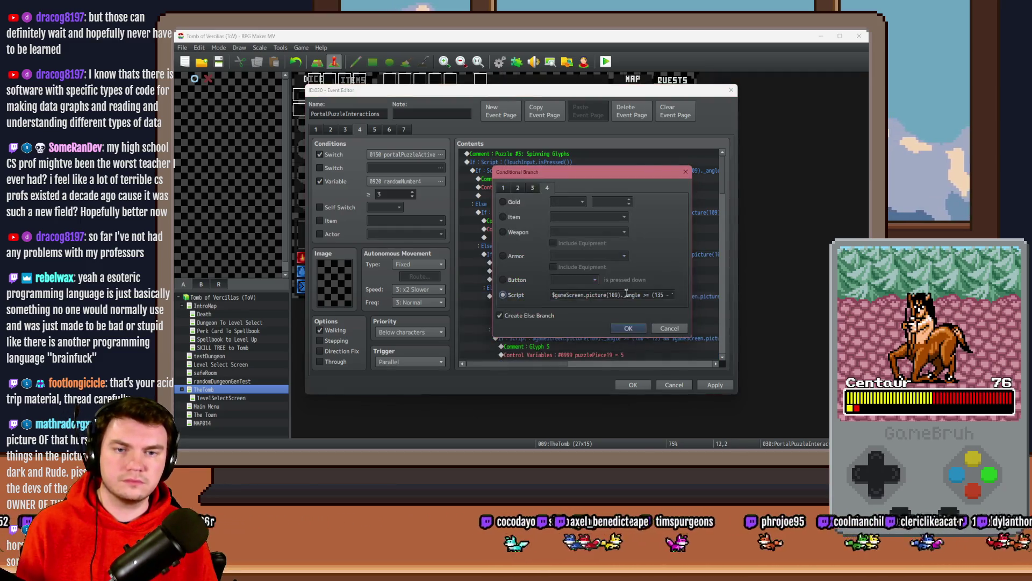
{"action": "left_click", "coordinate": [625, 294]}
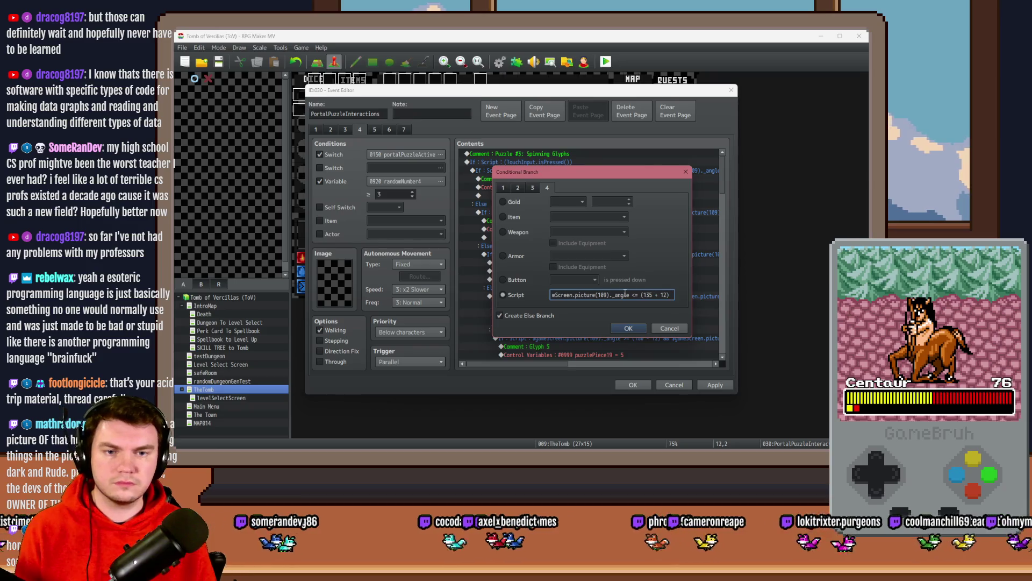
{"action": "type", "text": "&& $gameVariables.value(981) >= 1"}
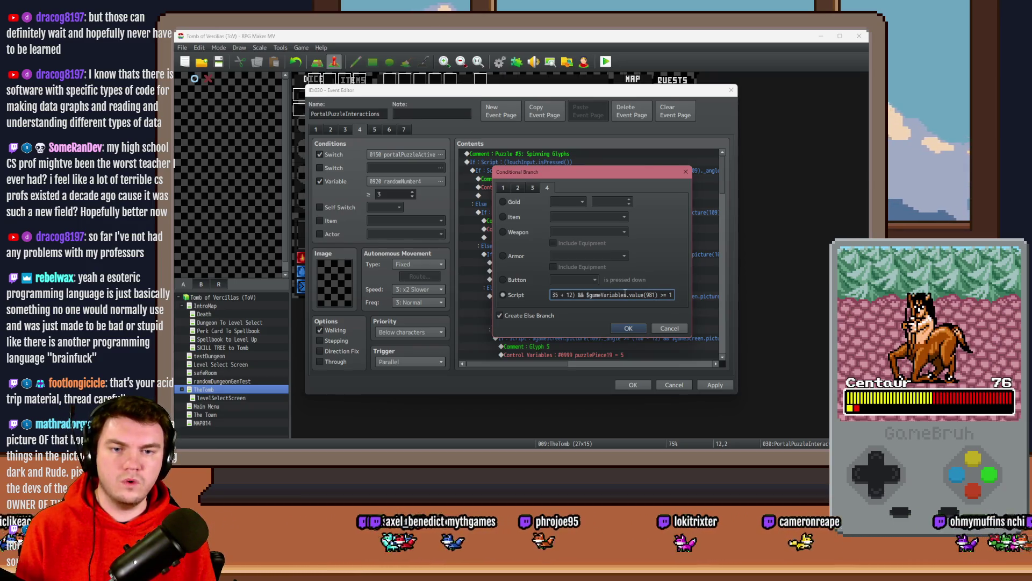
{"action": "key", "text": "Return"}
Step: Add the same variable 981 check to the Glyph 5 and Glyph 6 conditions
{"action": "scroll", "coordinate": [617, 308], "scroll_direction": "down", "scroll_amount": 1}
{"action": "left_click", "coordinate": [632, 286]}
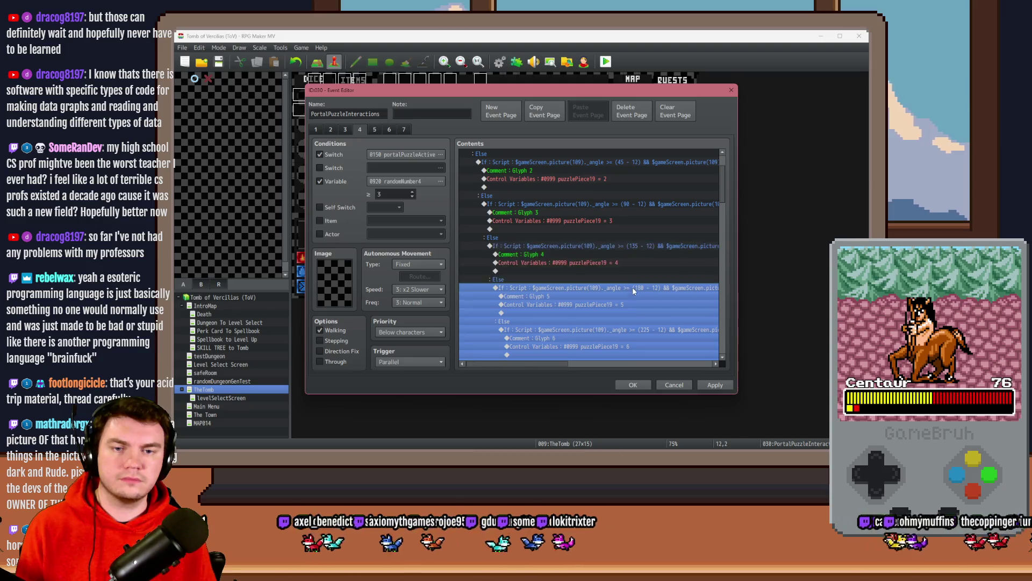
{"action": "double_click", "coordinate": [632, 286]}
{"action": "key", "text": "End"}
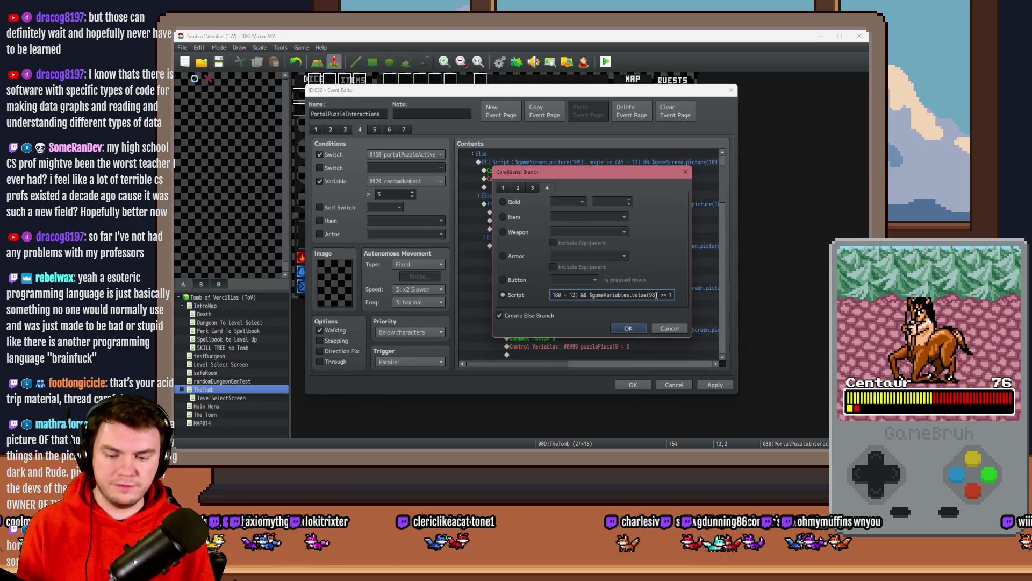
{"action": "key", "text": "Return"}
{"action": "scroll", "coordinate": [660, 296], "scroll_direction": "down", "scroll_amount": 1}
{"action": "left_click", "coordinate": [663, 253]}
{"action": "double_click", "coordinate": [663, 253]}
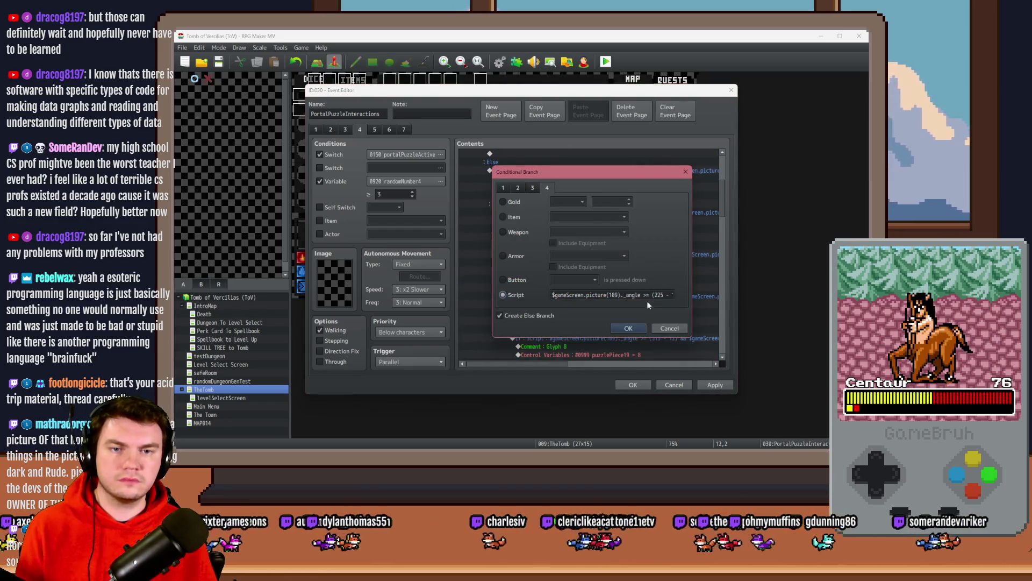
{"action": "key", "text": "Tab"}
{"action": "key", "text": "End"}
{"action": "key", "text": "ctrl+v"}
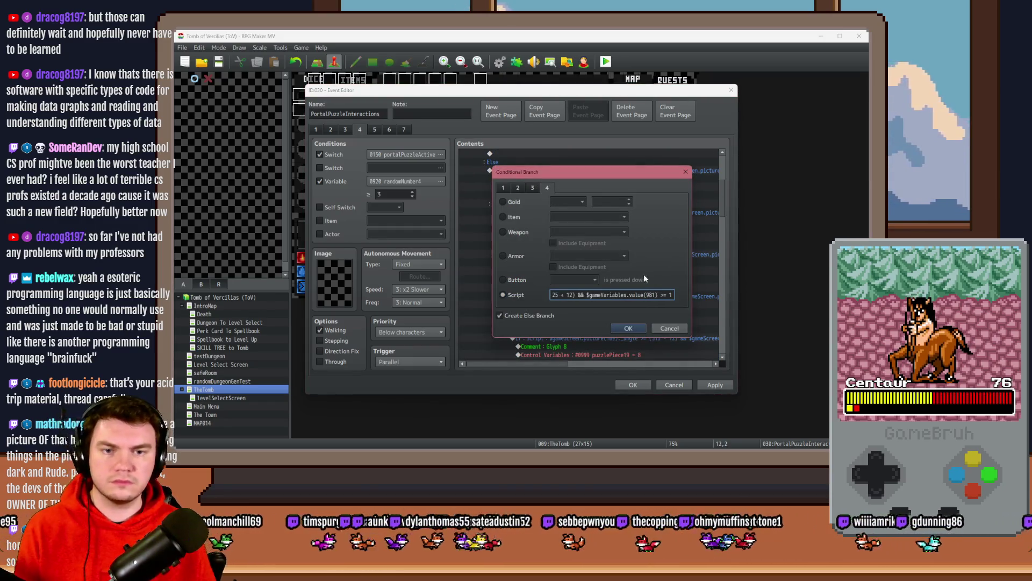
{"action": "left_click", "coordinate": [628, 328]}
Step: Add the variable 981 check to Glyphs 7 and 8, then apply the event changes
{"action": "left_click", "coordinate": [618, 292]}
{"action": "double_click", "coordinate": [618, 292]}
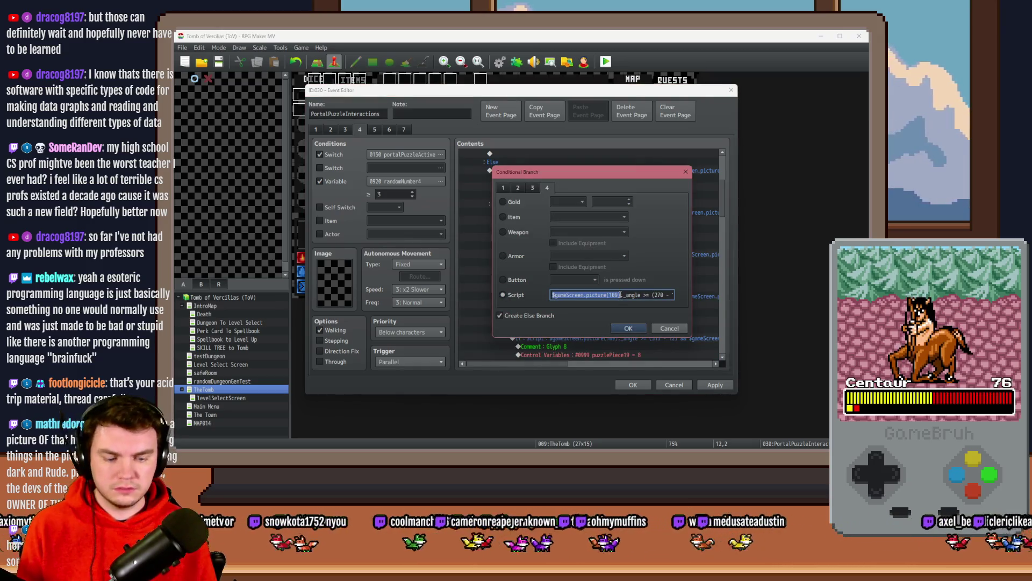
{"action": "key", "text": "End"}
{"action": "type", "text": "&& $gameVariables.value(981) >= 1"}
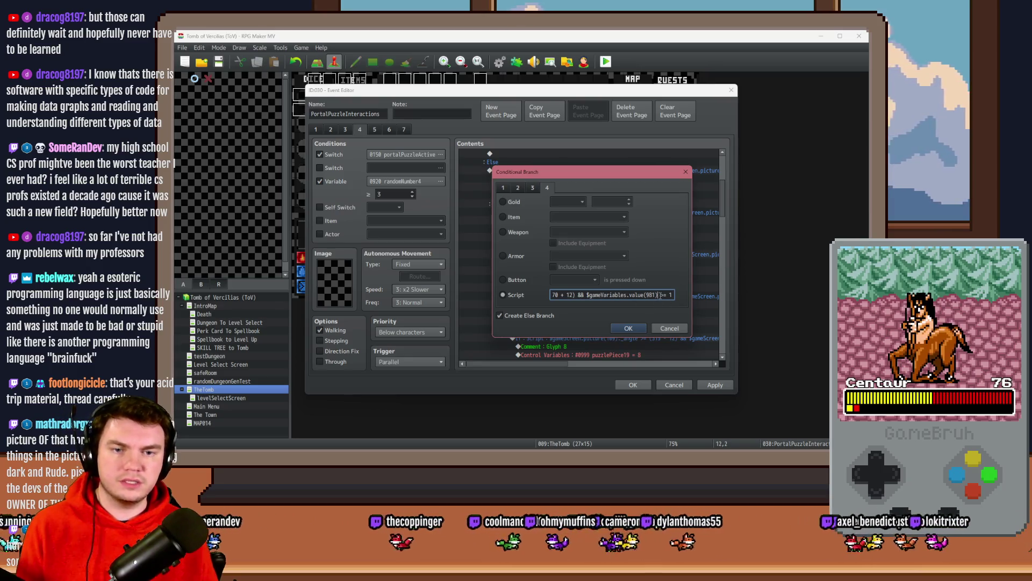
{"action": "left_click", "coordinate": [635, 326]}
{"action": "double_click", "coordinate": [640, 306]}
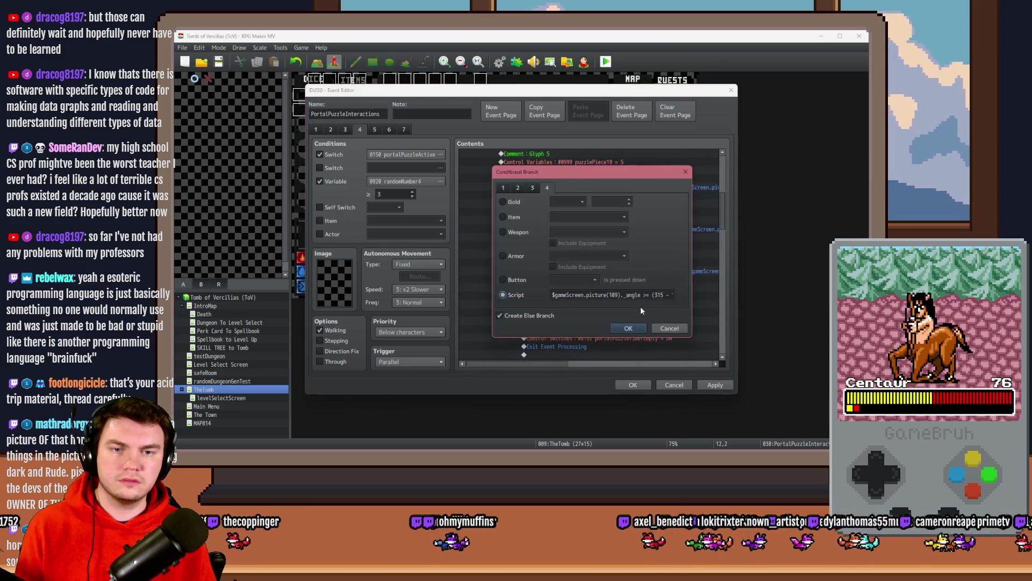
{"action": "left_click", "coordinate": [636, 295]}
{"action": "key", "text": "ctrl+a"}
{"action": "key", "text": "ctrl+v"}
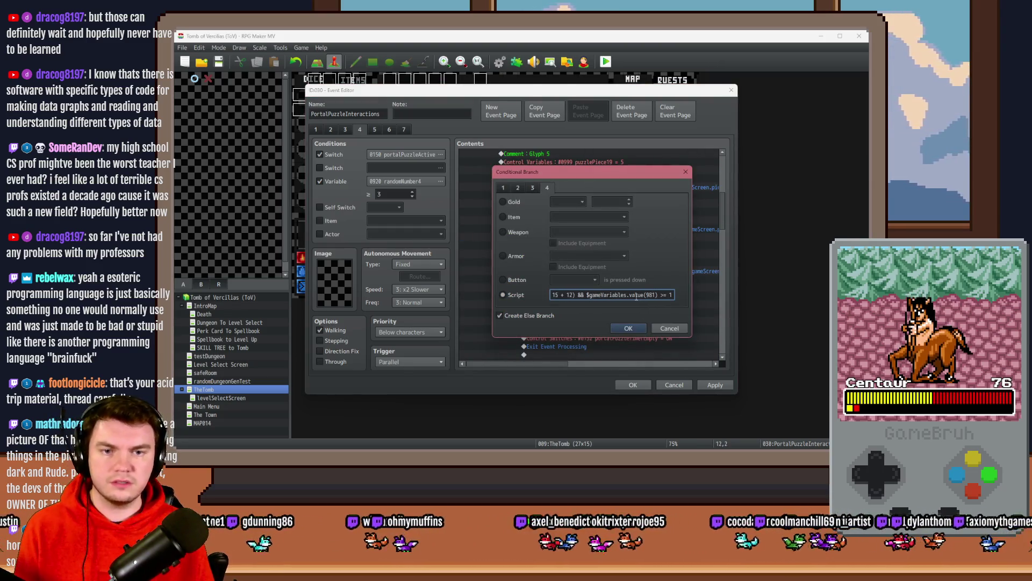
{"action": "key", "text": "Return"}
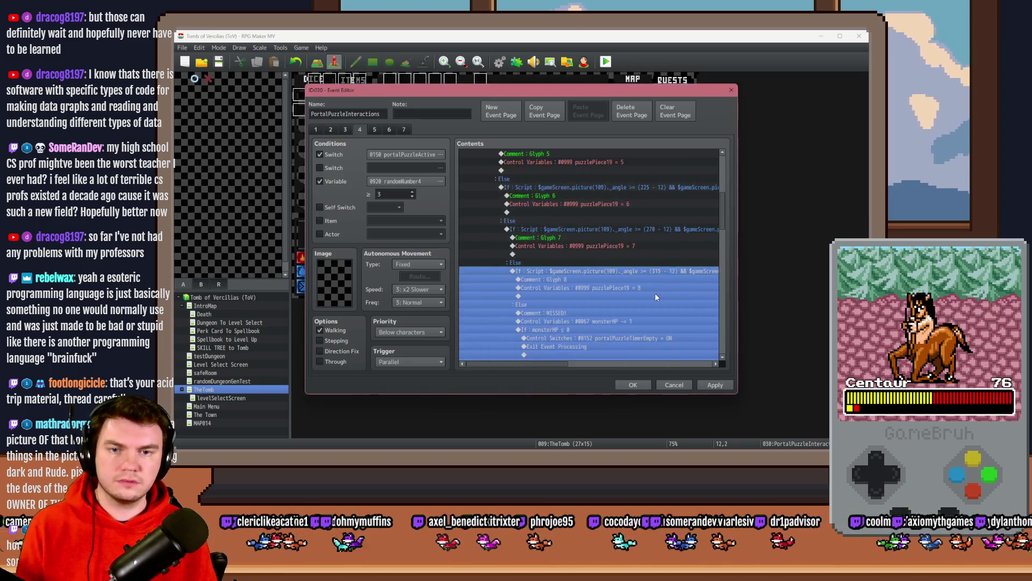
{"action": "left_click", "coordinate": [597, 289]}
{"action": "left_click", "coordinate": [710, 384]}
Step: Playtest with the Spiked Pauldron perk and walk forward to interact with the glyphs
{"action": "left_click", "coordinate": [633, 384]}
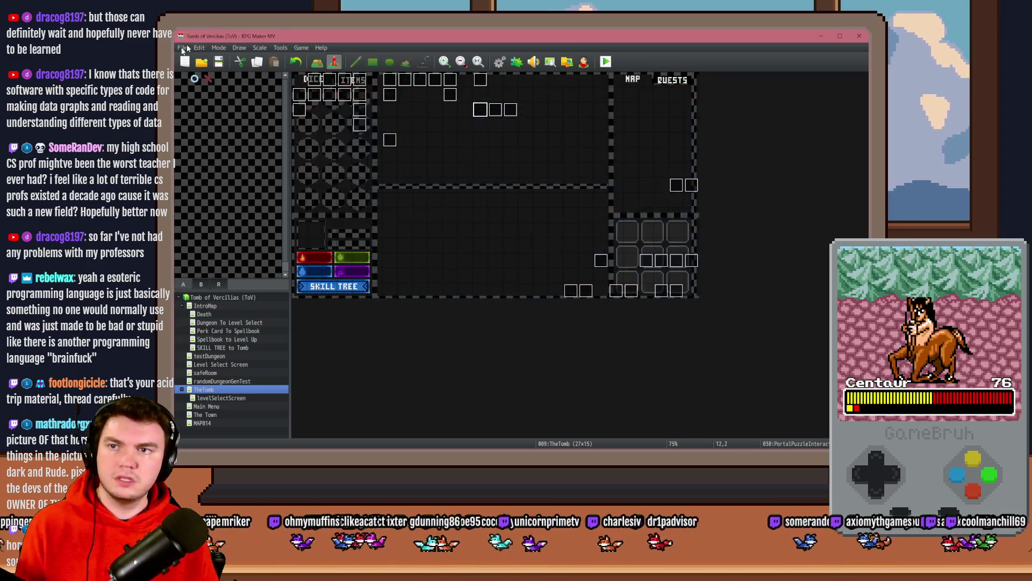
{"action": "left_click", "coordinate": [605, 63]}
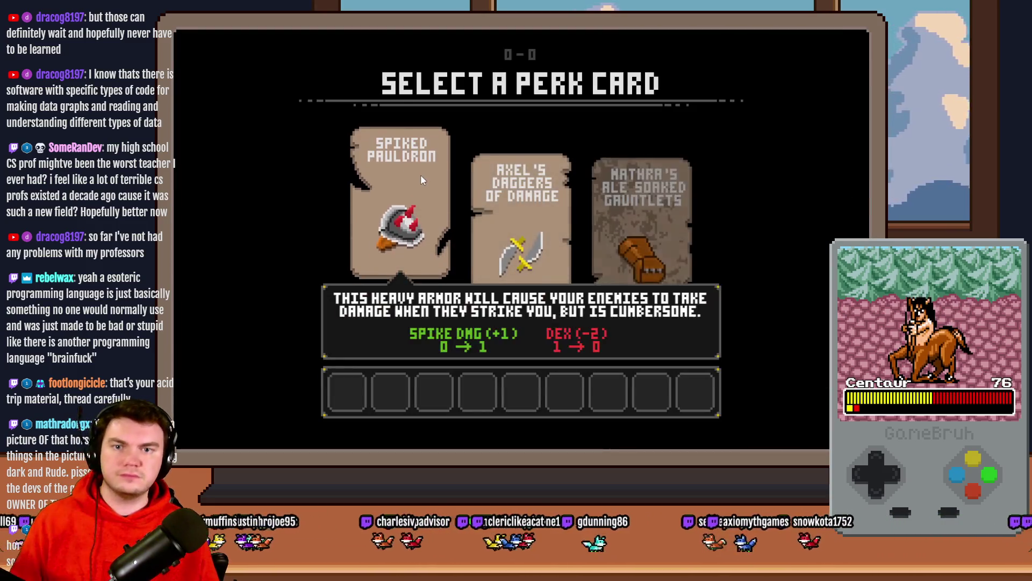
{"action": "left_click", "coordinate": [421, 175]}
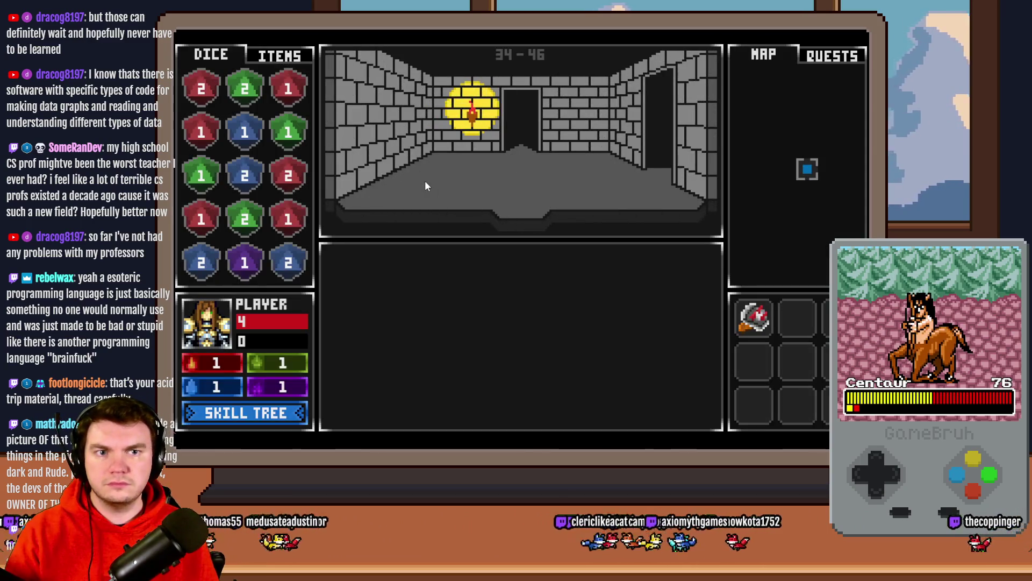
{"action": "key", "text": "Up"}
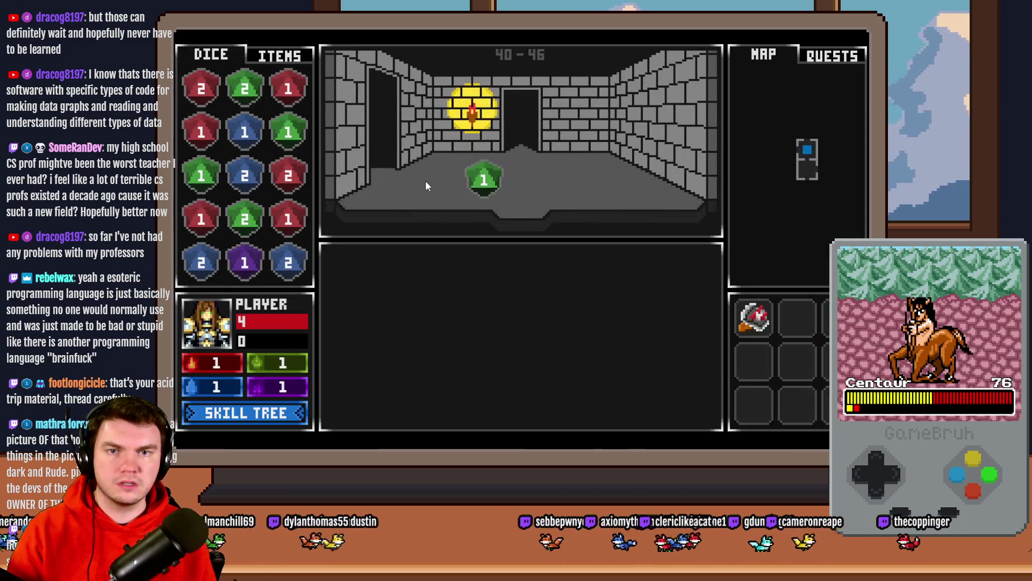
{"action": "key", "text": "Up"}
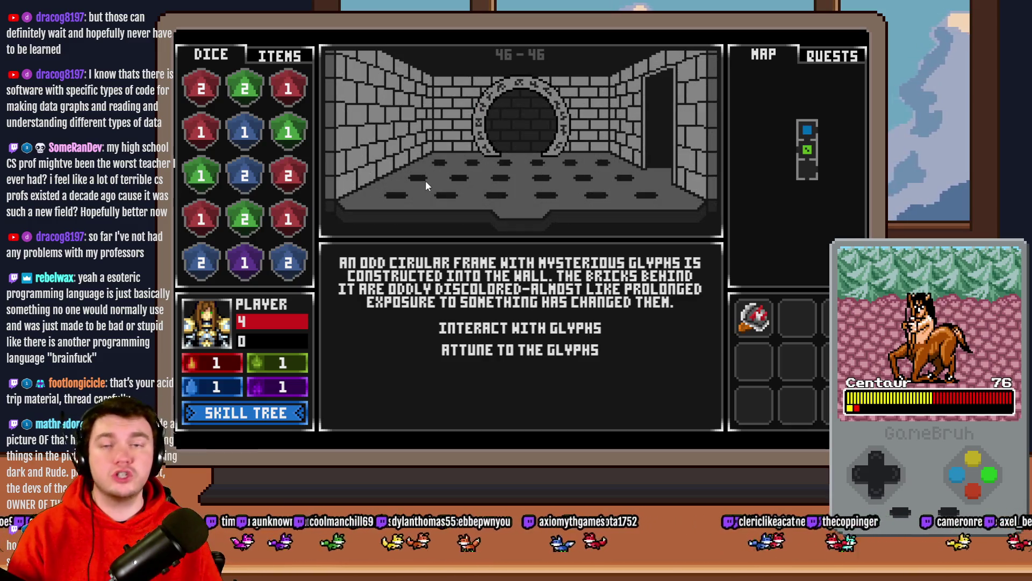
{"action": "left_click", "coordinate": [511, 329]}
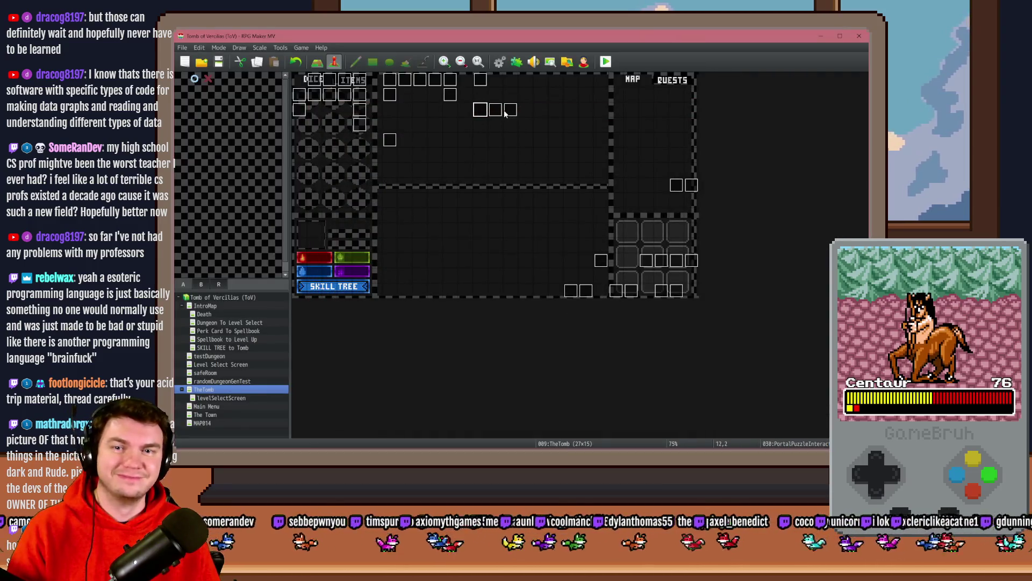
Step: Inspect a Control Variables command in the portal puzzle event, then close the editor
{"action": "double_click", "coordinate": [480, 109]}
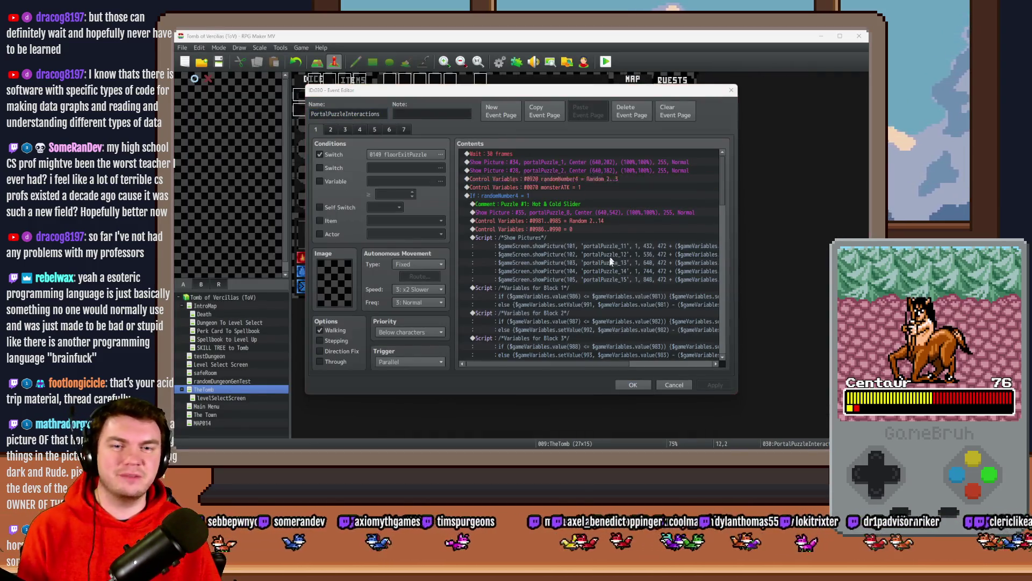
{"action": "double_click", "coordinate": [538, 178]}
{"action": "left_click", "coordinate": [620, 334]}
{"action": "left_click", "coordinate": [633, 384]}
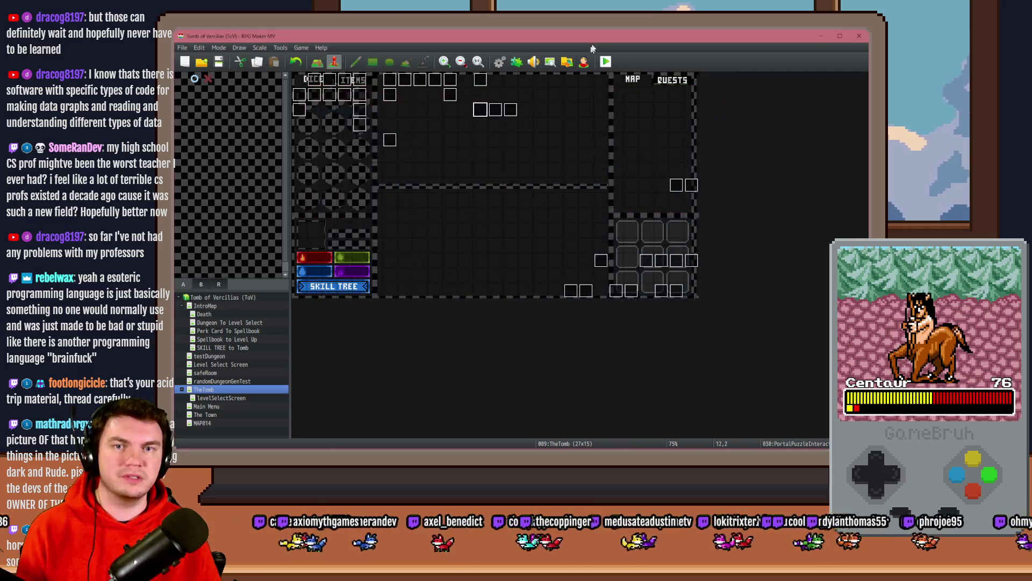
Step: Save and start a new playtest, taking the Mathra's Ale Soaked Gauntlets perk
{"action": "key", "text": "ctrl+o"}
{"action": "left_click", "coordinate": [486, 257]}
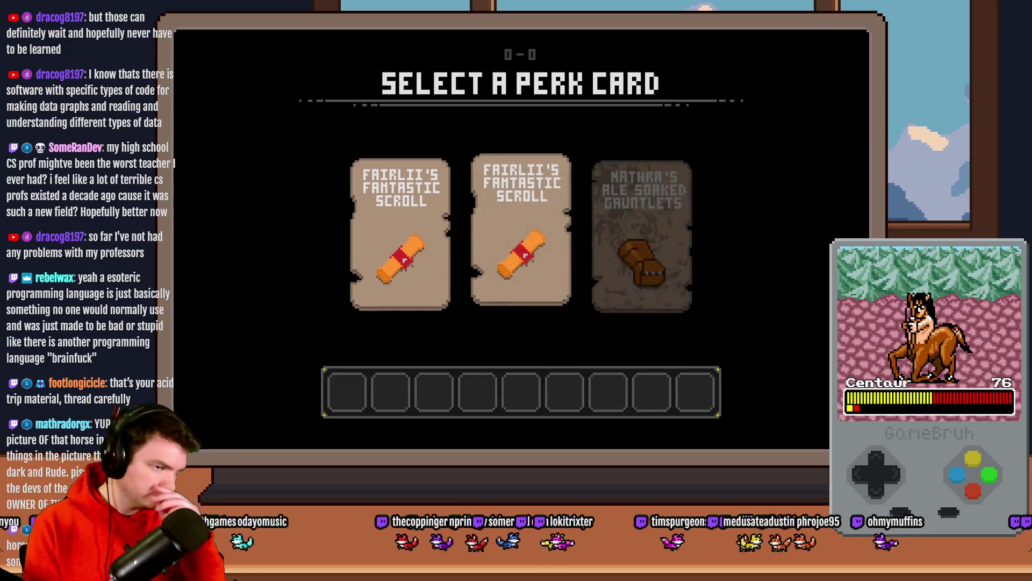
{"action": "left_click", "coordinate": [696, 207]}
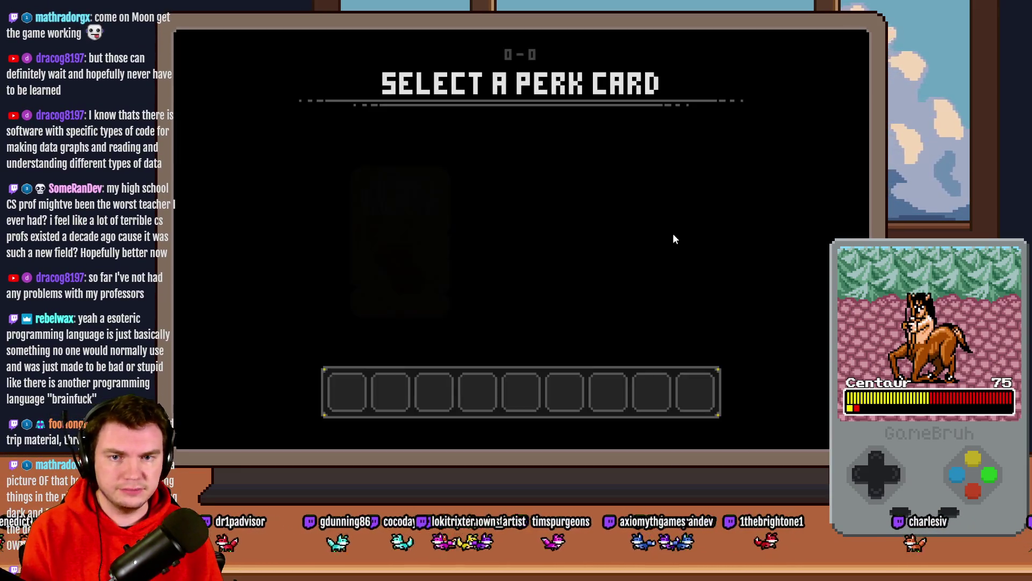
{"action": "left_click", "coordinate": [364, 212]}
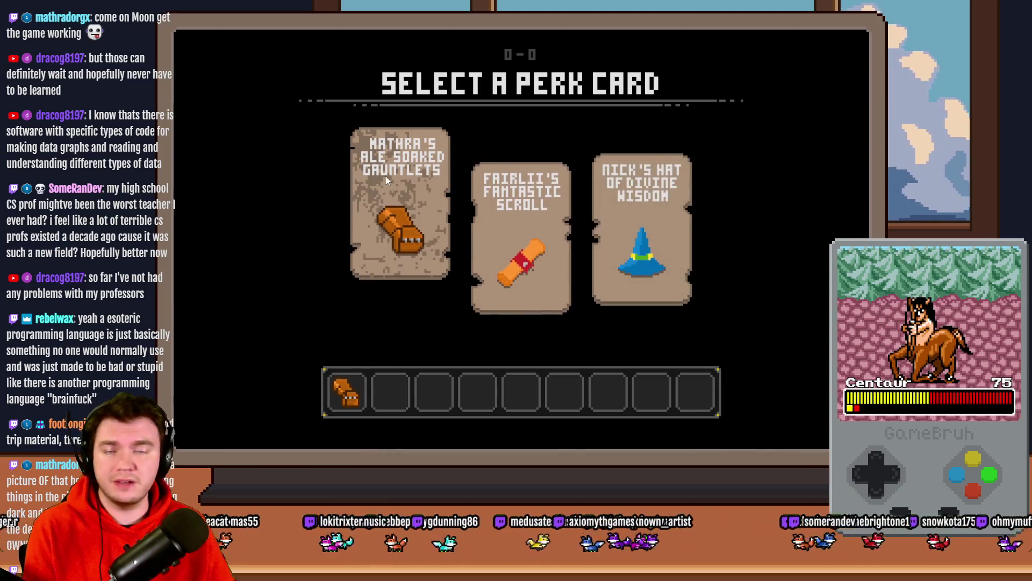
Step: Glance at the debug switches, then walk the corridors to the glyph-covered wall
{"action": "key", "text": "F9"}
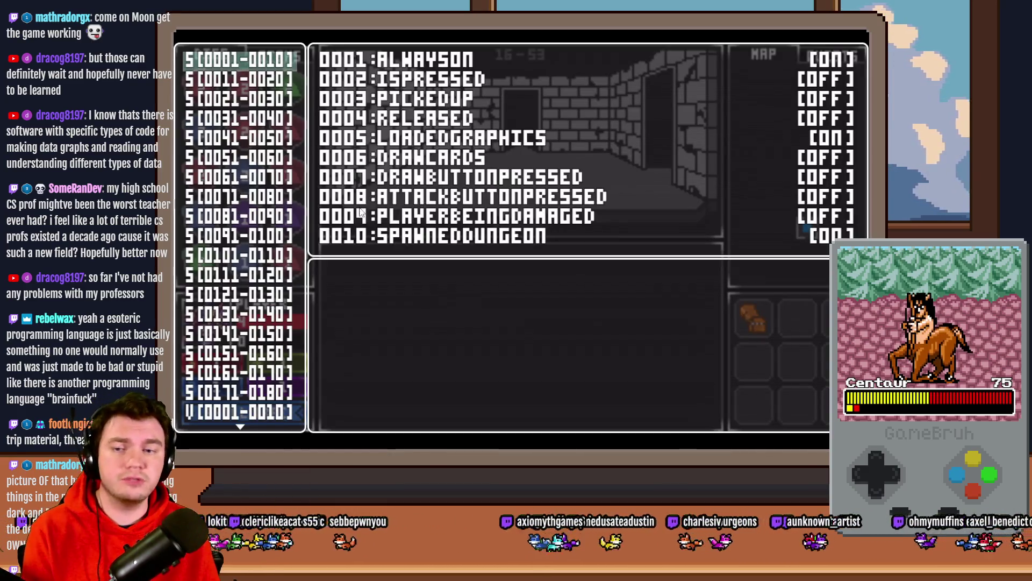
{"action": "key", "text": "Escape"}
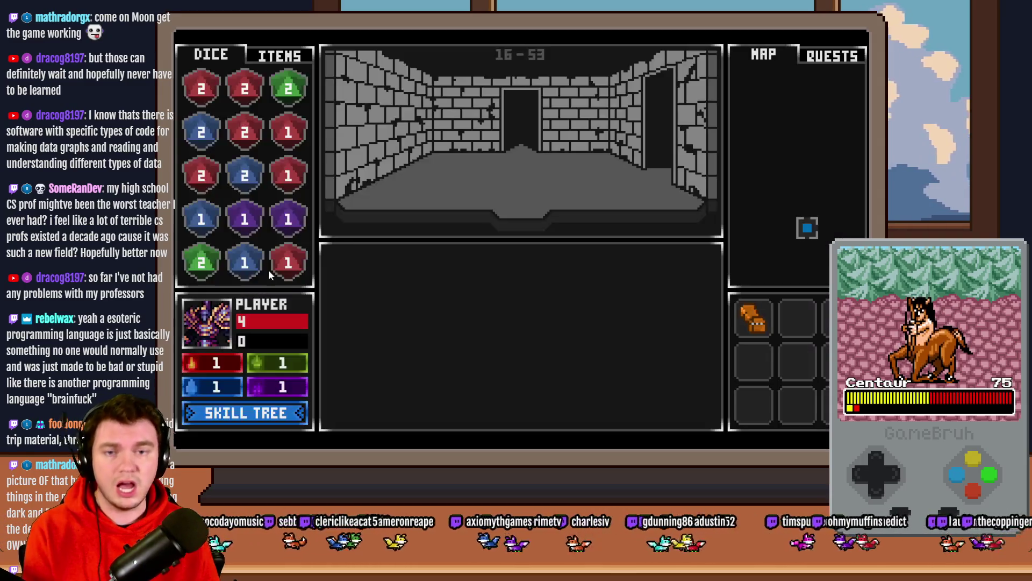
{"action": "key", "text": "Up"}
{"action": "key", "text": "Up"}
{"action": "key", "text": "Up"}
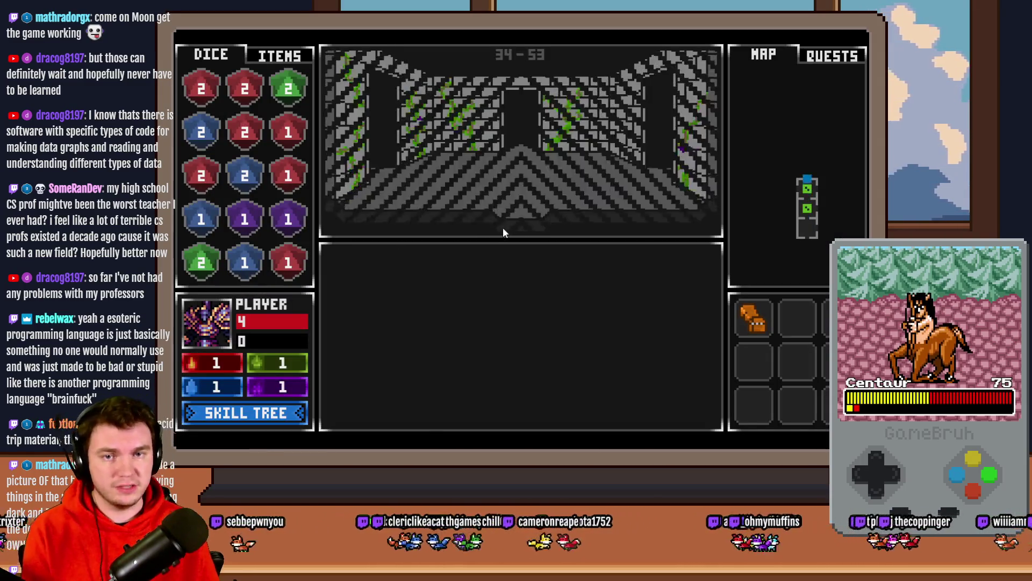
{"action": "key", "text": "Left"}
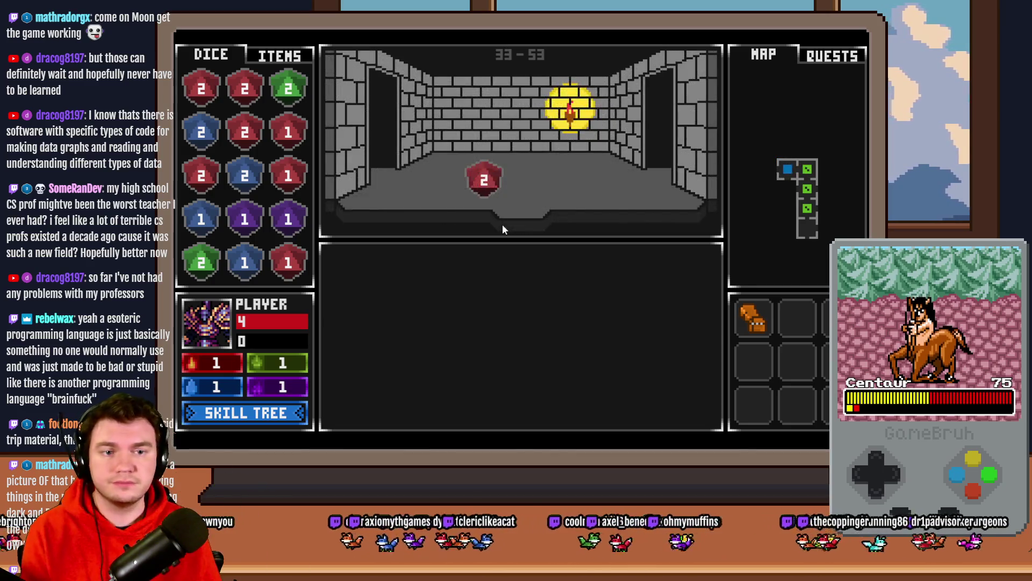
{"action": "key", "text": "Left"}
{"action": "key", "text": "Up"}
{"action": "key", "text": "Up"}
{"action": "key", "text": "Up"}
{"action": "key", "text": "Up"}
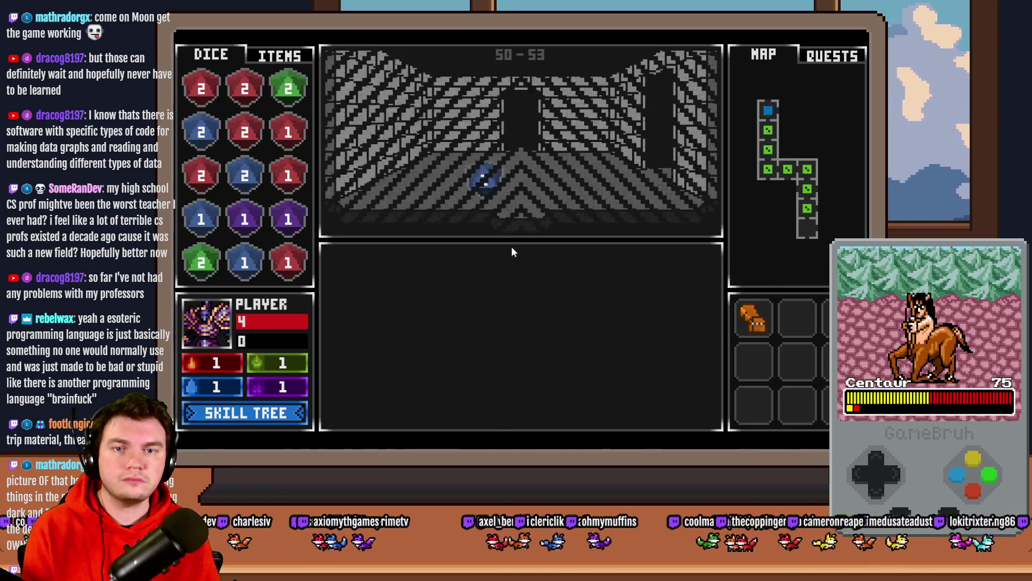
{"action": "key", "text": "Right"}
{"action": "key", "text": "Up"}
{"action": "key", "text": "Up"}
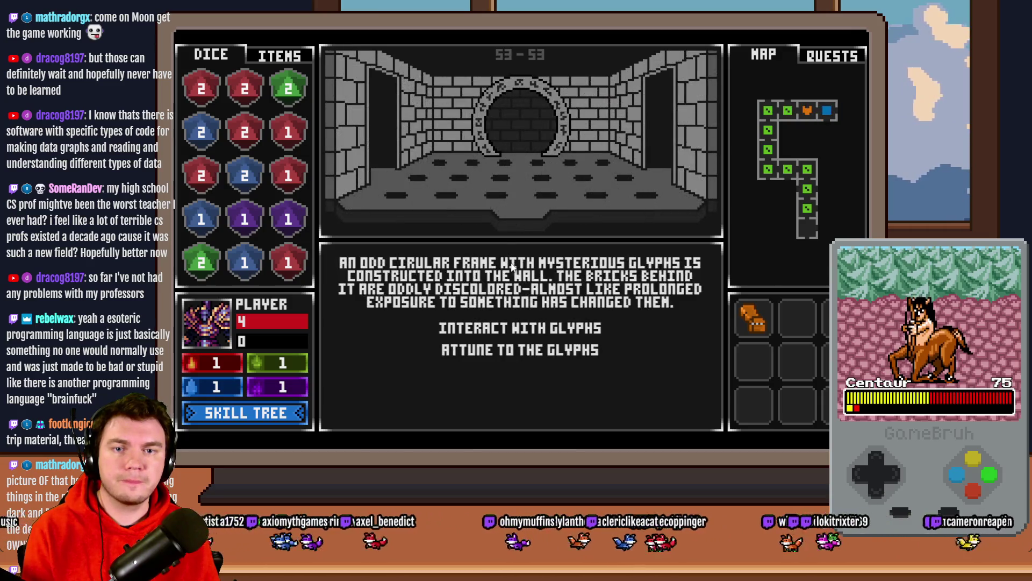
Step: Play the glyph-ring minigame twice, clicking as the needle passes the runes
{"action": "left_click", "coordinate": [512, 325]}
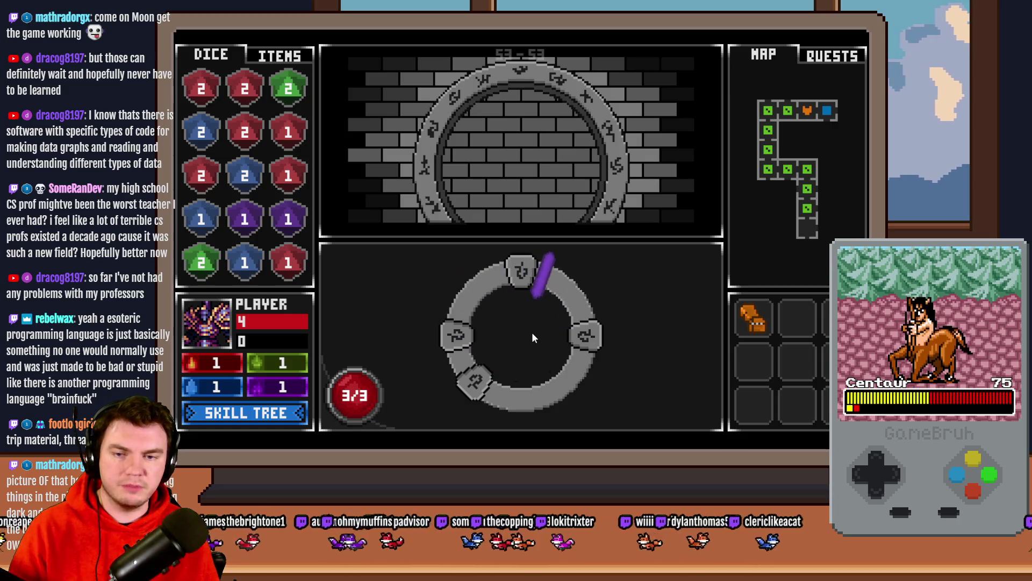
{"action": "left_click", "coordinate": [532, 333]}
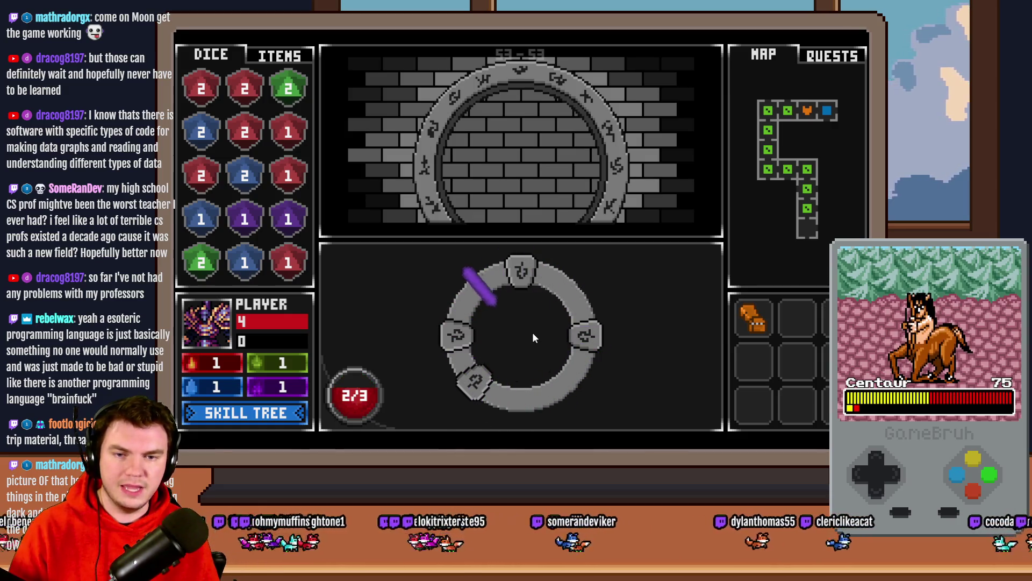
{"action": "left_click", "coordinate": [533, 337]}
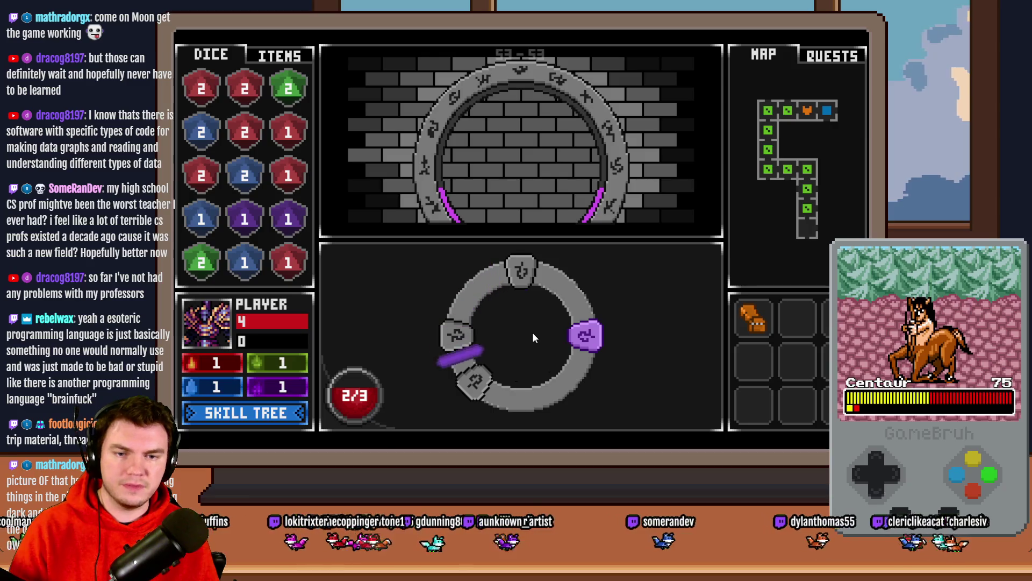
{"action": "left_click", "coordinate": [533, 333]}
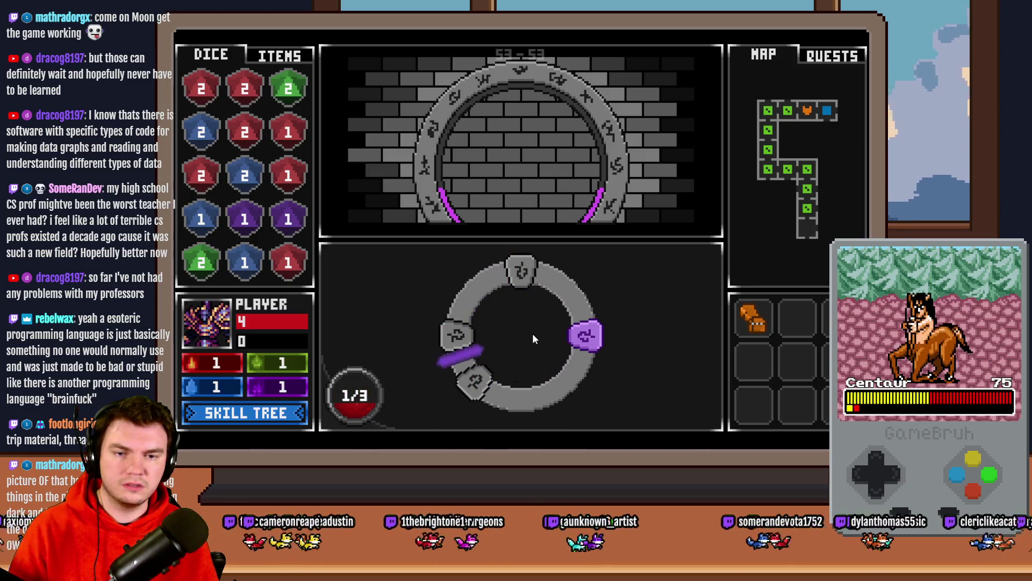
{"action": "left_click", "coordinate": [532, 333]}
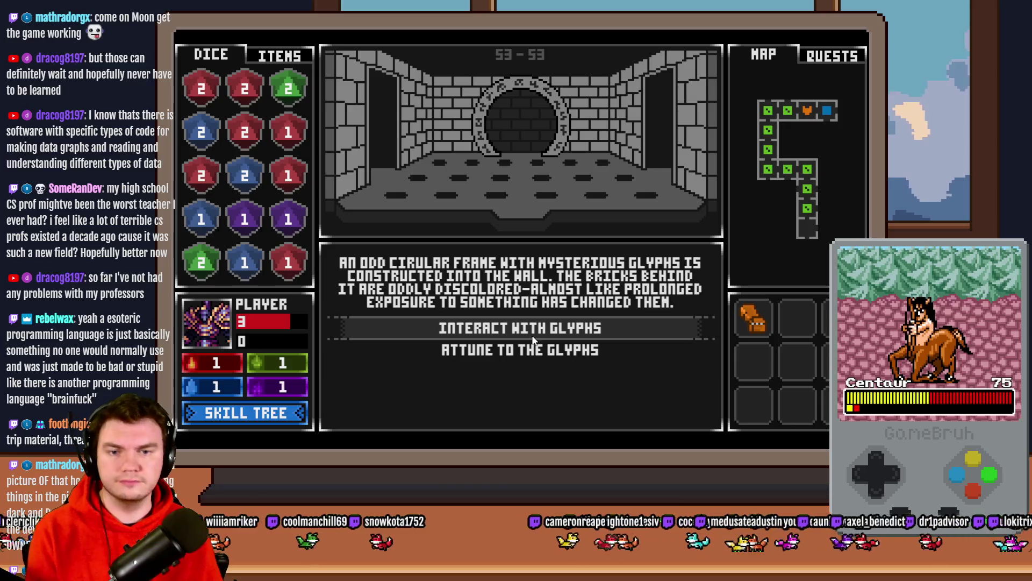
{"action": "left_click", "coordinate": [539, 328]}
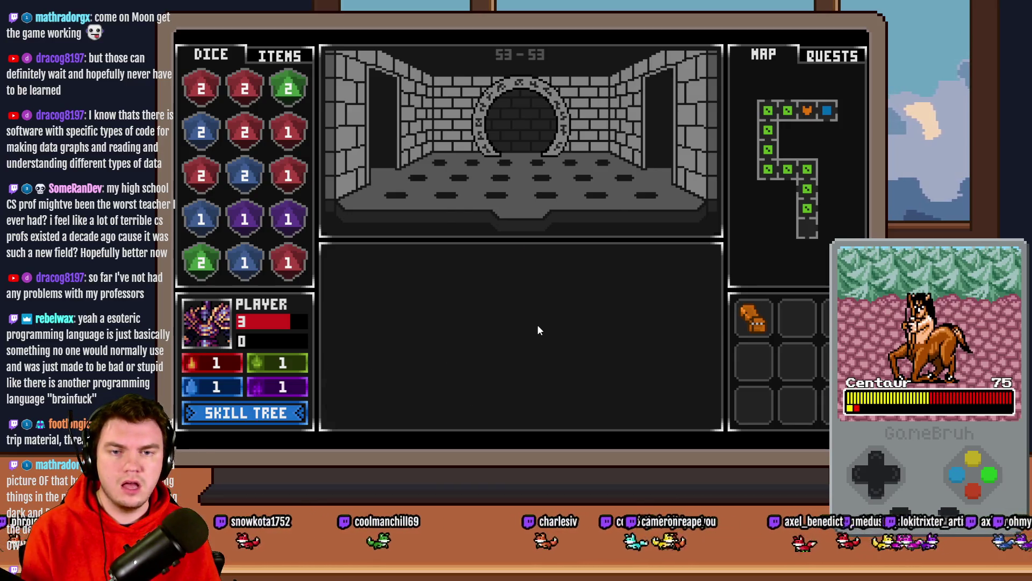
{"action": "left_click", "coordinate": [534, 326]}
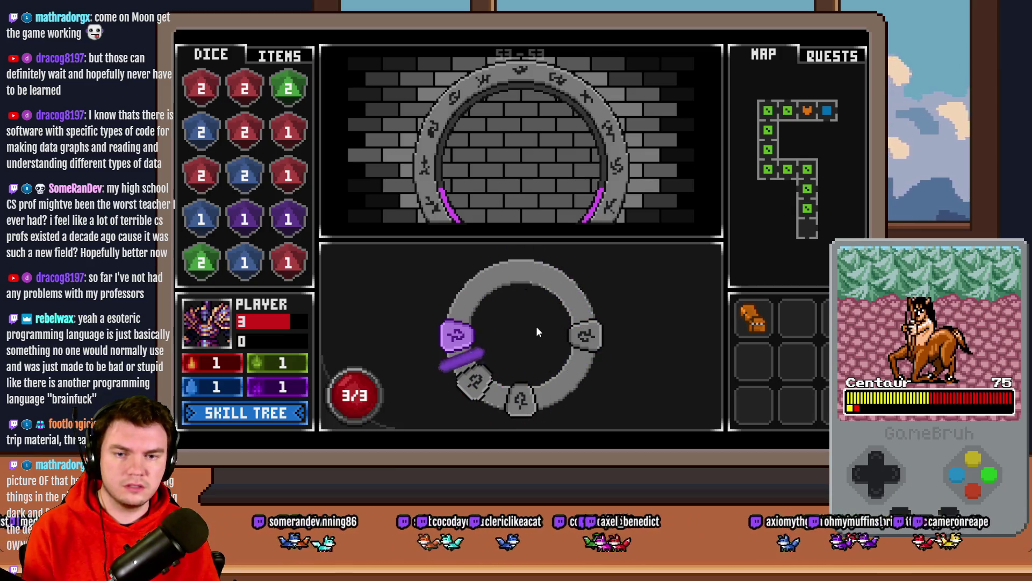
{"action": "left_click", "coordinate": [538, 332]}
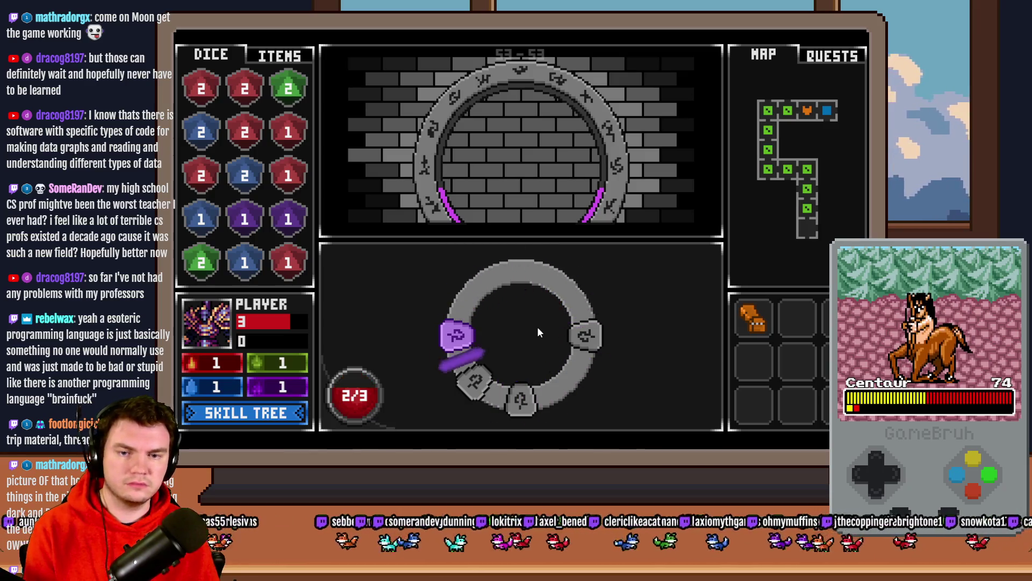
{"action": "left_click", "coordinate": [539, 329]}
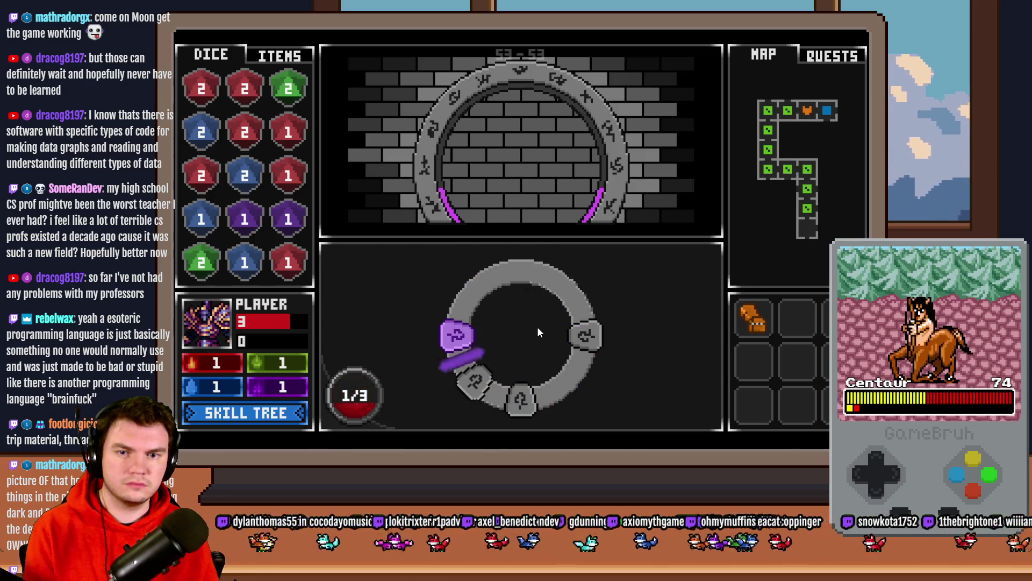
{"action": "left_click", "coordinate": [537, 327]}
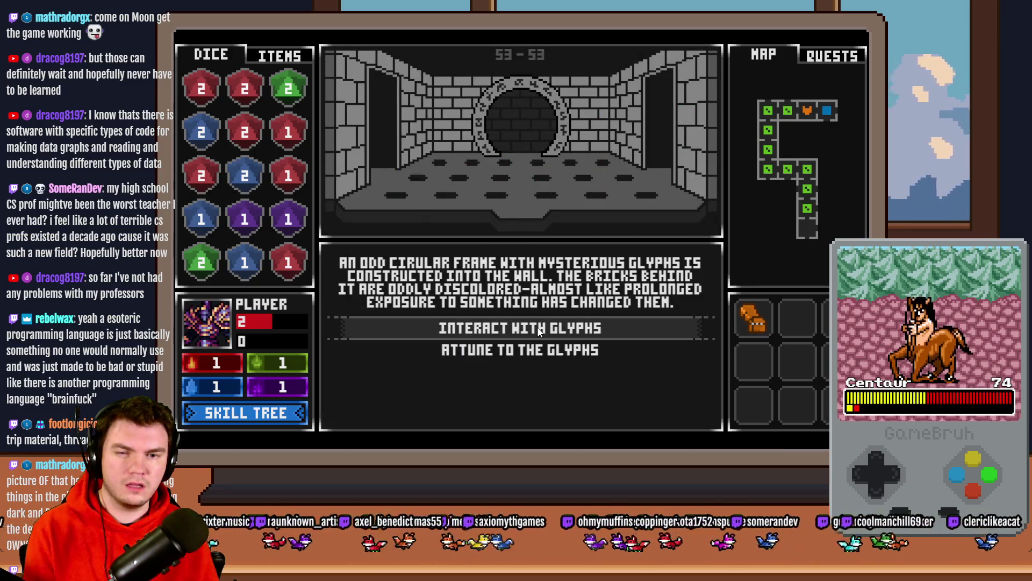
Step: Retry the ring twice more, ending with one glyph lit, HP 1 and 1/3 attempts
{"action": "left_click", "coordinate": [538, 329]}
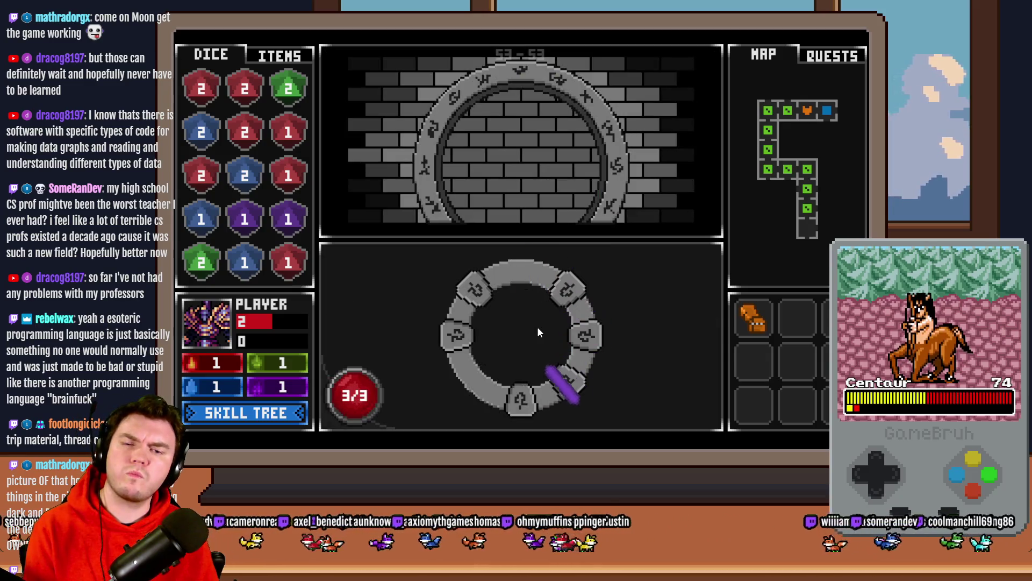
{"action": "left_click", "coordinate": [539, 333]}
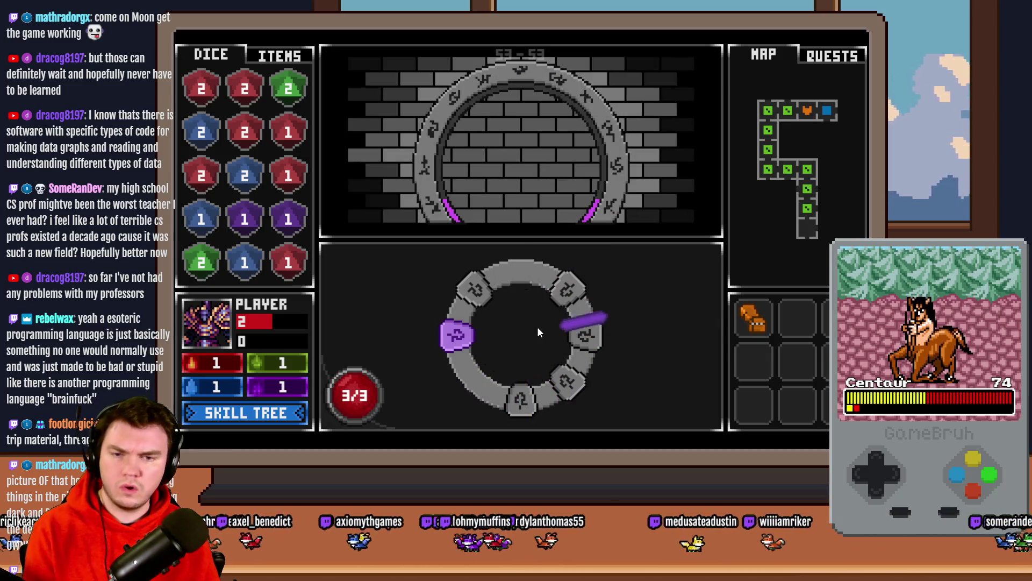
{"action": "left_click", "coordinate": [537, 327]}
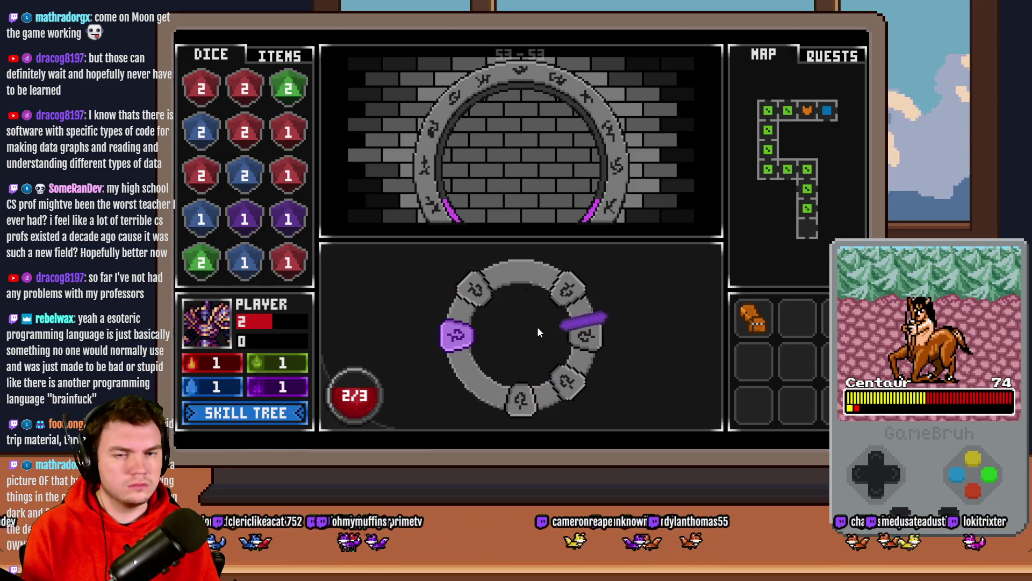
{"action": "left_click", "coordinate": [539, 329]}
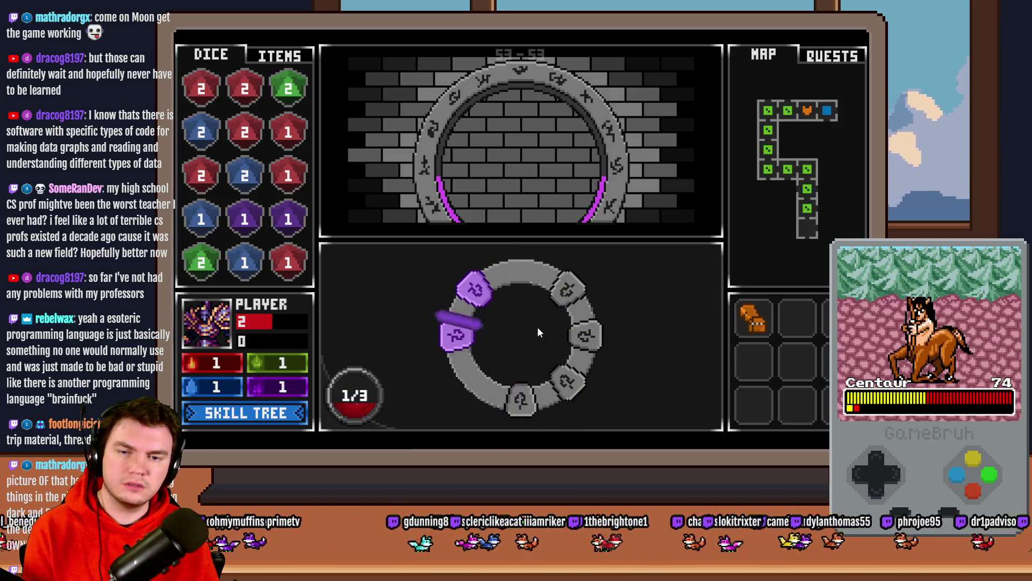
{"action": "left_click", "coordinate": [538, 330]}
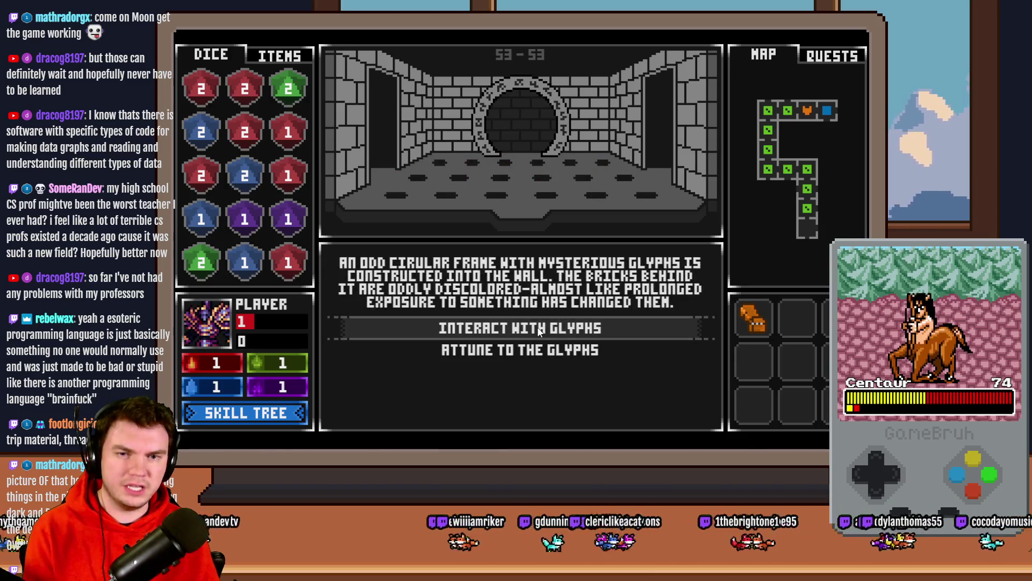
{"action": "left_click", "coordinate": [542, 328]}
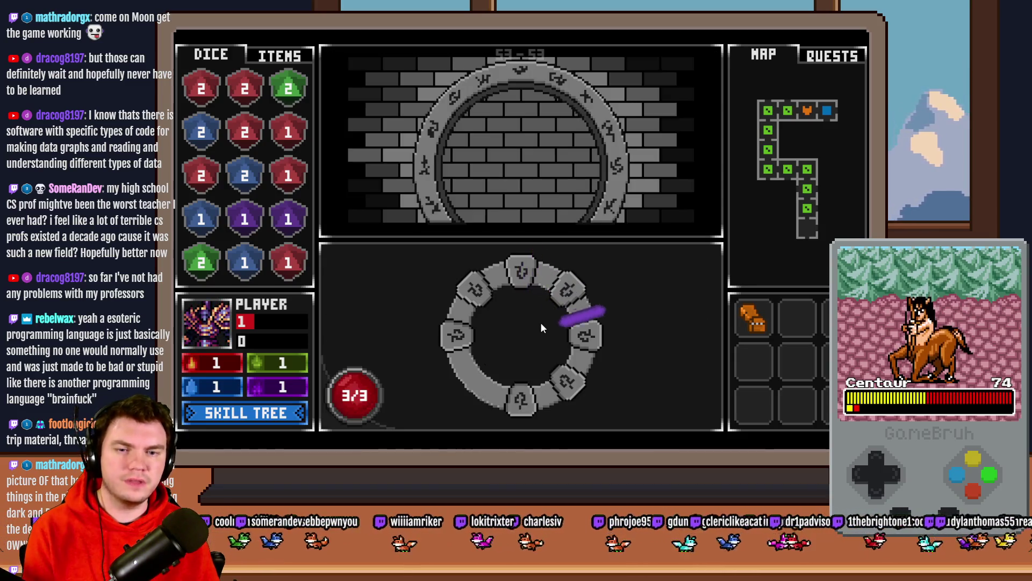
{"action": "left_click", "coordinate": [540, 323]}
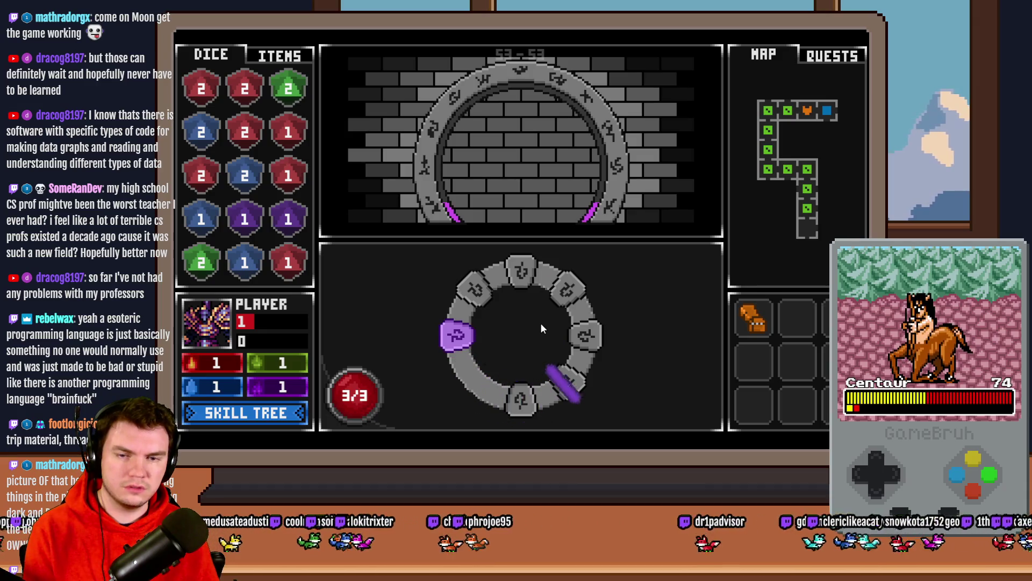
{"action": "left_click", "coordinate": [541, 323]}
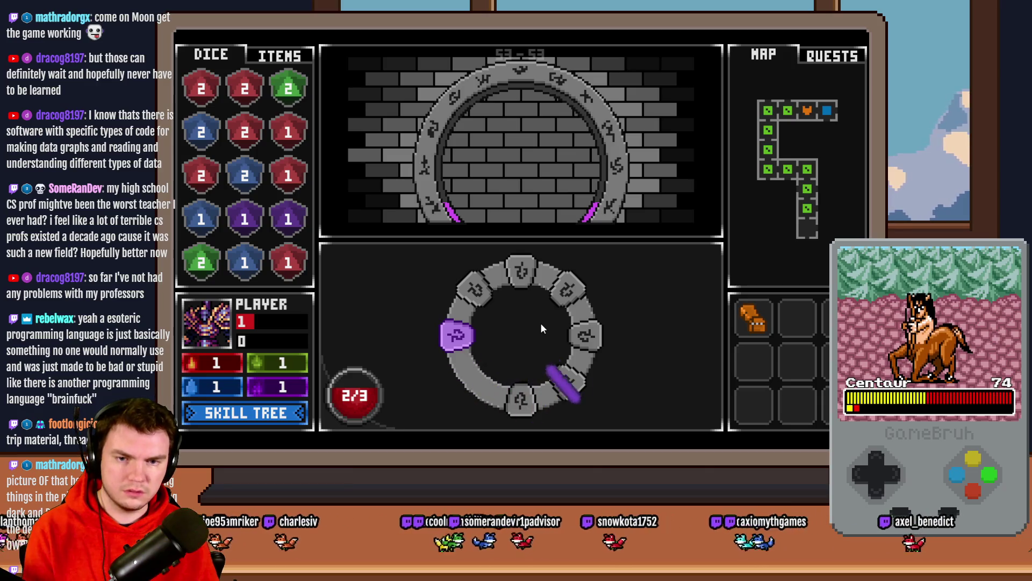
{"action": "left_click", "coordinate": [541, 326]}
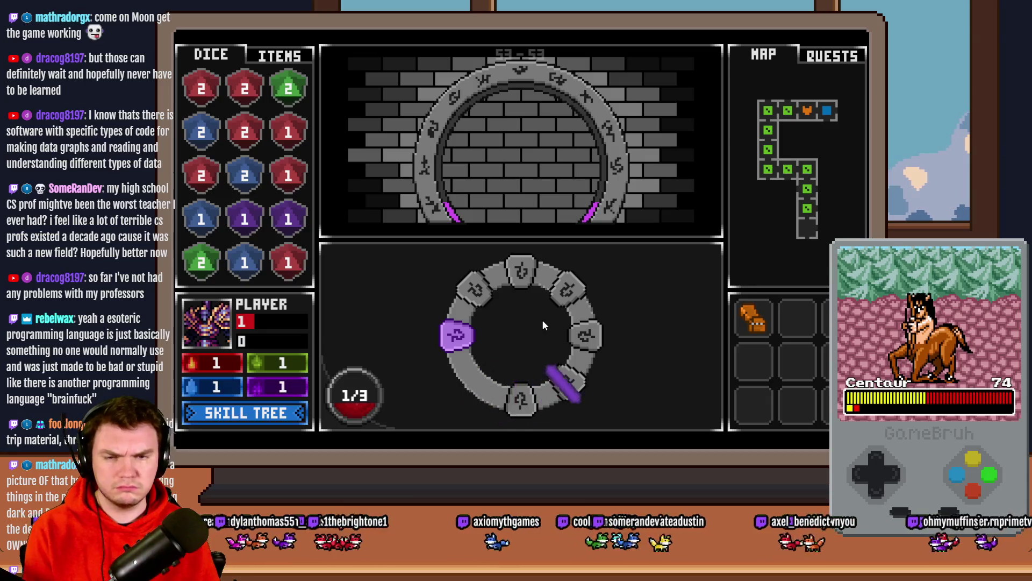
Step: Scroll the debug list to check variables 0981-0990, then exit the playtest
{"action": "key", "text": "F1"}
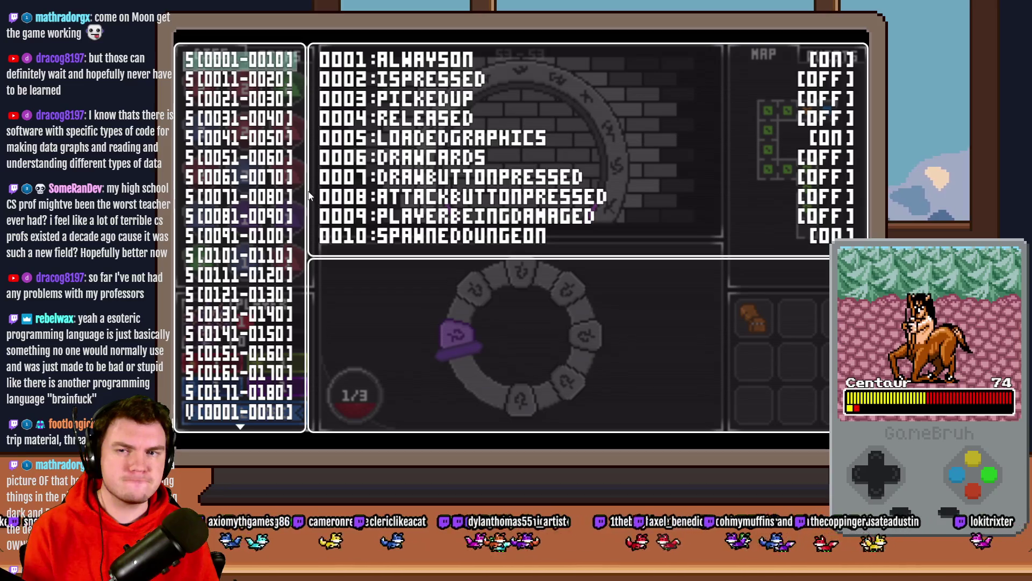
{"action": "scroll", "coordinate": [275, 151], "scroll_direction": "down", "scroll_amount": 10}
{"action": "scroll", "coordinate": [276, 153], "scroll_direction": "up", "scroll_amount": 7}
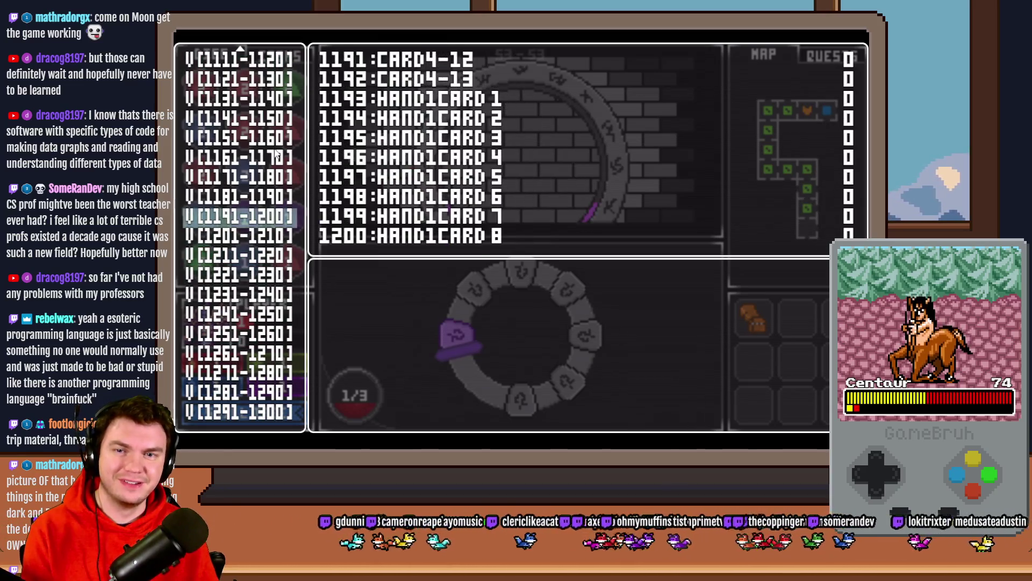
{"action": "scroll", "coordinate": [275, 153], "scroll_direction": "up", "scroll_amount": 14}
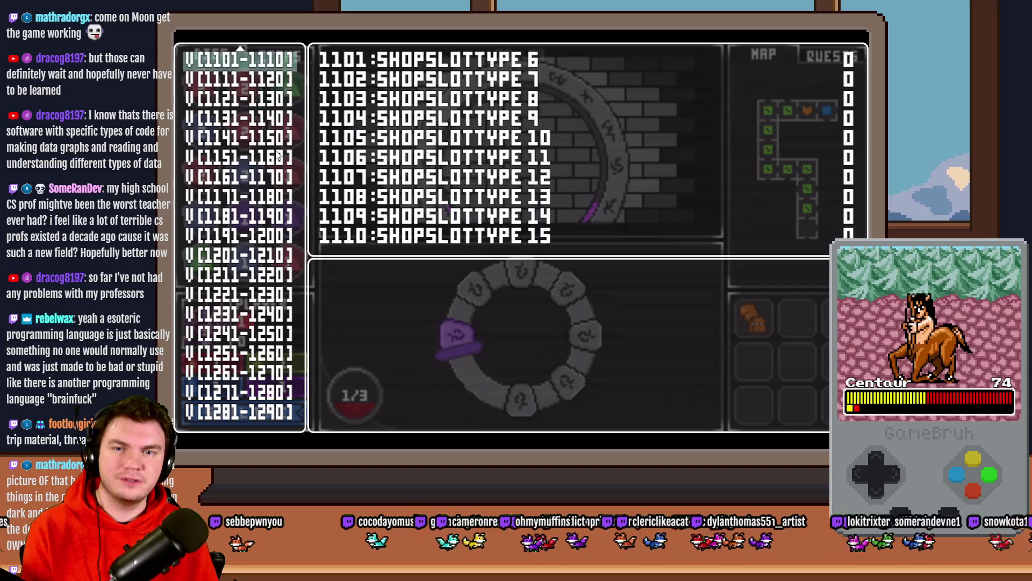
{"action": "scroll", "coordinate": [384, 304], "scroll_direction": "up", "scroll_amount": 8}
{"action": "scroll", "coordinate": [387, 305], "scroll_direction": "down", "scroll_amount": 1}
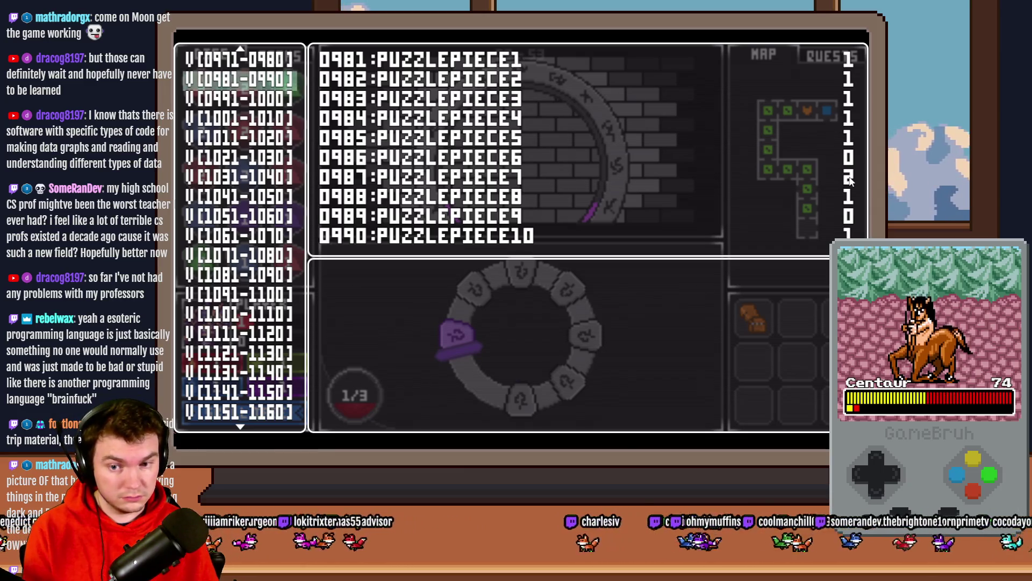
{"action": "key", "text": "Escape"}
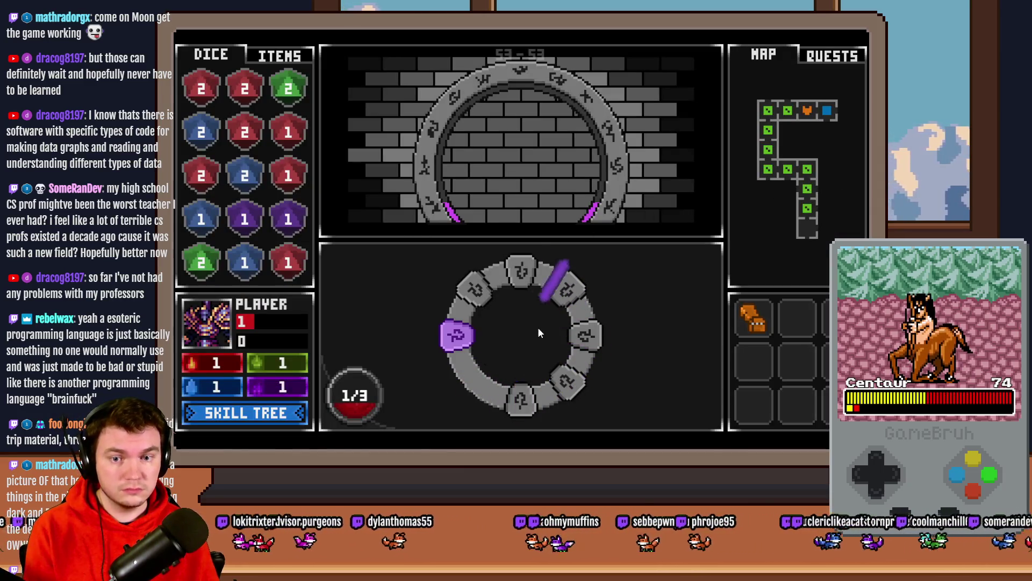
{"action": "key", "text": "alt+F4"}
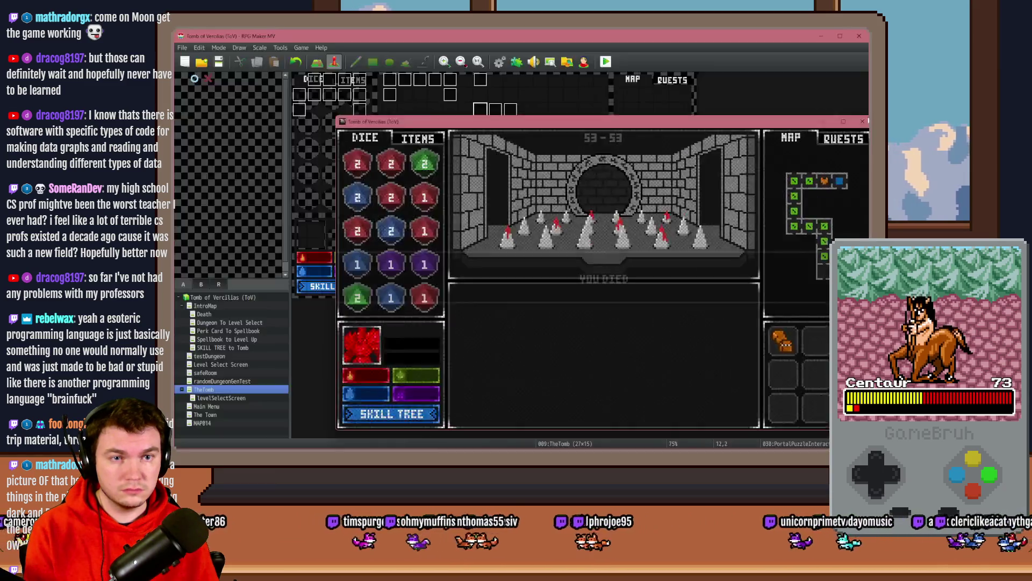
Step: Review PortalPuzzleInteractions' showPicture/rotatePicture script and its puzzlePiece18 Control Variables command
{"action": "double_click", "coordinate": [481, 111]}
{"action": "left_click_drag", "start_coordinate": [725, 176], "coordinate": [720, 334]}
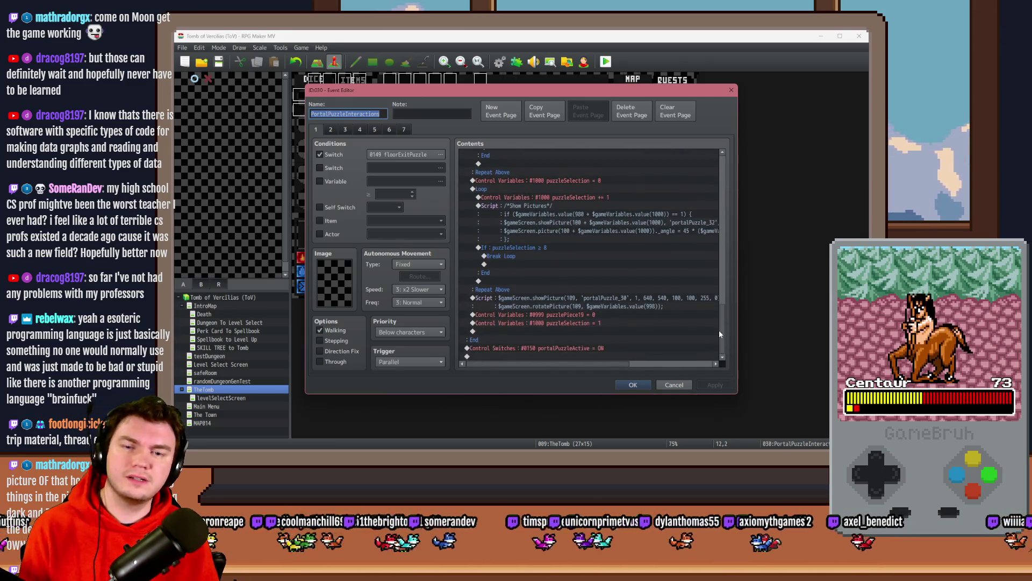
{"action": "left_click", "coordinate": [666, 302]}
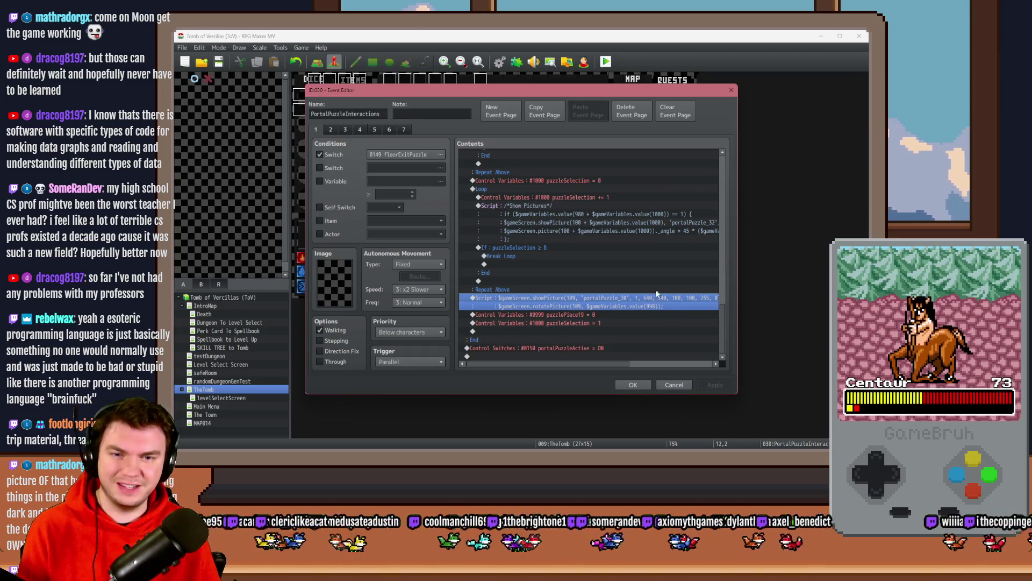
{"action": "scroll", "coordinate": [599, 330], "scroll_direction": "up", "scroll_amount": 10}
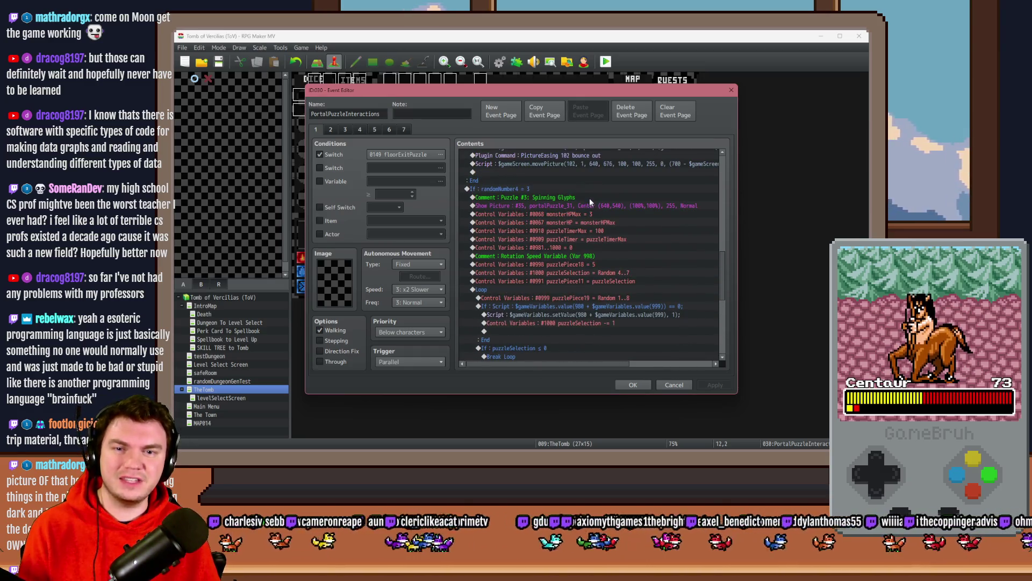
{"action": "left_click", "coordinate": [594, 264]}
{"action": "key", "text": "Return"}
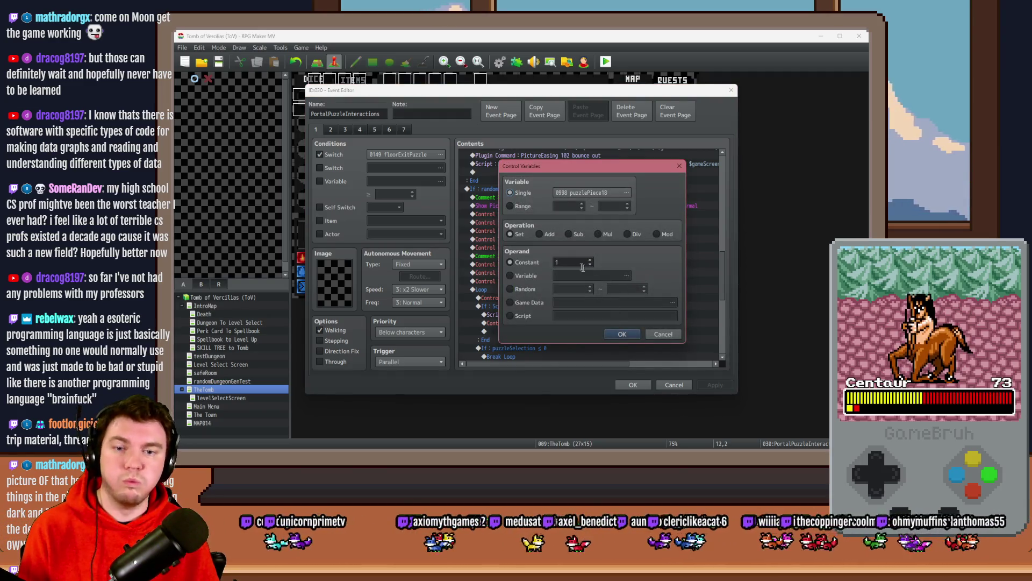
{"action": "left_click", "coordinate": [622, 334]}
Step: Save the project and start a playtest, picking the gauntlets perk card
{"action": "left_click", "coordinate": [633, 384]}
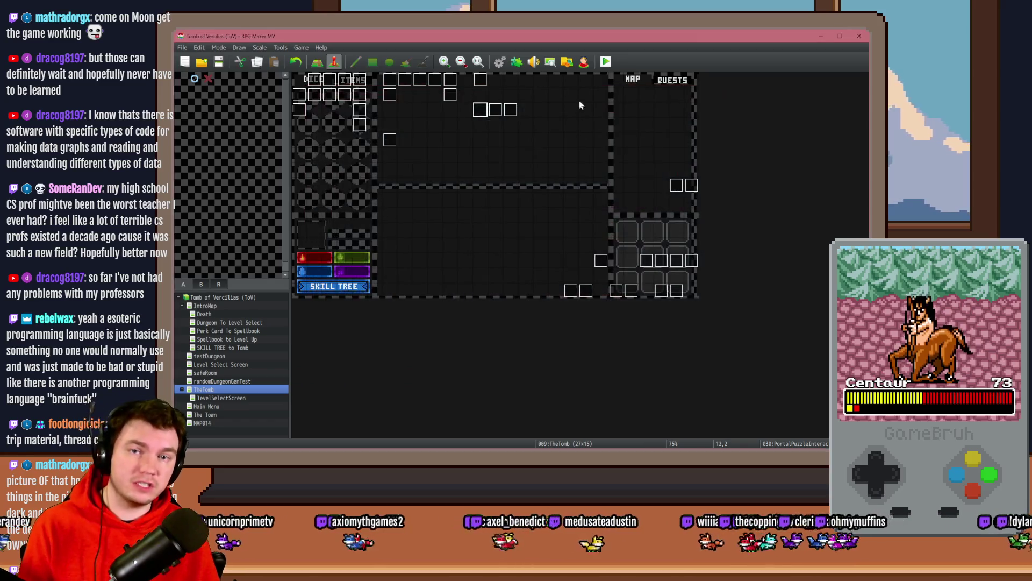
{"action": "key", "text": "ctrl+q"}
{"action": "left_click", "coordinate": [487, 258]}
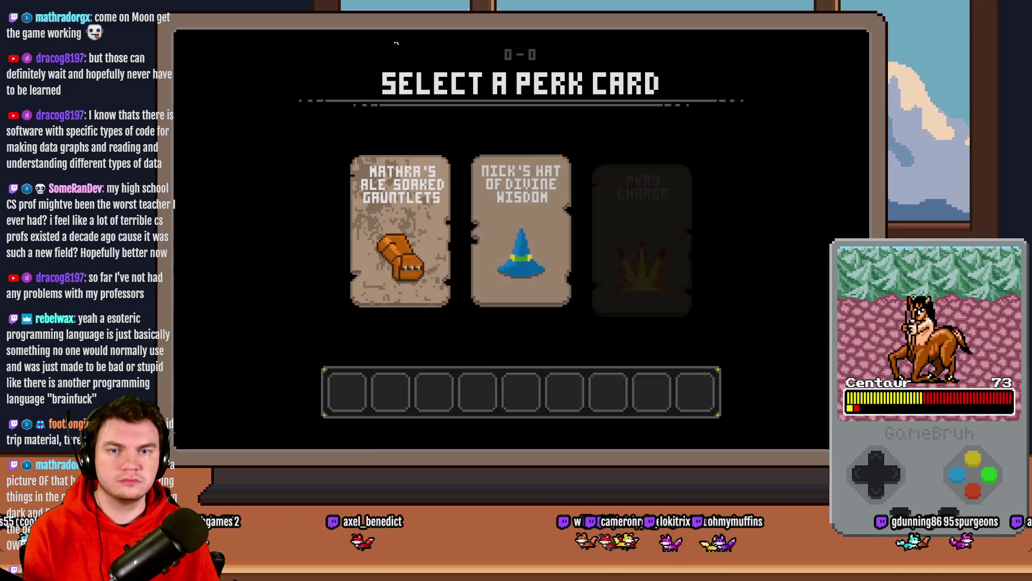
{"action": "left_click", "coordinate": [401, 182]}
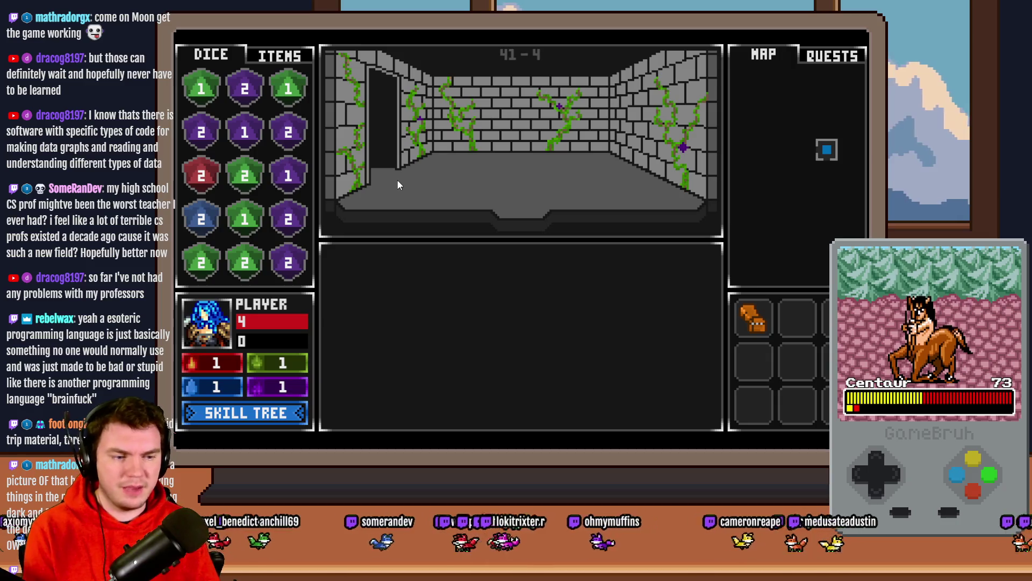
Step: Walk to the portal room and rotate the glyph ring marker onto the glyphs
{"action": "key", "text": "w"}
{"action": "key", "text": "w"}
{"action": "key", "text": "w"}
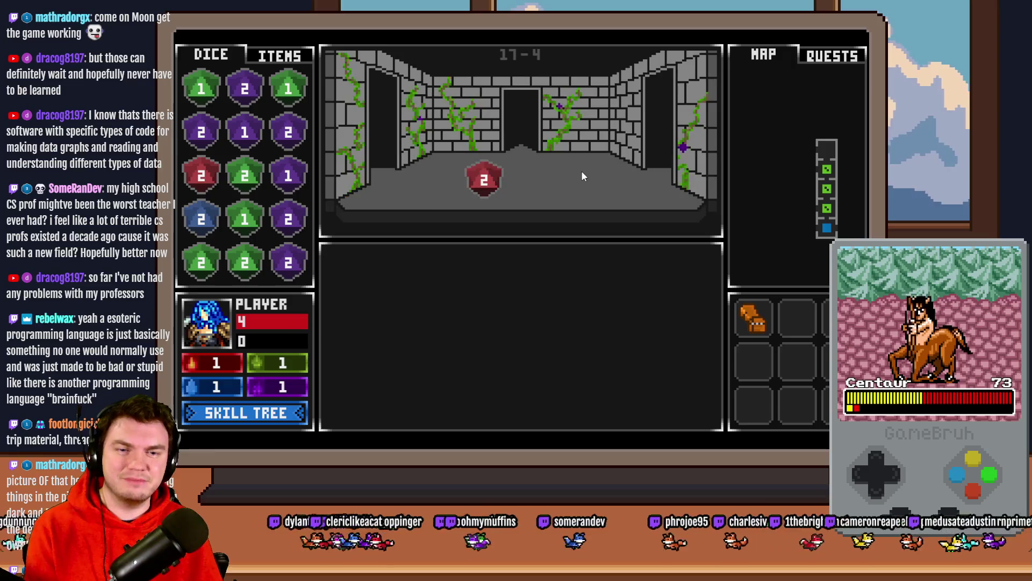
{"action": "key", "text": "w"}
{"action": "key", "text": "w"}
{"action": "key", "text": "w"}
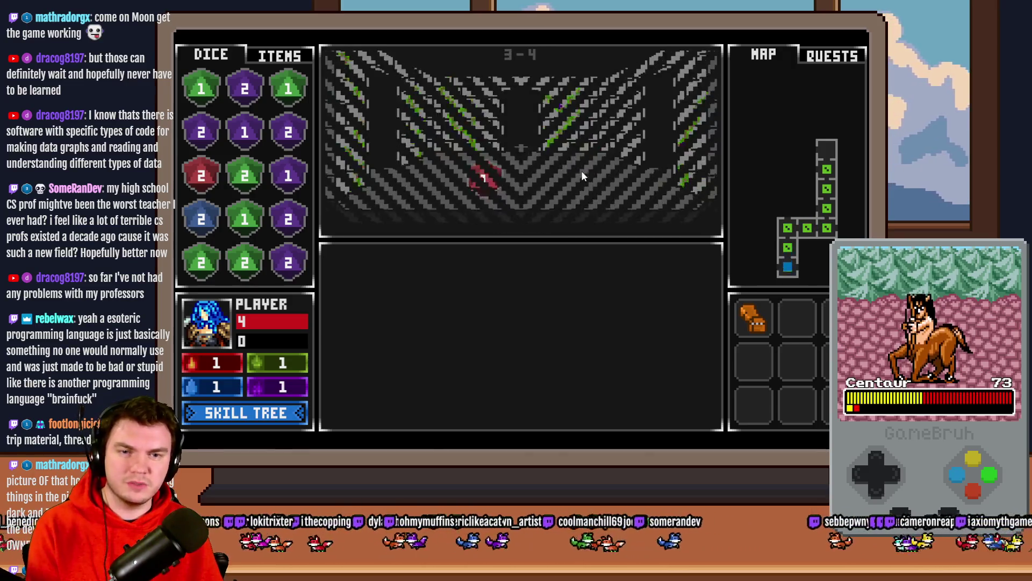
{"action": "left_click", "coordinate": [561, 334]}
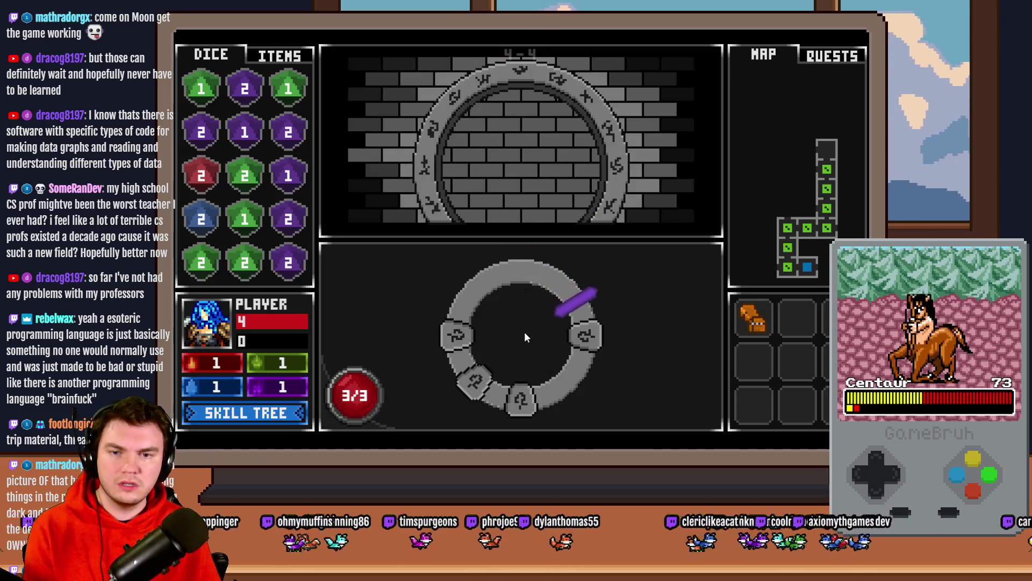
{"action": "left_click", "coordinate": [523, 329]}
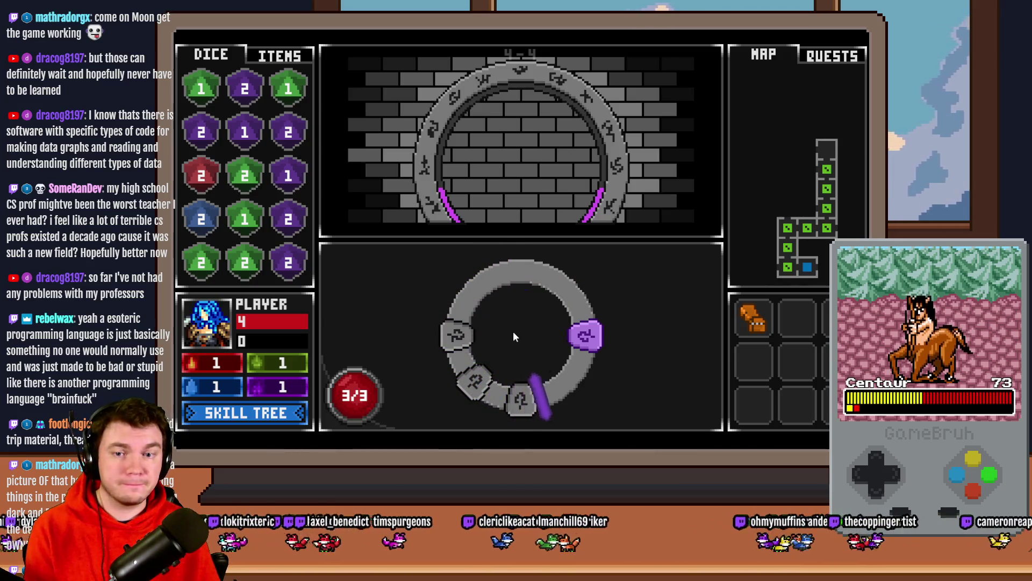
{"action": "left_click", "coordinate": [513, 331]}
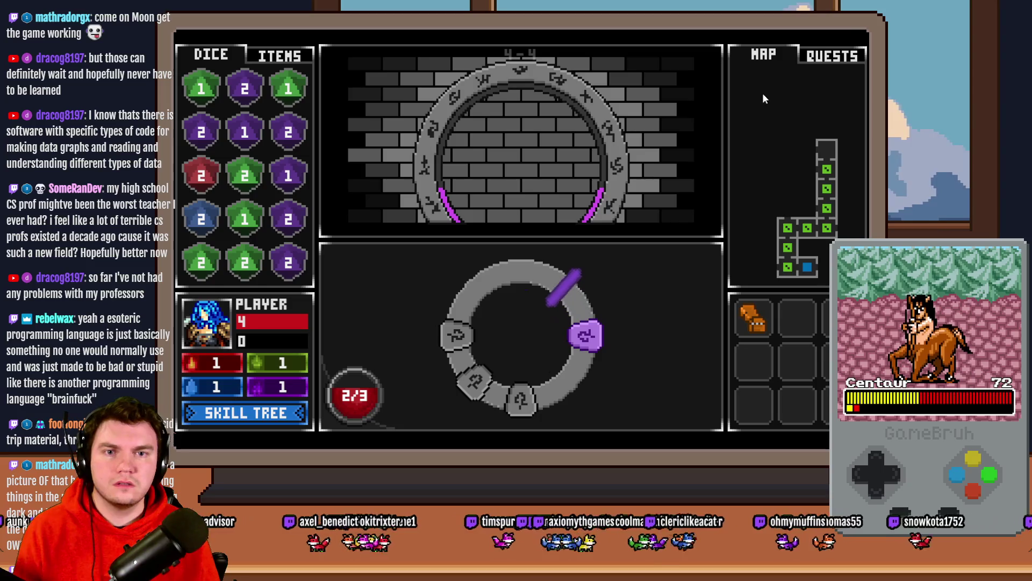
Step: Open PortalPuzzleInteractions' Puzzle #3 spinning glyphs page and check its second glyph angle condition
{"action": "key", "text": "alt+F4"}
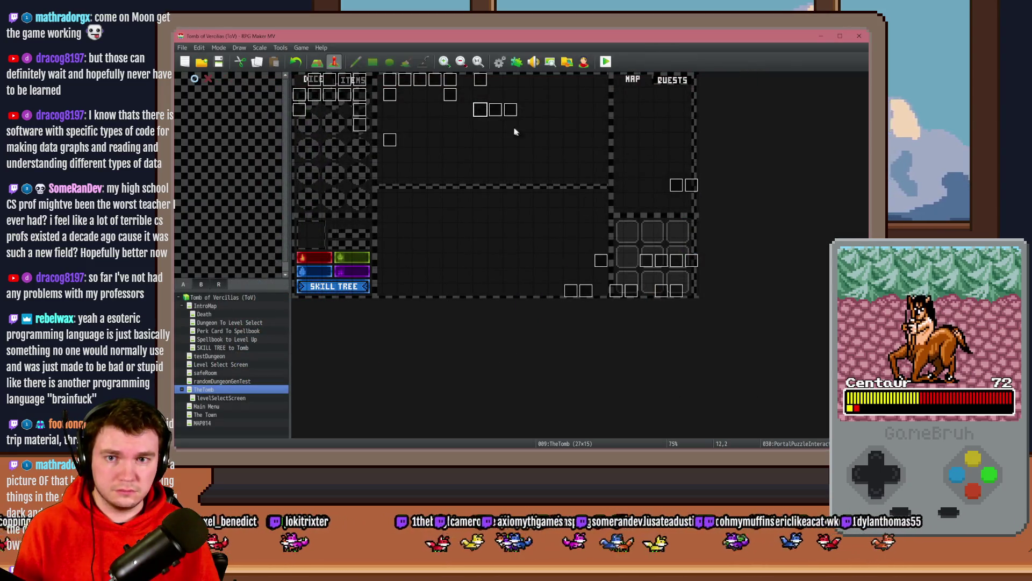
{"action": "double_click", "coordinate": [514, 131]}
{"action": "left_click", "coordinate": [369, 132]}
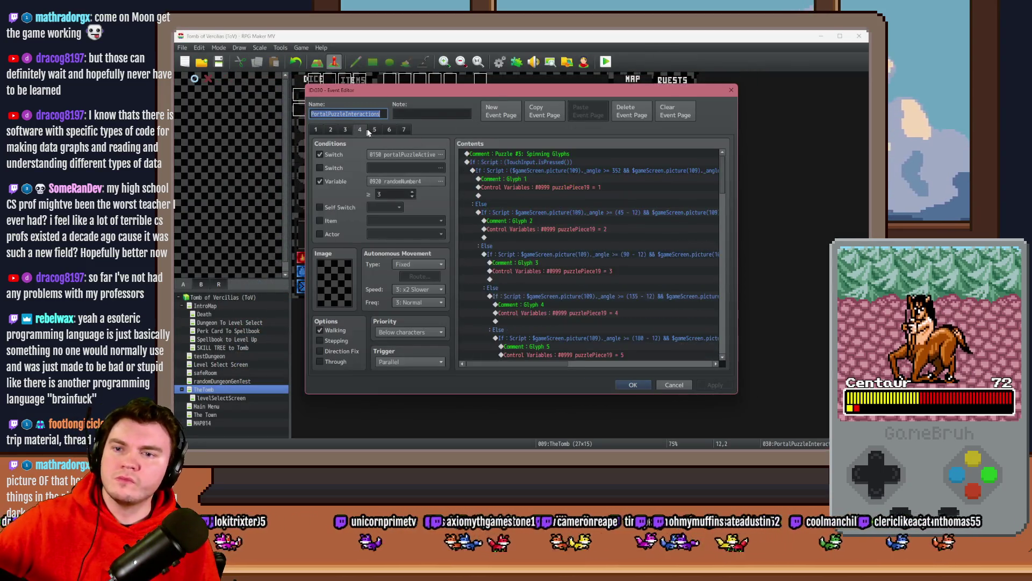
{"action": "left_click", "coordinate": [577, 213]}
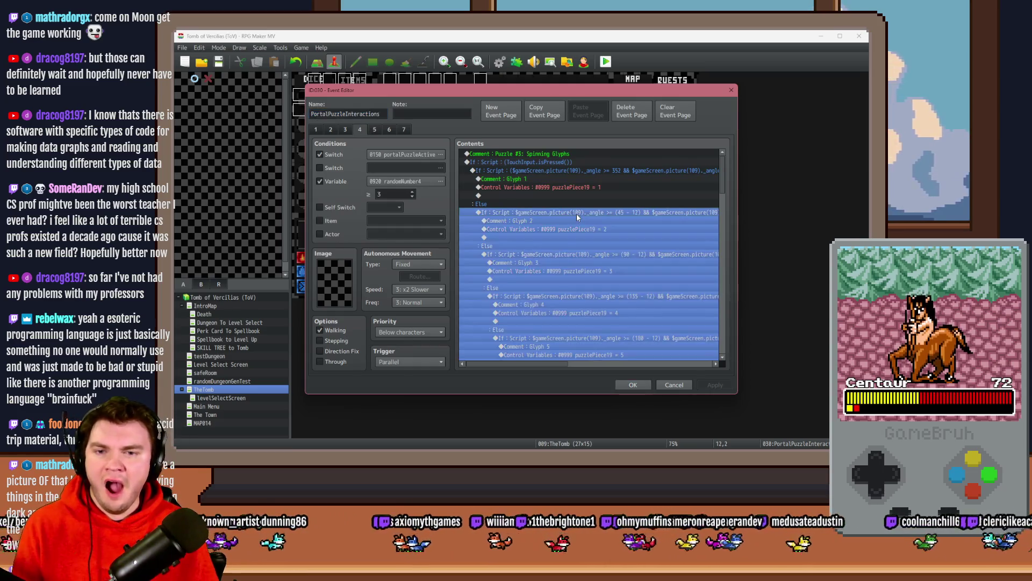
{"action": "double_click", "coordinate": [586, 215]}
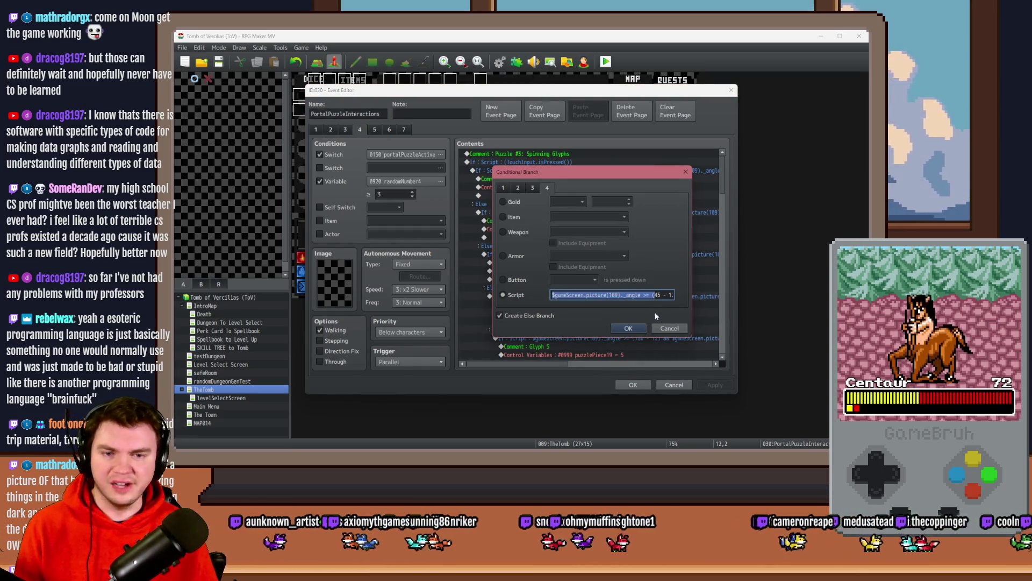
{"action": "left_click", "coordinate": [640, 327]}
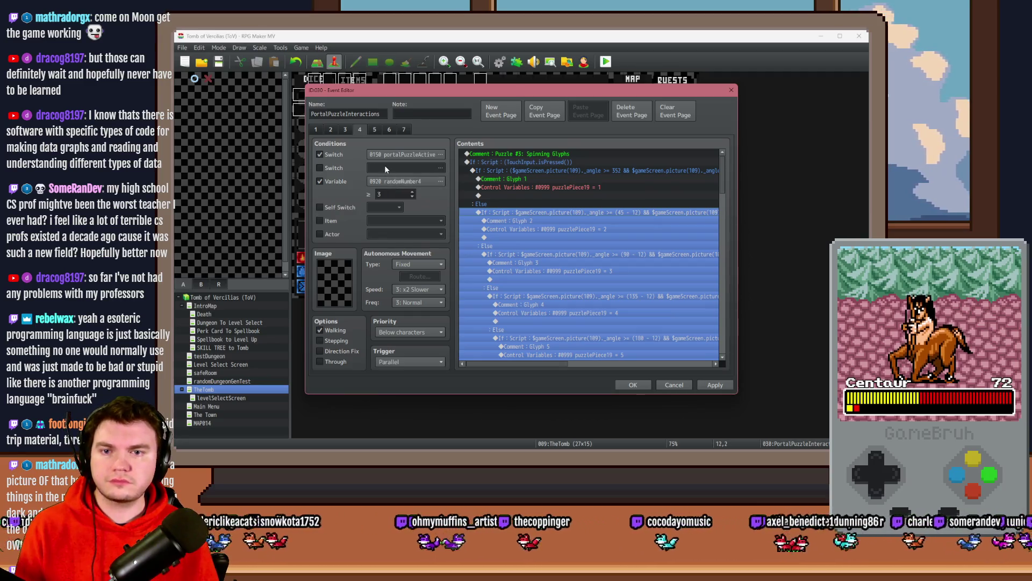
Step: Copy that page into new event EV022 at tile 12,3, deleting its empty page
{"action": "left_click", "coordinate": [544, 112]}
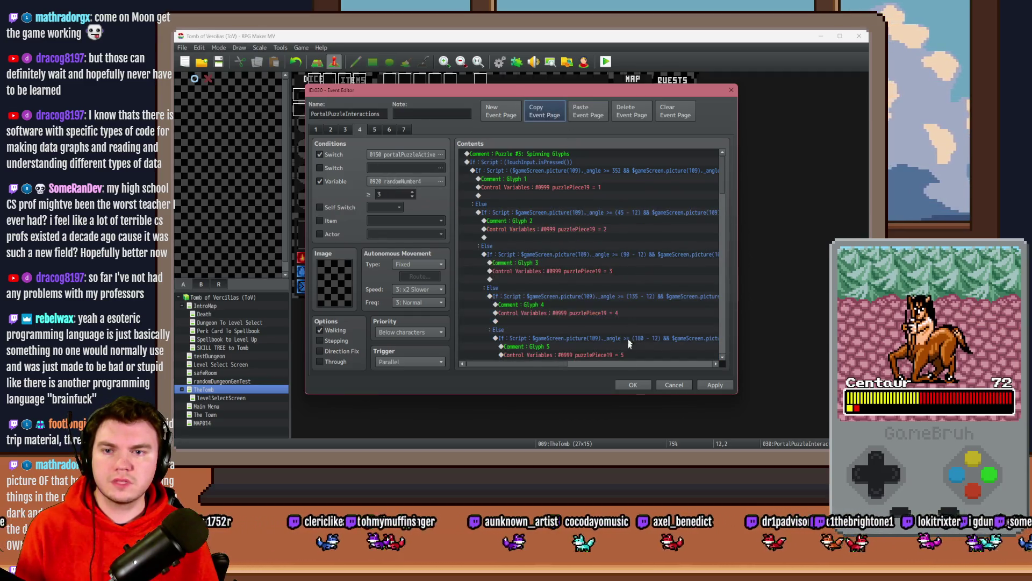
{"action": "double_click", "coordinate": [480, 118]}
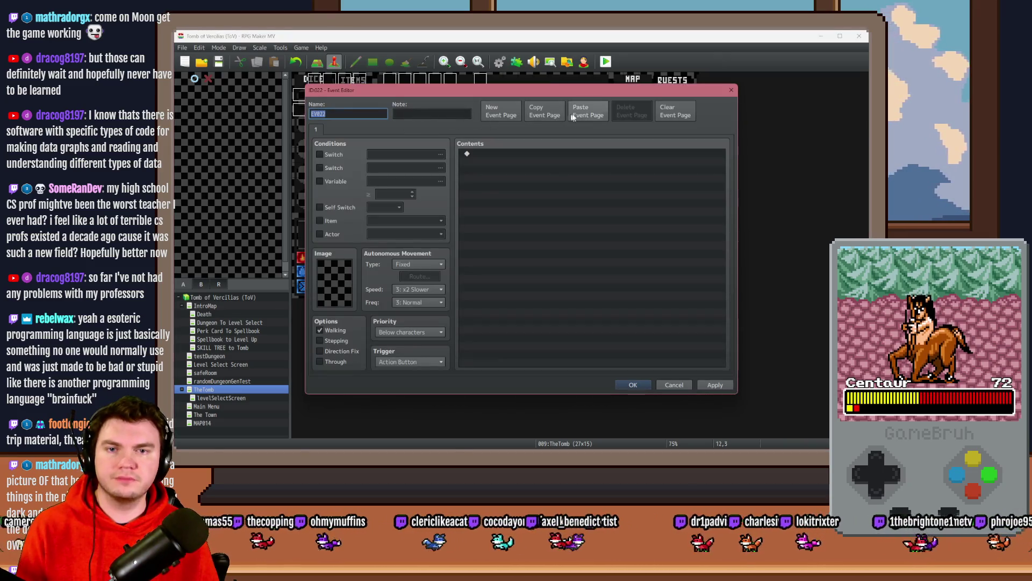
{"action": "left_click", "coordinate": [589, 112]}
{"action": "left_click", "coordinate": [315, 130]}
{"action": "left_click", "coordinate": [629, 111]}
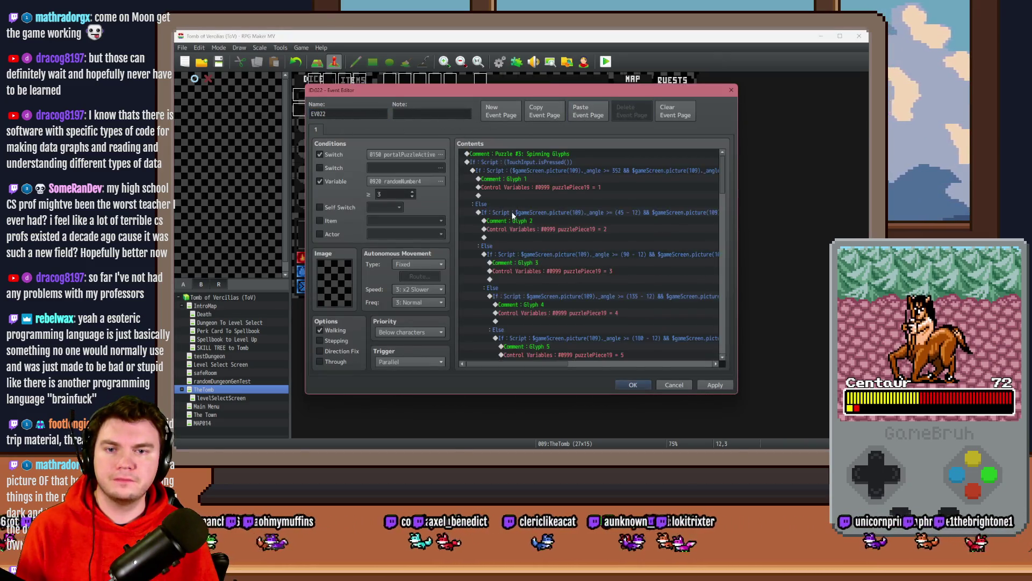
{"action": "double_click", "coordinate": [548, 215]}
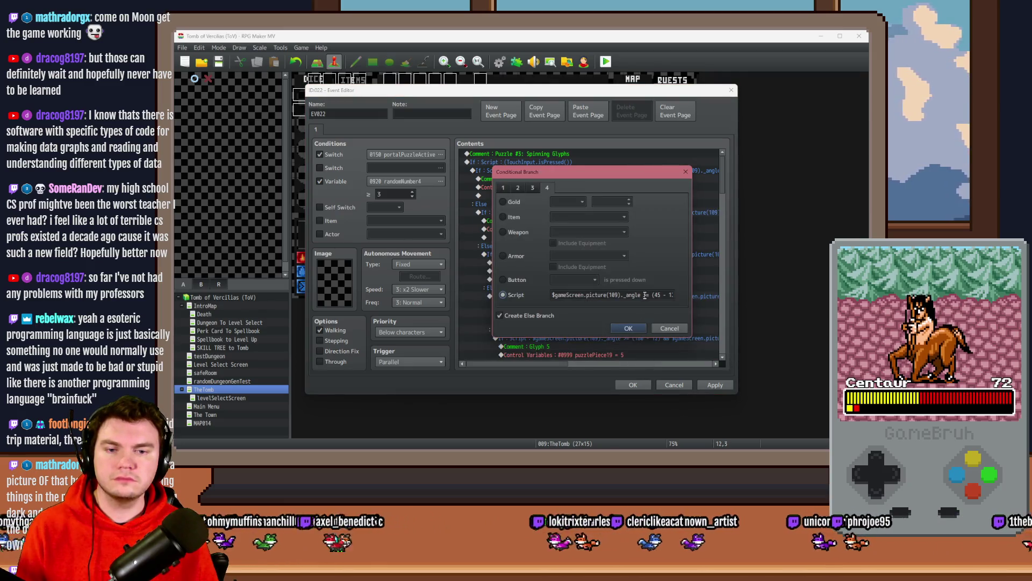
{"action": "left_click", "coordinate": [640, 328]}
{"action": "left_click", "coordinate": [555, 154]}
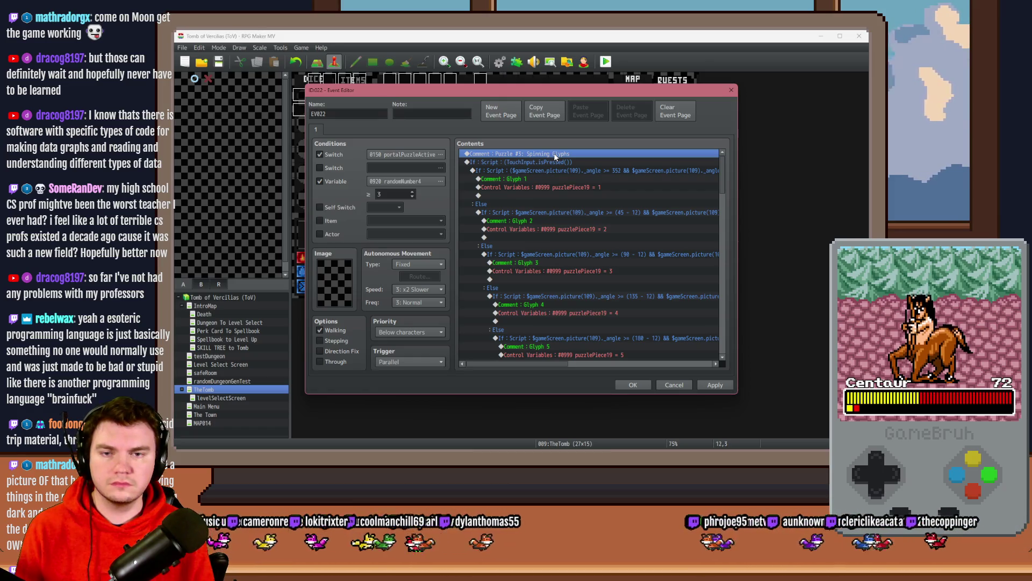
Step: Replace the copied commands with a Conditional Branch using a script condition
{"action": "key", "text": "shift+End"}
{"action": "key", "text": "Delete"}
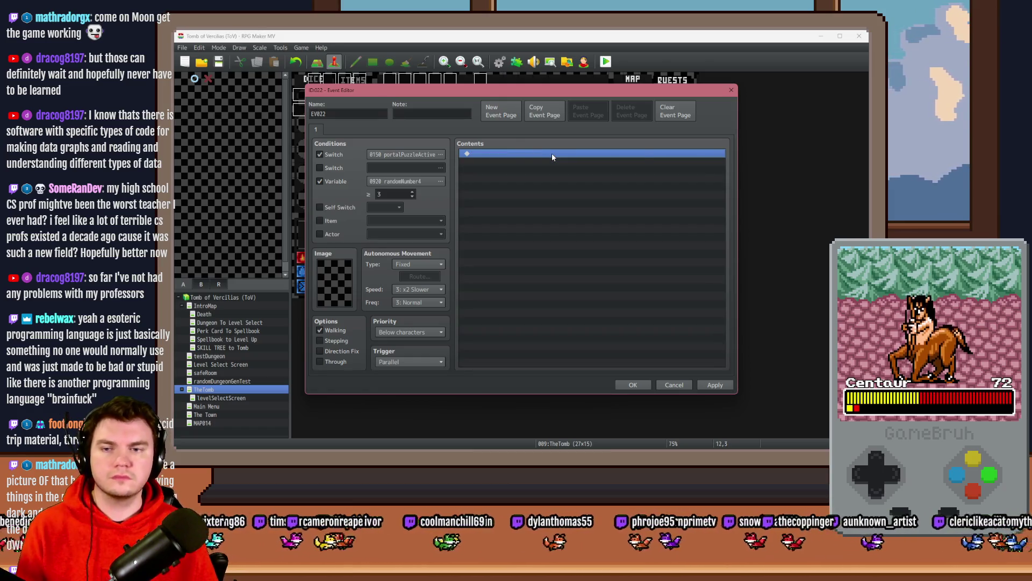
{"action": "double_click", "coordinate": [553, 154]}
{"action": "left_click", "coordinate": [540, 286]}
{"action": "left_click", "coordinate": [547, 187]}
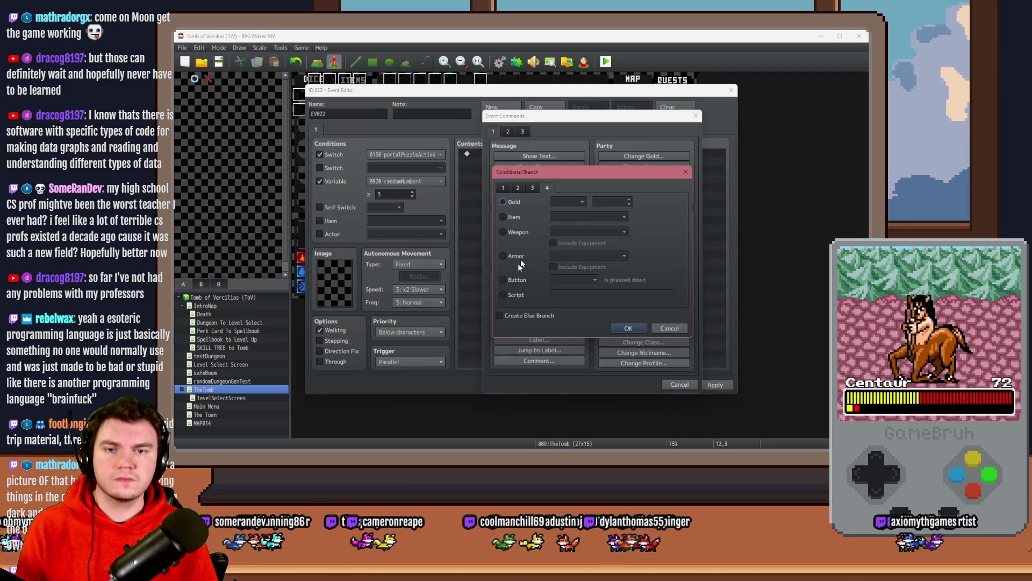
{"action": "left_click", "coordinate": [518, 295]}
{"action": "left_click", "coordinate": [628, 328]}
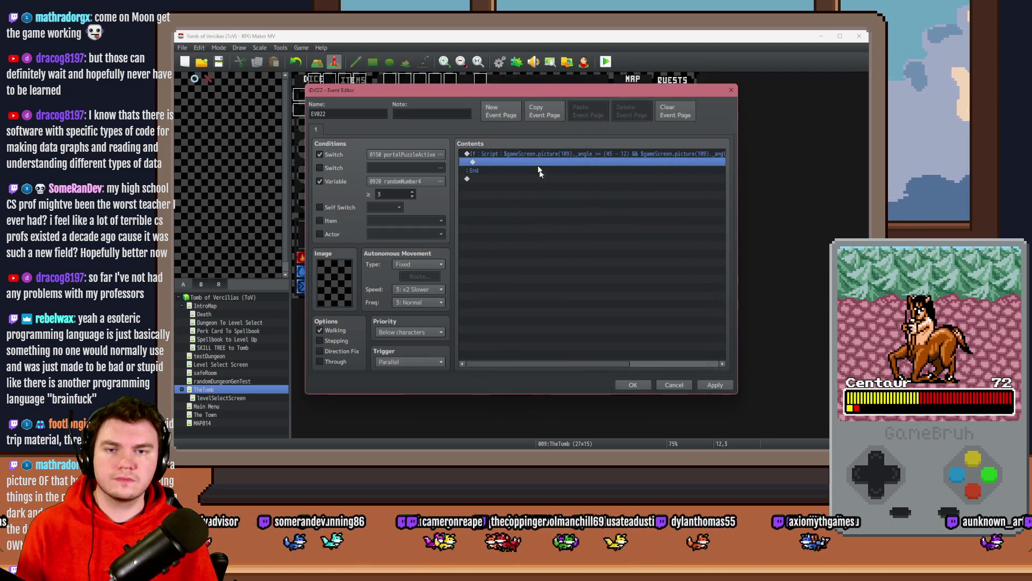
Step: Inside the branch, add a Tint Screen of (102,0,102,0)
{"action": "double_click", "coordinate": [536, 164]}
{"action": "left_click", "coordinate": [507, 132]}
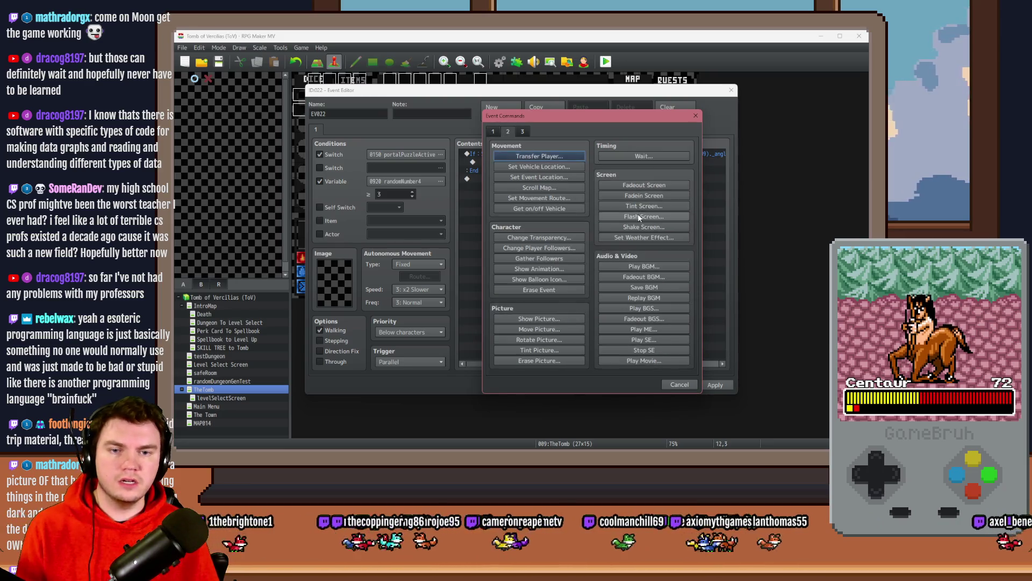
{"action": "left_click", "coordinate": [644, 206]}
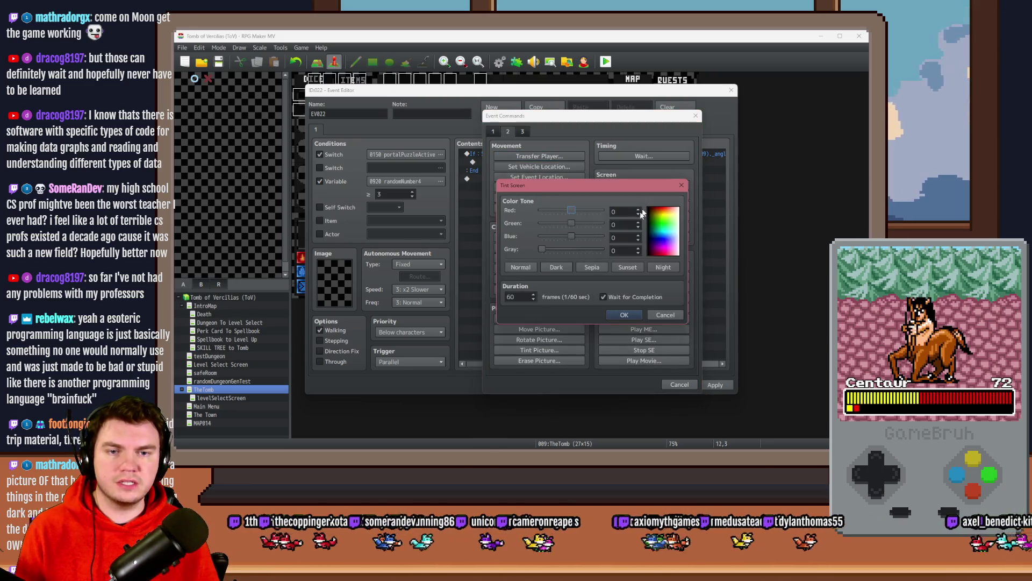
{"action": "left_click", "coordinate": [583, 211]}
{"action": "left_click", "coordinate": [583, 235]}
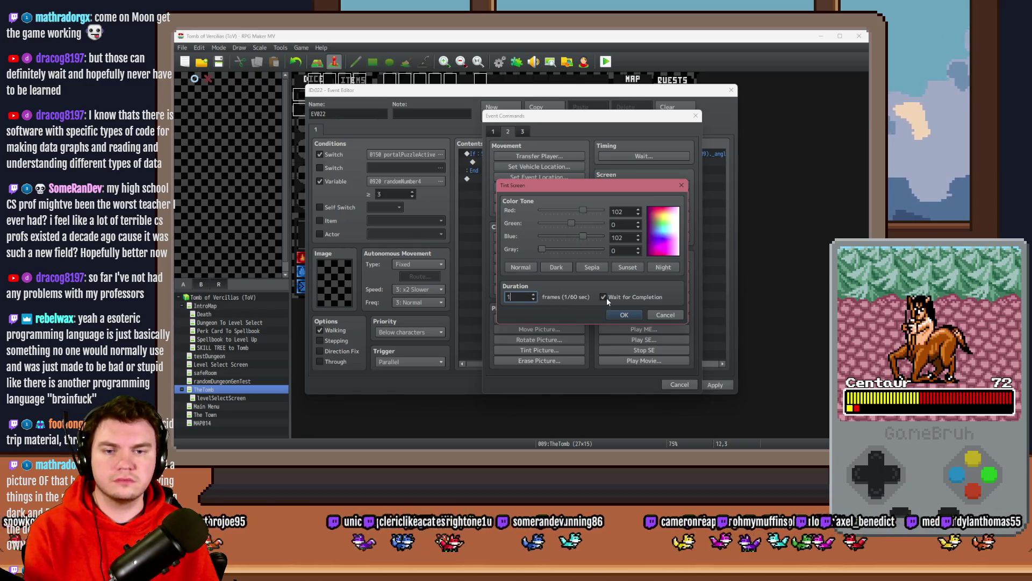
{"action": "left_click", "coordinate": [623, 314]}
Step: Add an Else branch holding a copy of the tint with Red set to 0, then close the editor
{"action": "key", "text": "Return"}
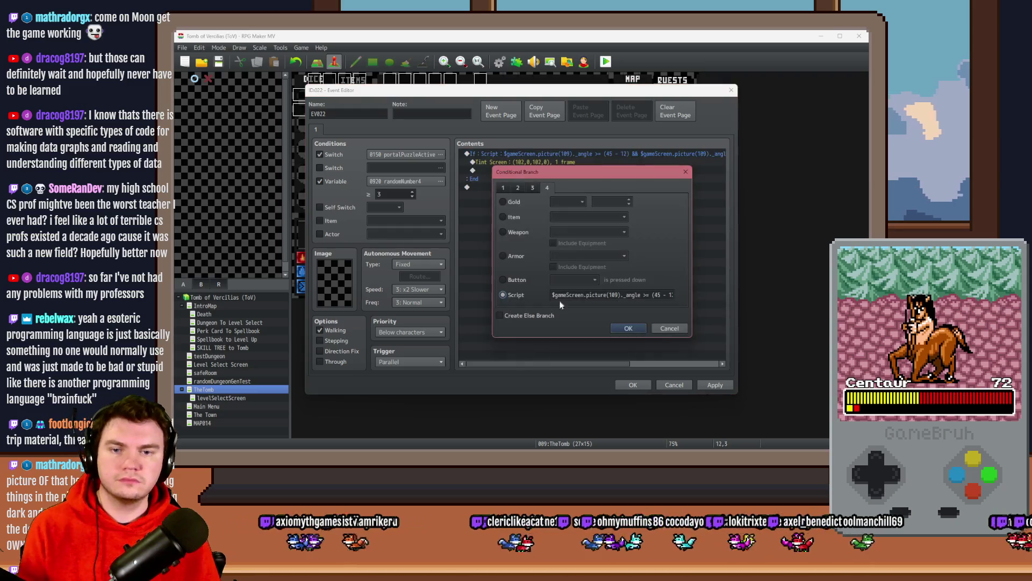
{"action": "left_click", "coordinate": [540, 315]}
{"action": "left_click", "coordinate": [628, 328]}
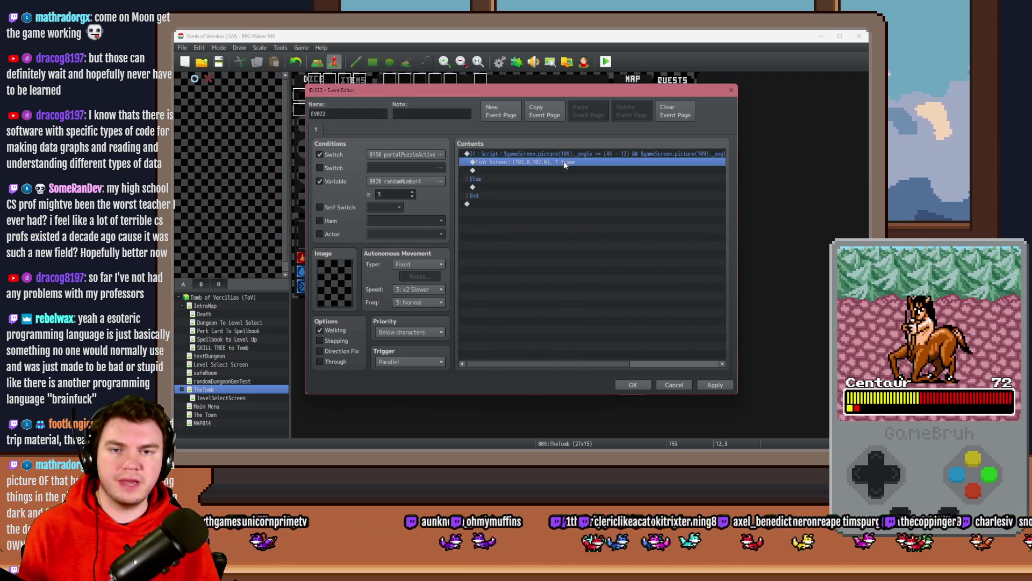
{"action": "left_click", "coordinate": [513, 189]}
{"action": "key", "text": "ctrl+v"}
{"action": "double_click", "coordinate": [513, 187]}
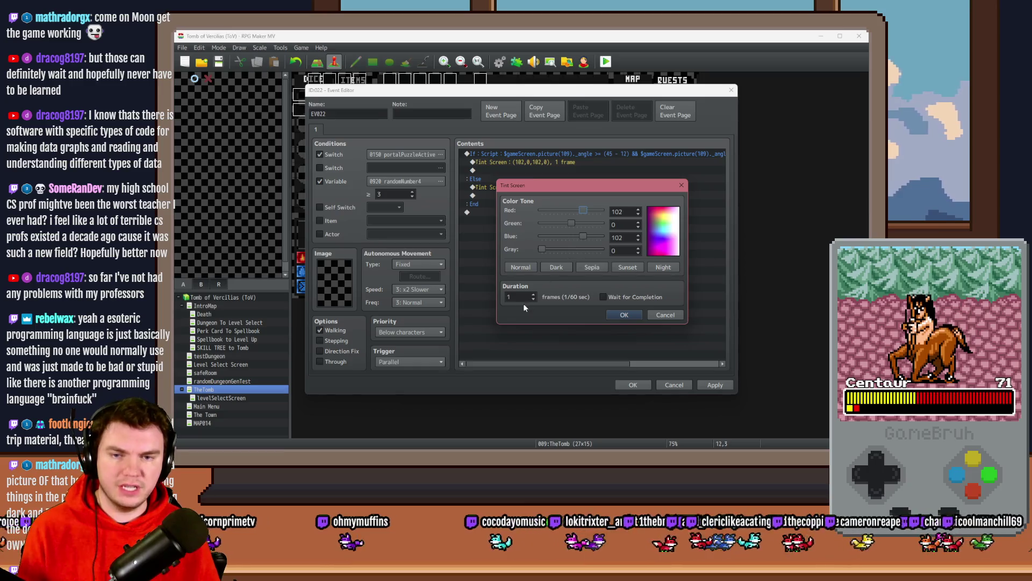
{"action": "double_click", "coordinate": [621, 210]}
{"action": "type", "text": "0"}
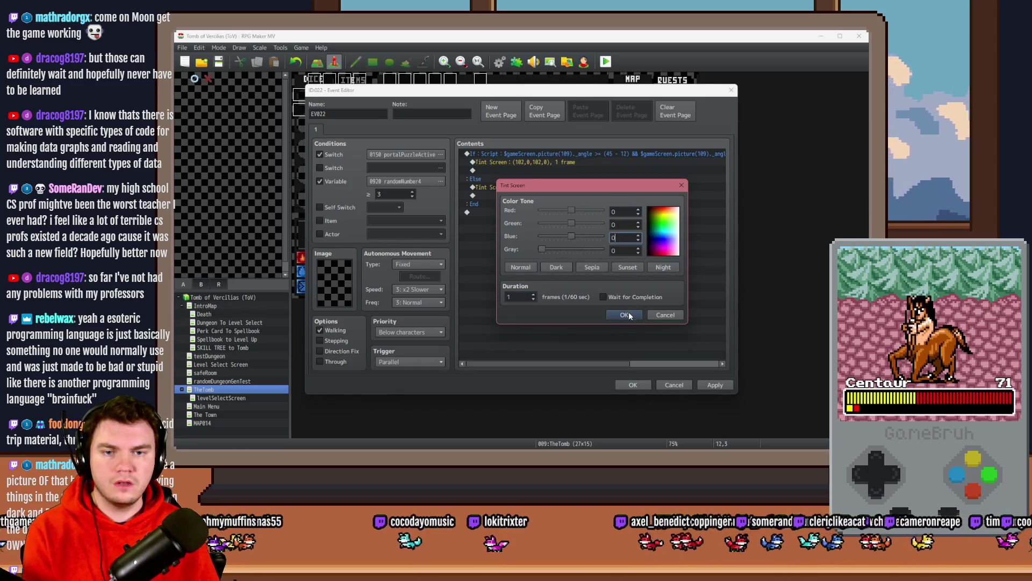
{"action": "left_click", "coordinate": [628, 315]}
{"action": "left_click", "coordinate": [633, 385]}
Step: Save and playtest, choosing Fairlii's Fantastic Scroll and attuning to the glyphs
{"action": "left_click", "coordinate": [602, 63]}
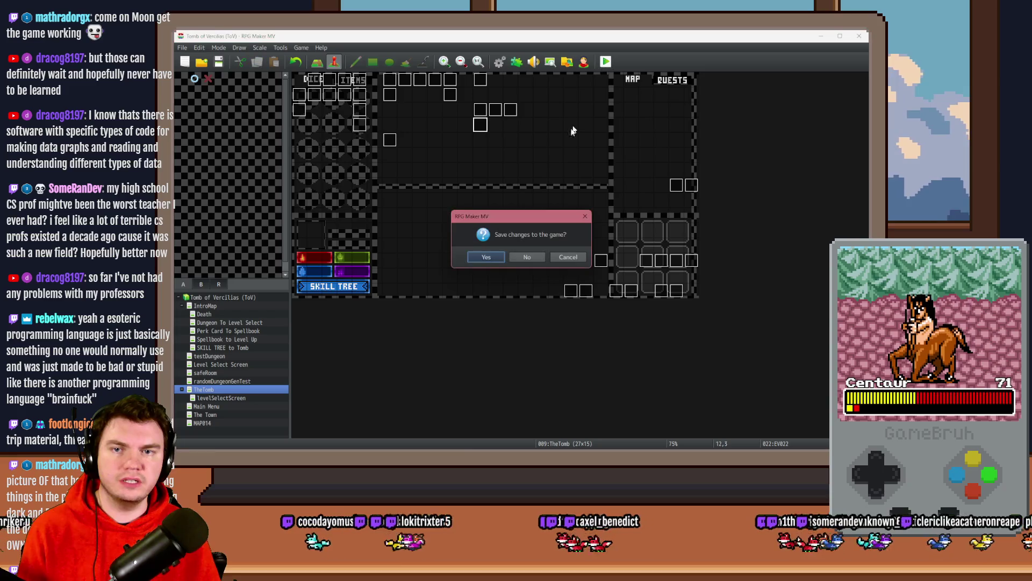
{"action": "left_click", "coordinate": [486, 257]}
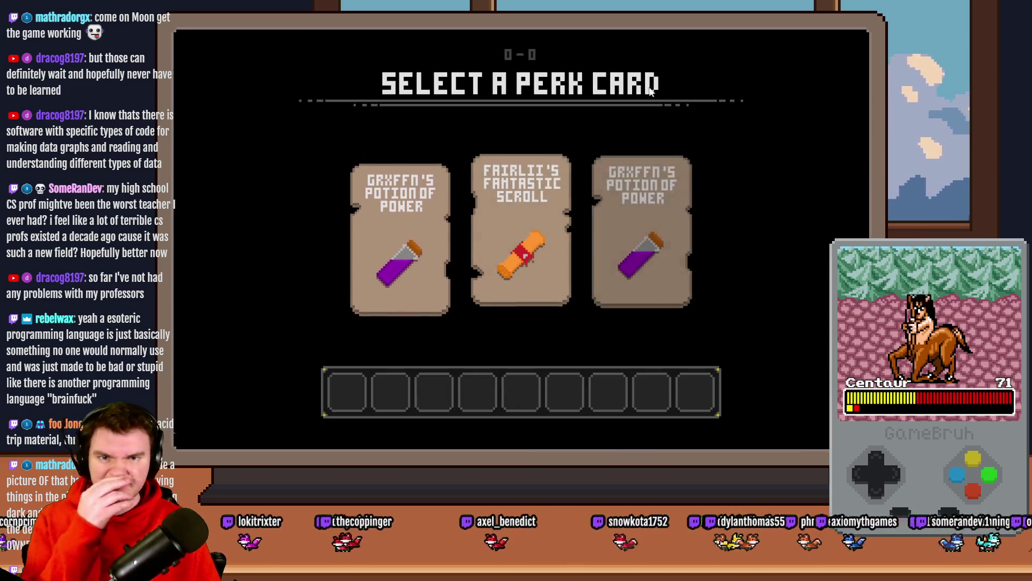
{"action": "left_click", "coordinate": [538, 203]}
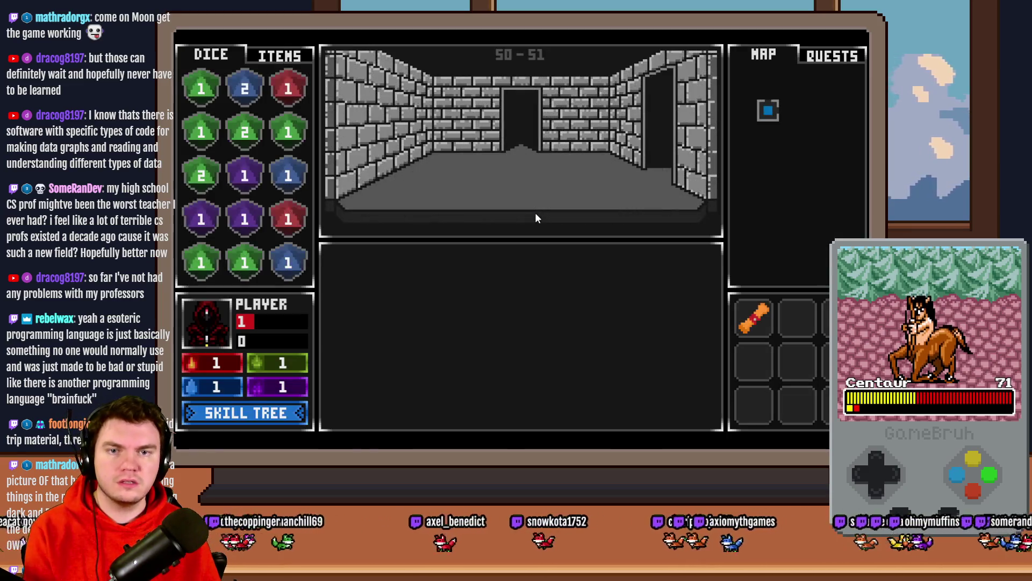
{"action": "key", "text": "w"}
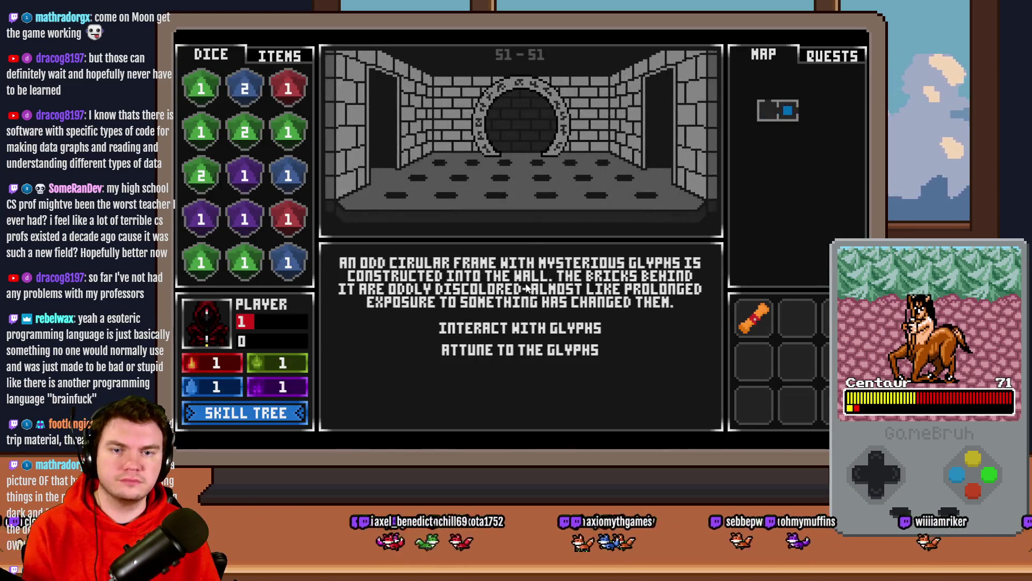
{"action": "left_click", "coordinate": [533, 325]}
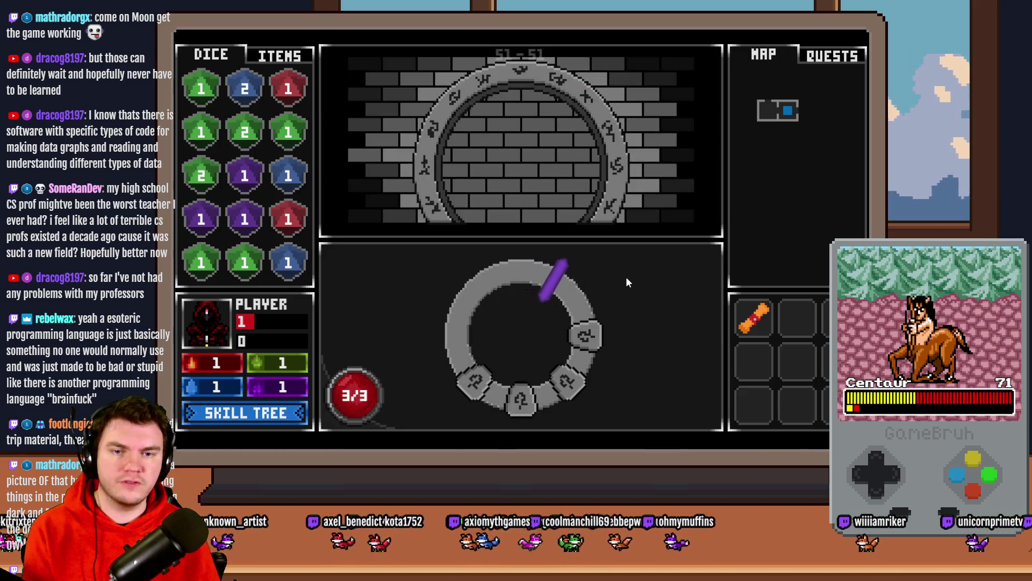
{"action": "left_click", "coordinate": [625, 278]}
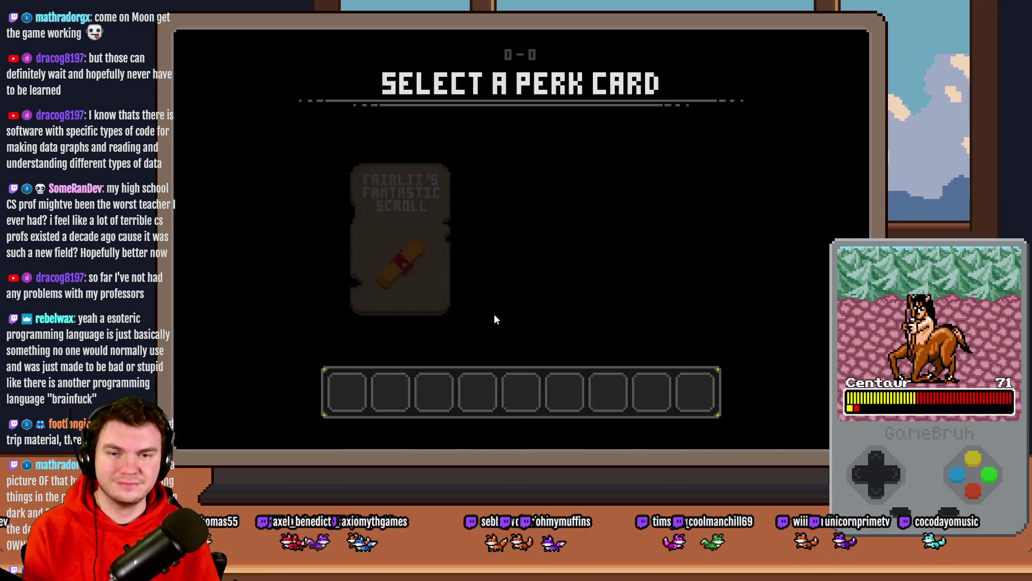
{"action": "left_click", "coordinate": [407, 239]}
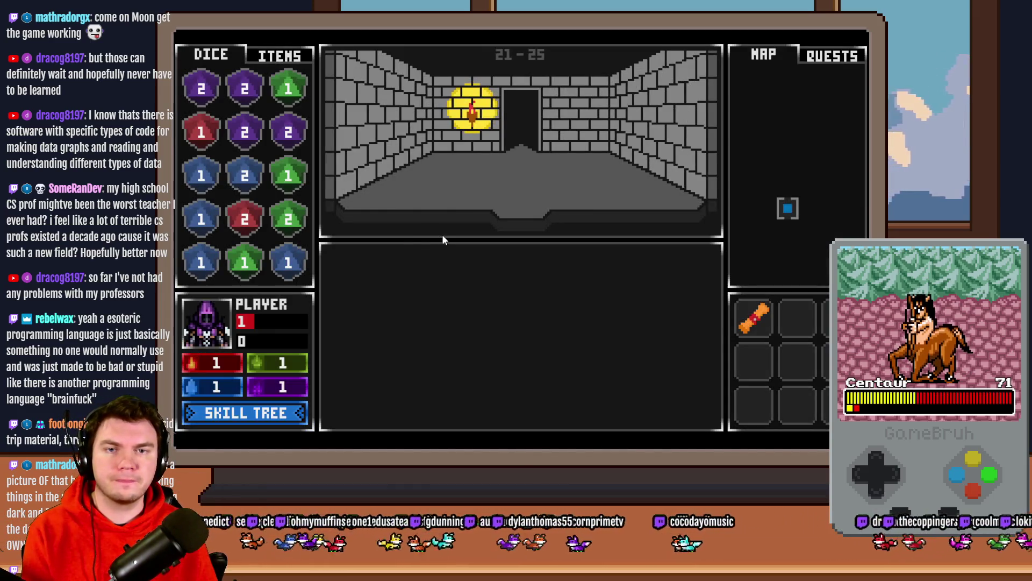
Step: Walk to the glyph-ring room and lock the marker on each stone until five glyphs light
{"action": "key", "text": "w"}
{"action": "key", "text": "a"}
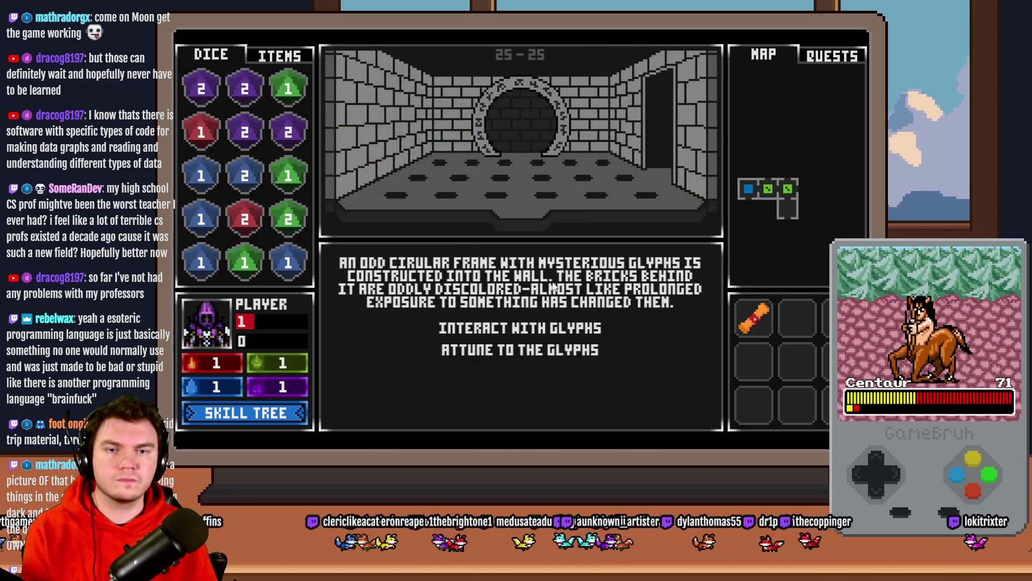
{"action": "left_click", "coordinate": [618, 353]}
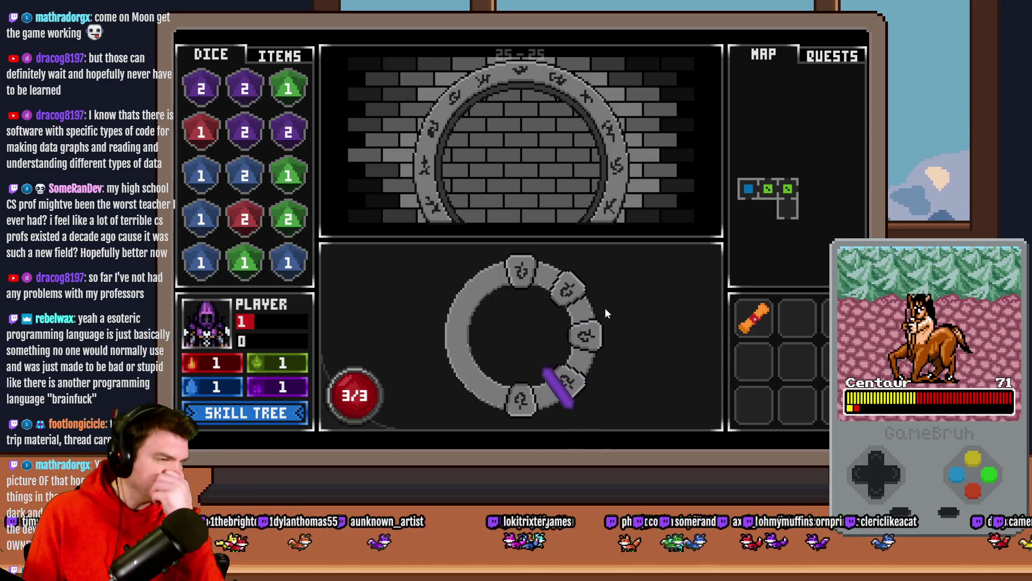
{"action": "left_click", "coordinate": [605, 308]}
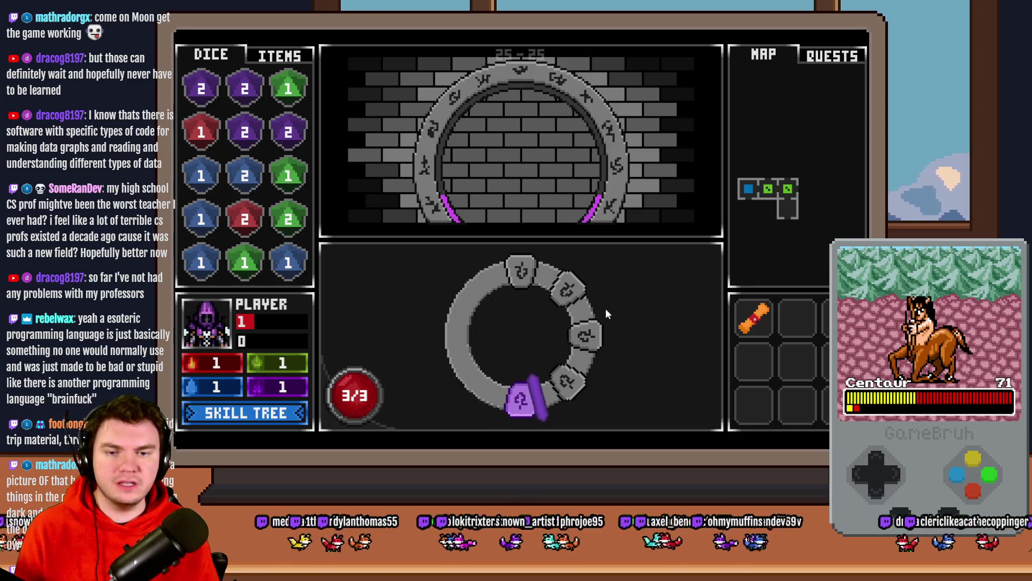
{"action": "left_click", "coordinate": [614, 317]}
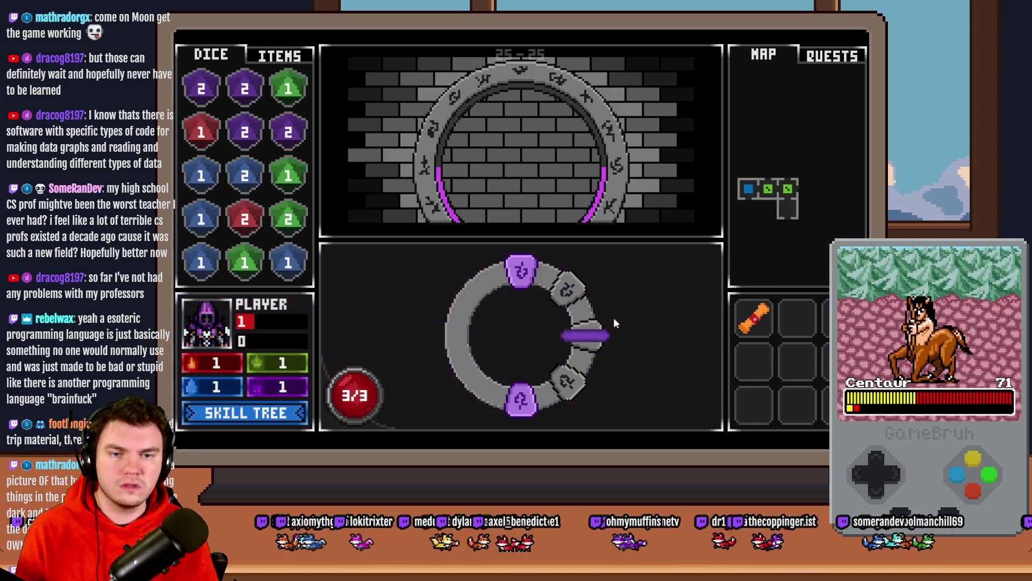
{"action": "left_click", "coordinate": [614, 318]}
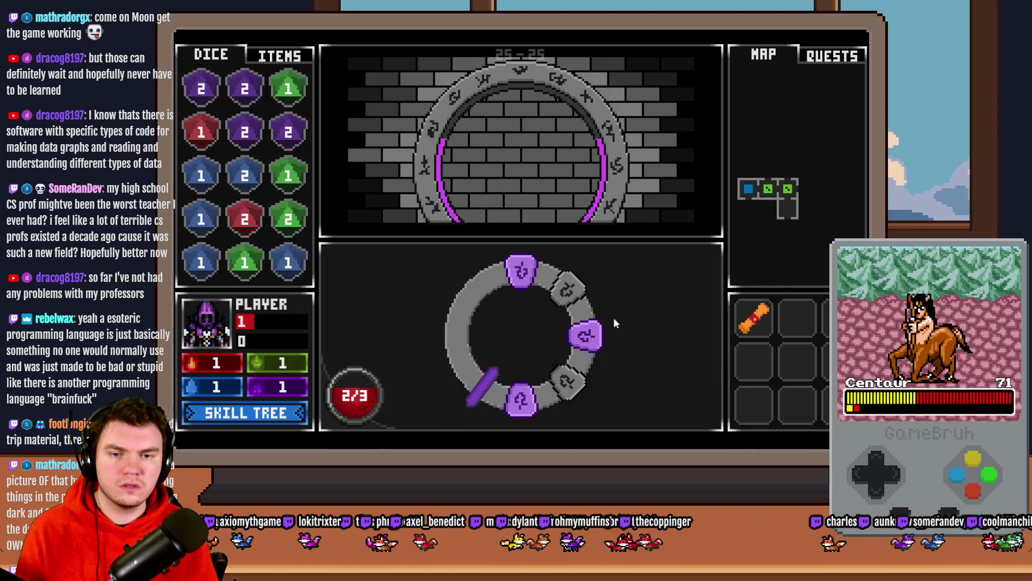
{"action": "left_click", "coordinate": [614, 317]}
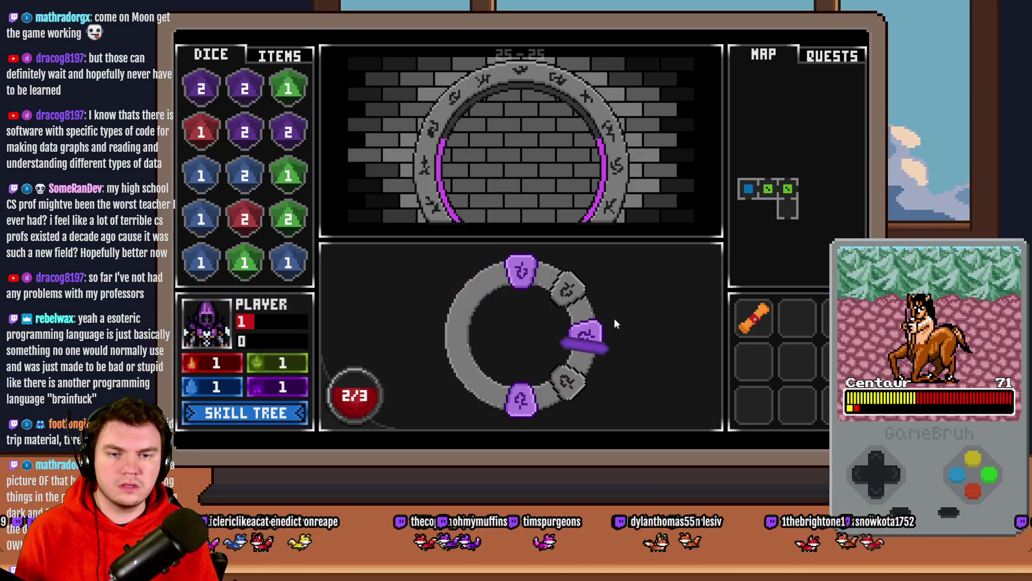
{"action": "left_click", "coordinate": [614, 318]}
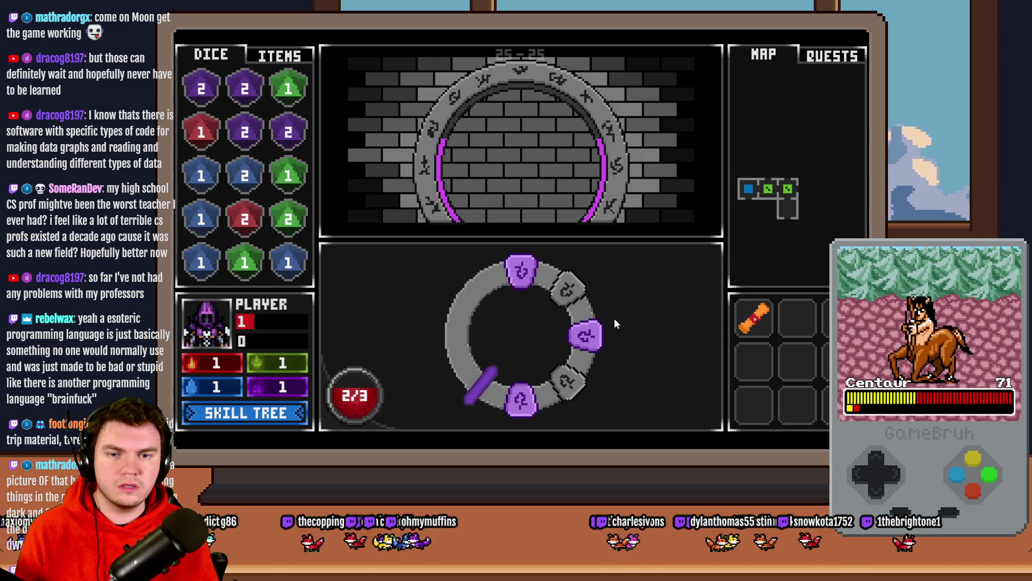
{"action": "left_click", "coordinate": [614, 317]}
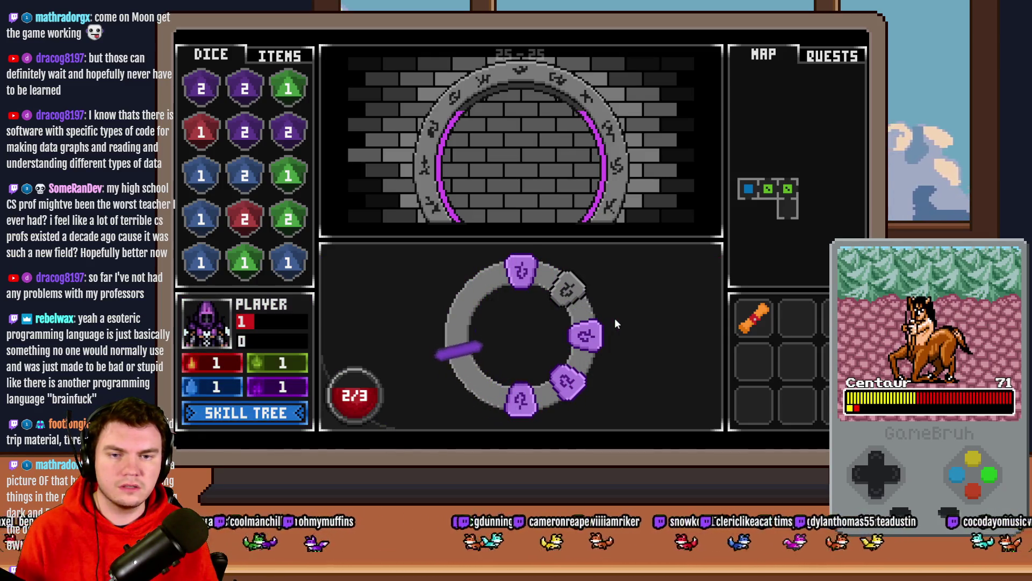
{"action": "left_click", "coordinate": [614, 318]}
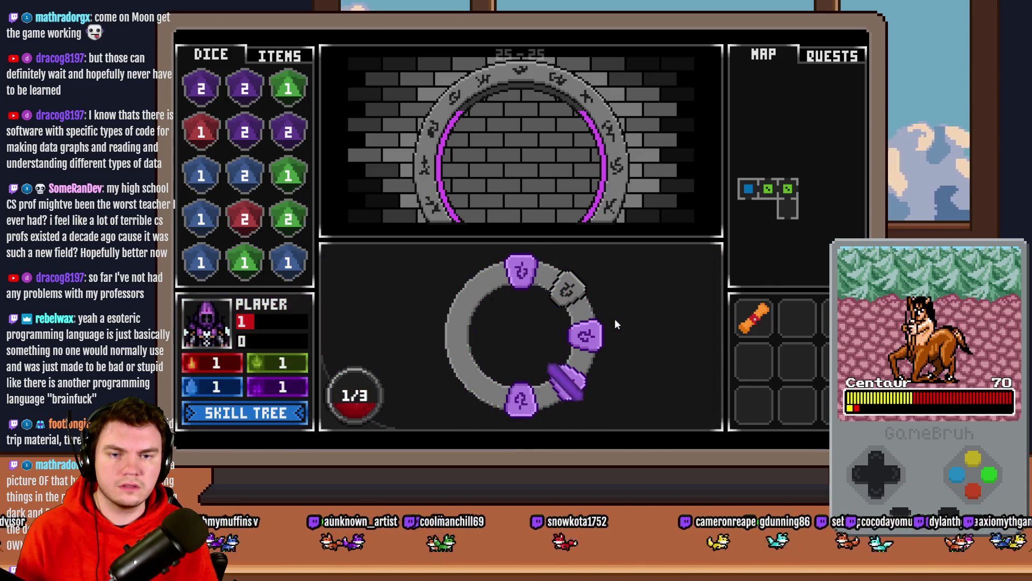
{"action": "left_click", "coordinate": [647, 272]}
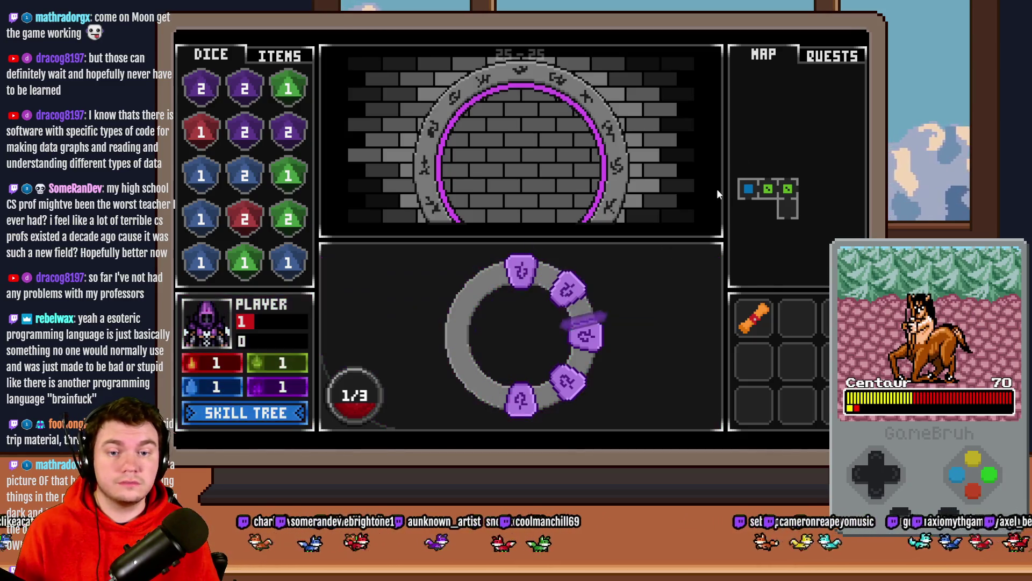
Step: Relaunch the playtest with Fairlii's Fantastic Scroll and begin Attune to the Glyphs in the portal room
{"action": "key", "text": "alt+F4"}
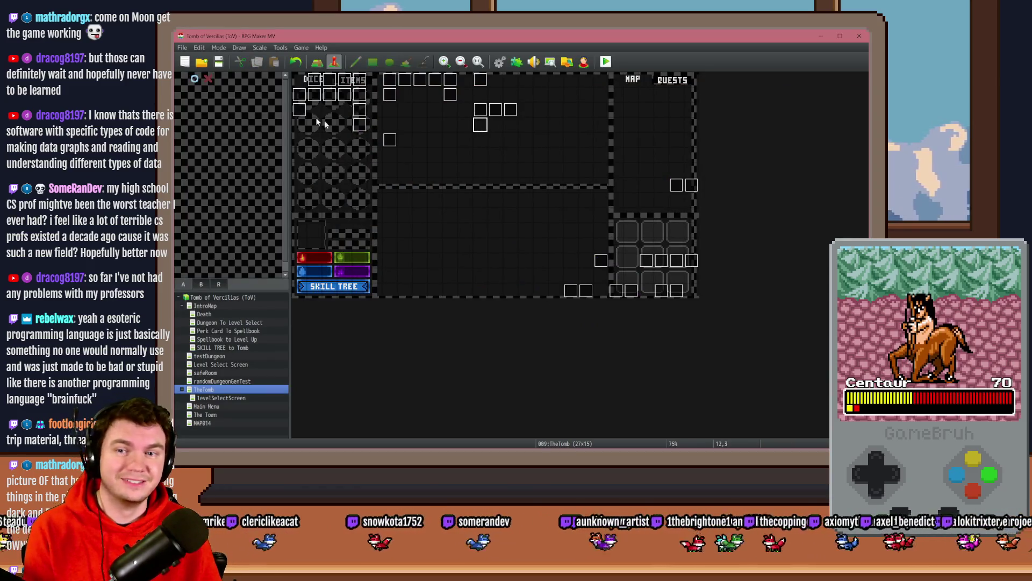
{"action": "left_click", "coordinate": [606, 62]}
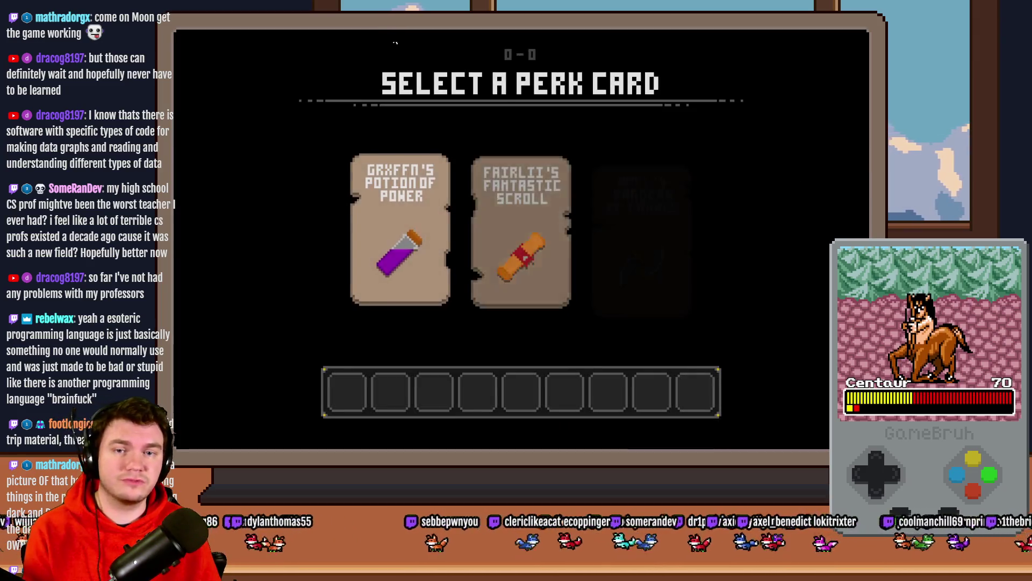
{"action": "left_click", "coordinate": [521, 174]}
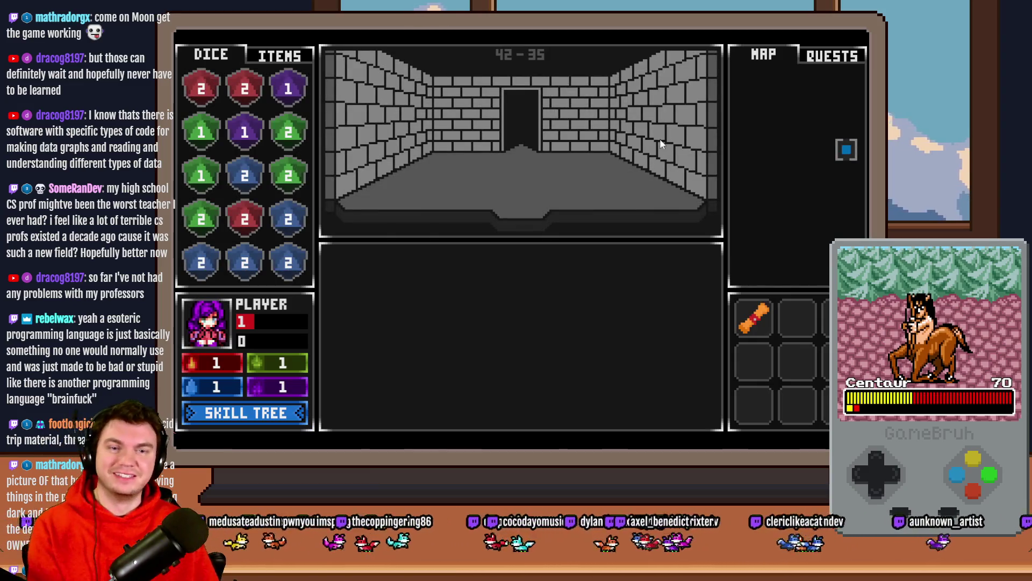
{"action": "left_click", "coordinate": [653, 147]}
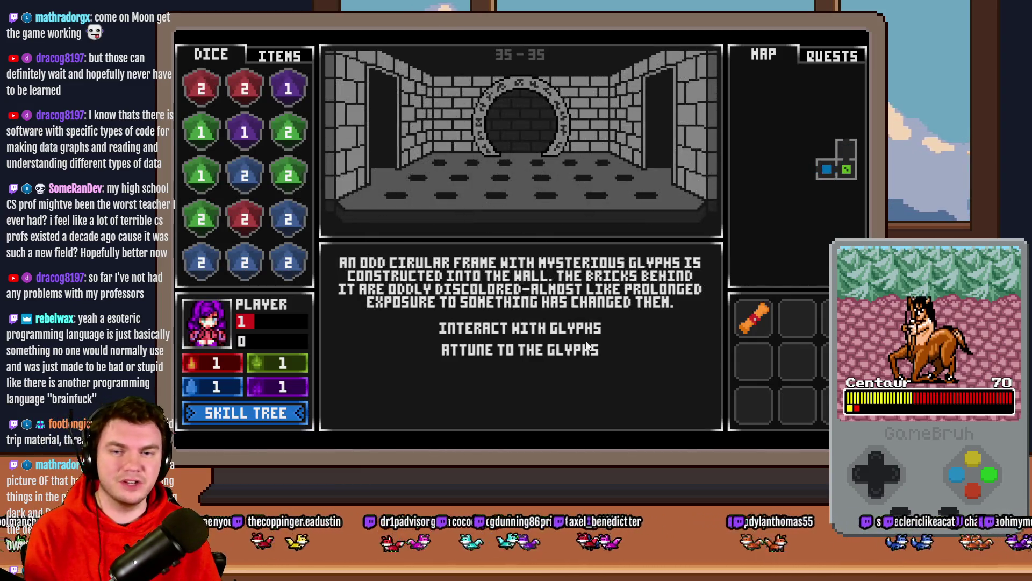
{"action": "left_click", "coordinate": [587, 348]}
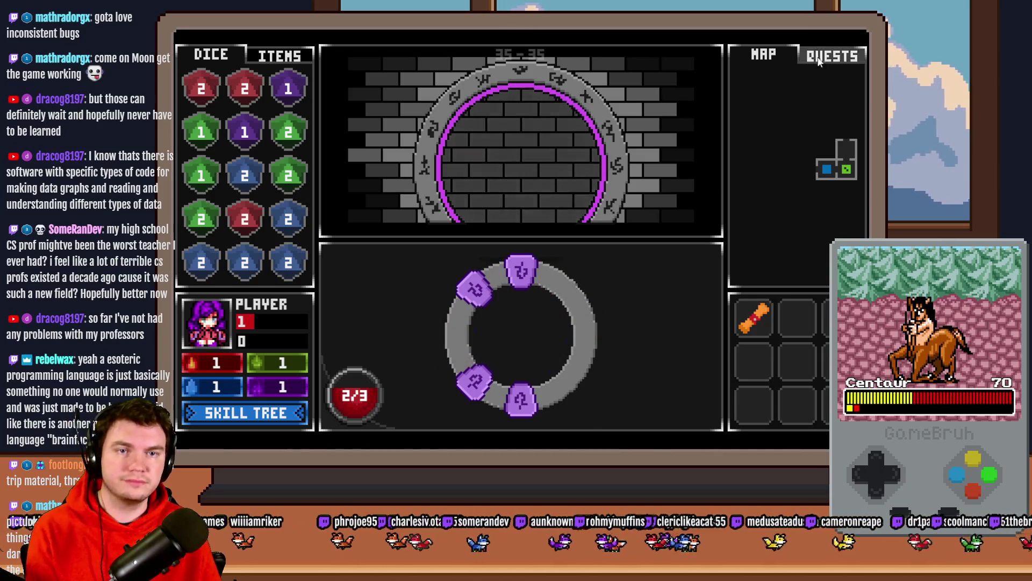
Step: Inspect the puzzlePiece18 Control Variables command in PortalPuzzleInteractions, then close the editor and playtest
{"action": "key", "text": "alt+F4"}
{"action": "double_click", "coordinate": [479, 112]}
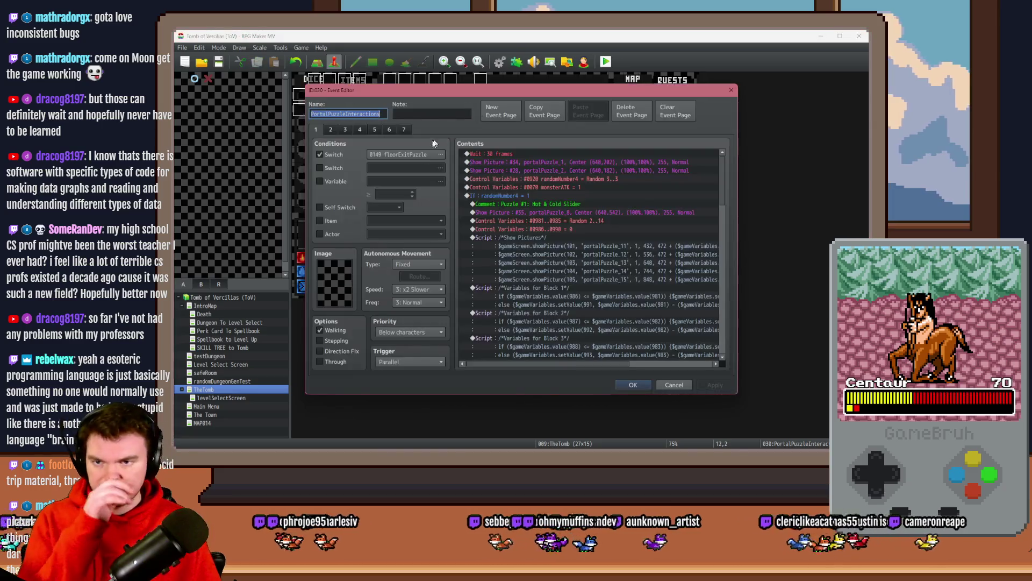
{"action": "scroll", "coordinate": [718, 273], "scroll_direction": "down", "scroll_amount": 10}
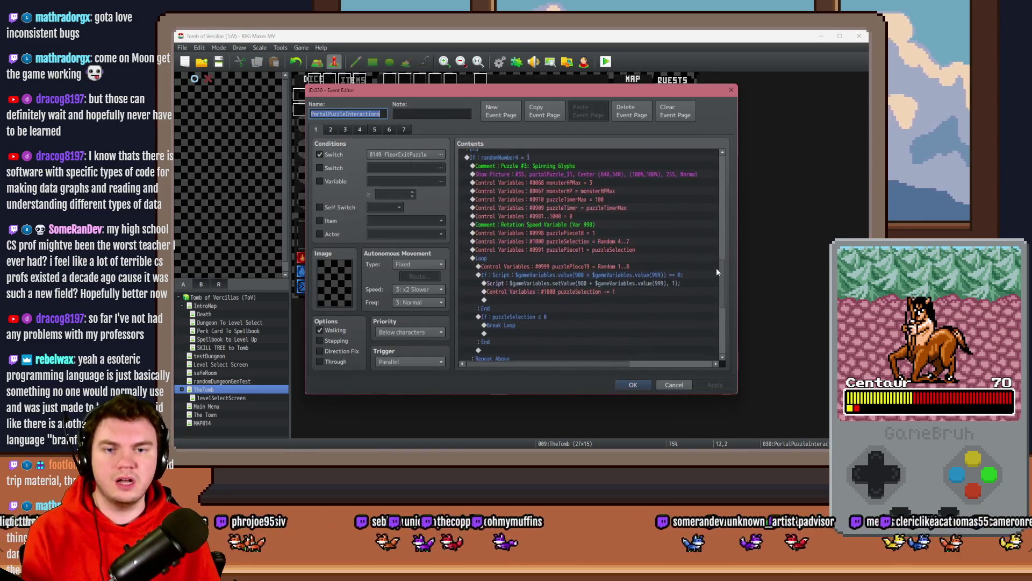
{"action": "scroll", "coordinate": [720, 285], "scroll_direction": "down", "scroll_amount": 3}
{"action": "scroll", "coordinate": [718, 270], "scroll_direction": "up", "scroll_amount": 5}
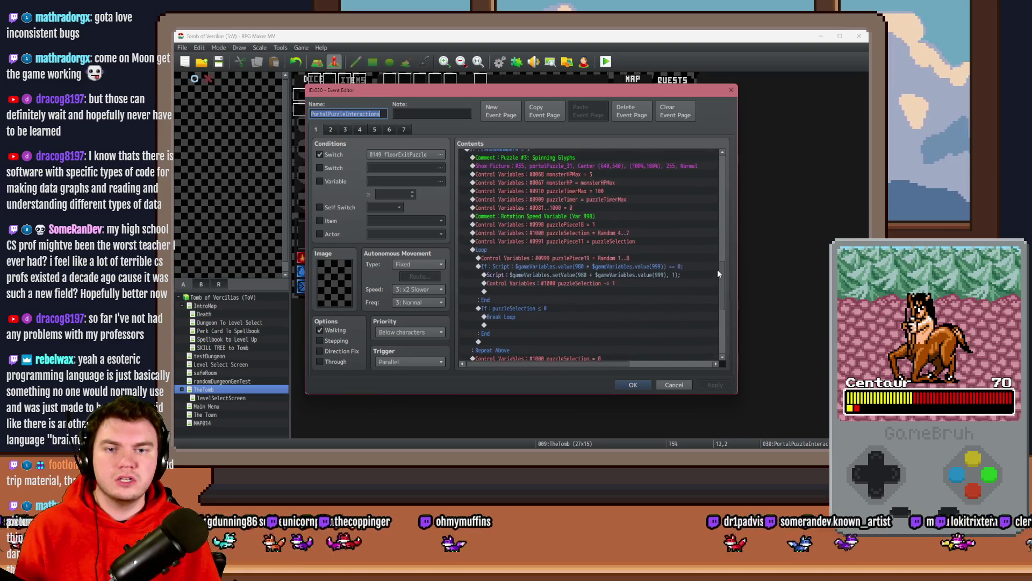
{"action": "left_click", "coordinate": [593, 266]}
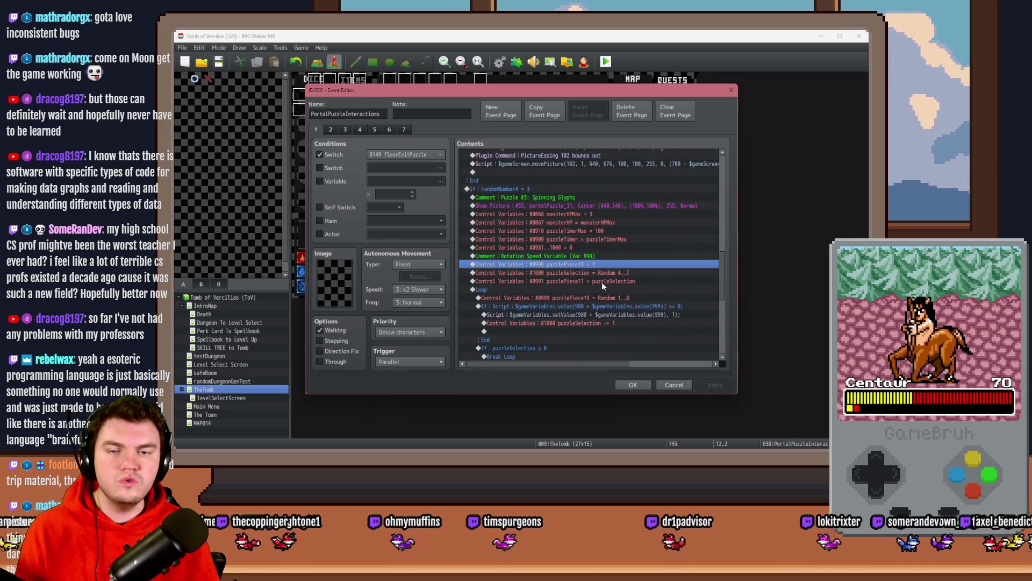
{"action": "key", "text": "Return"}
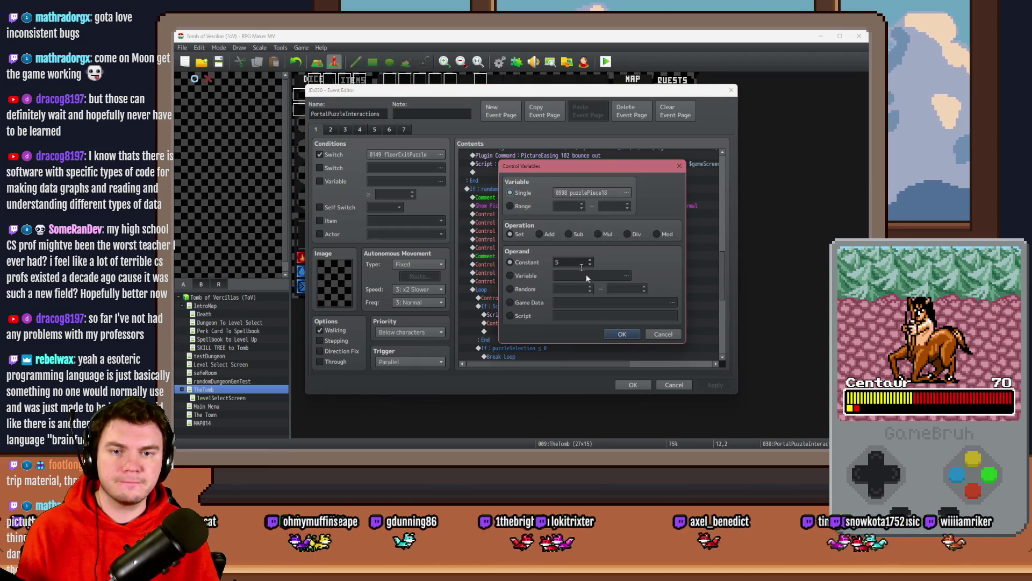
{"action": "left_click", "coordinate": [622, 334]}
{"action": "left_click", "coordinate": [633, 384]}
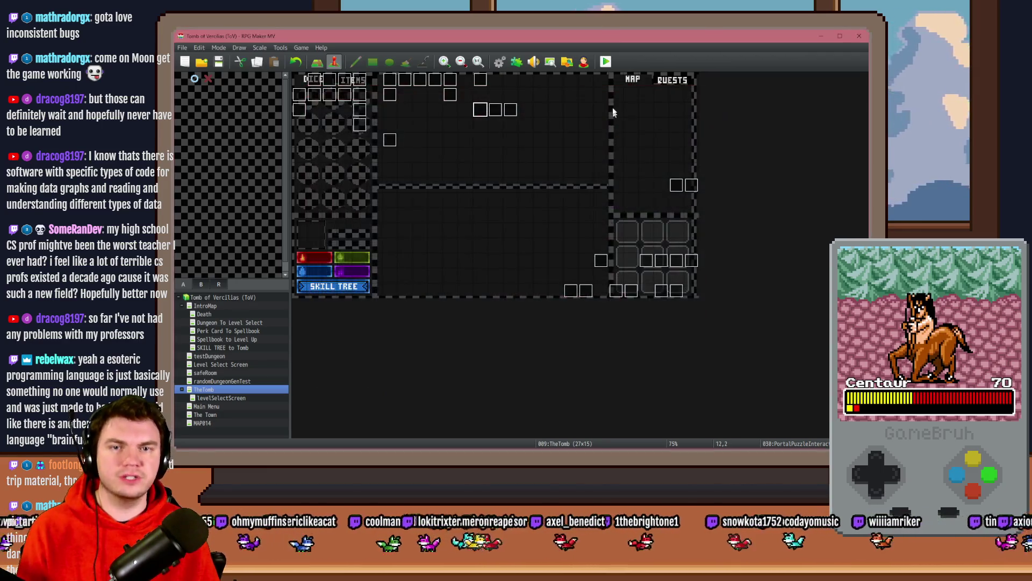
{"action": "key", "text": "alt+F4"}
Step: Save and start the playtest with the Spiked Pauldron perk, heading into the dungeon
{"action": "left_click", "coordinate": [486, 257]}
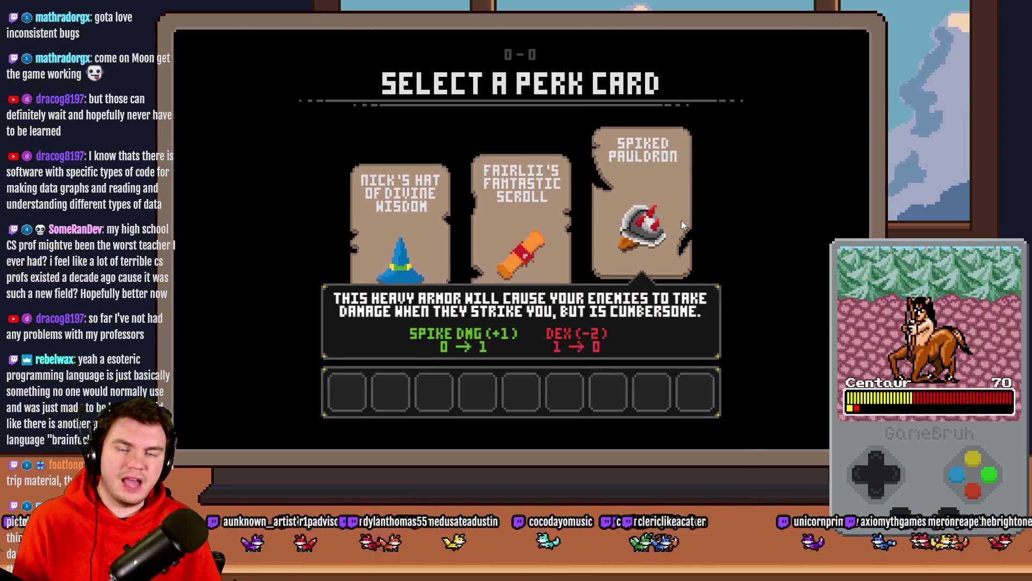
{"action": "left_click", "coordinate": [680, 219]}
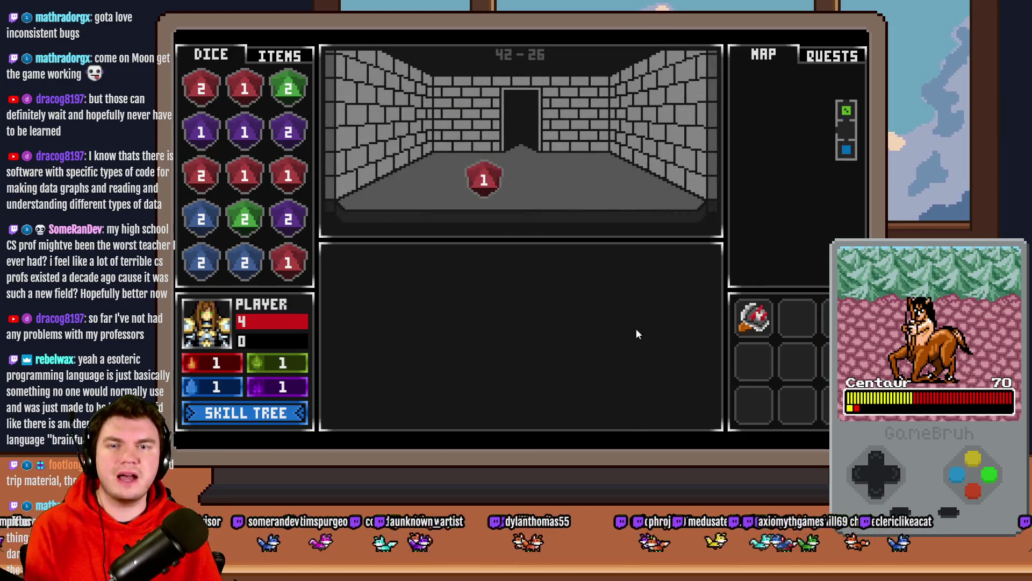
{"action": "key", "text": "w"}
{"action": "key", "text": "a"}
{"action": "key", "text": "a"}
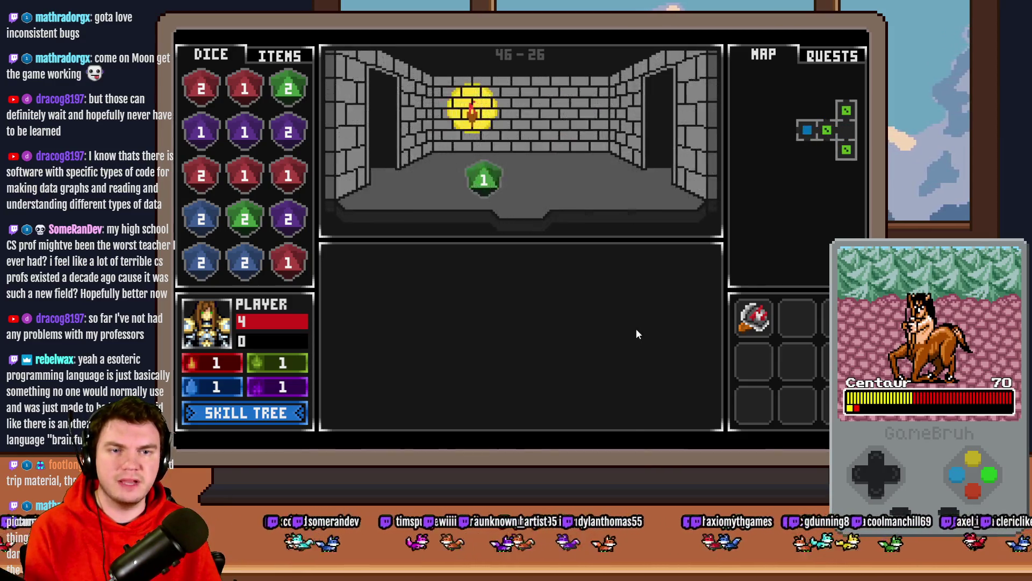
{"action": "key", "text": "s"}
Step: Walk through the rooms to the glyph room and attune to the glyphs to solve the puzzle
{"action": "key", "text": "s"}
{"action": "key", "text": "d"}
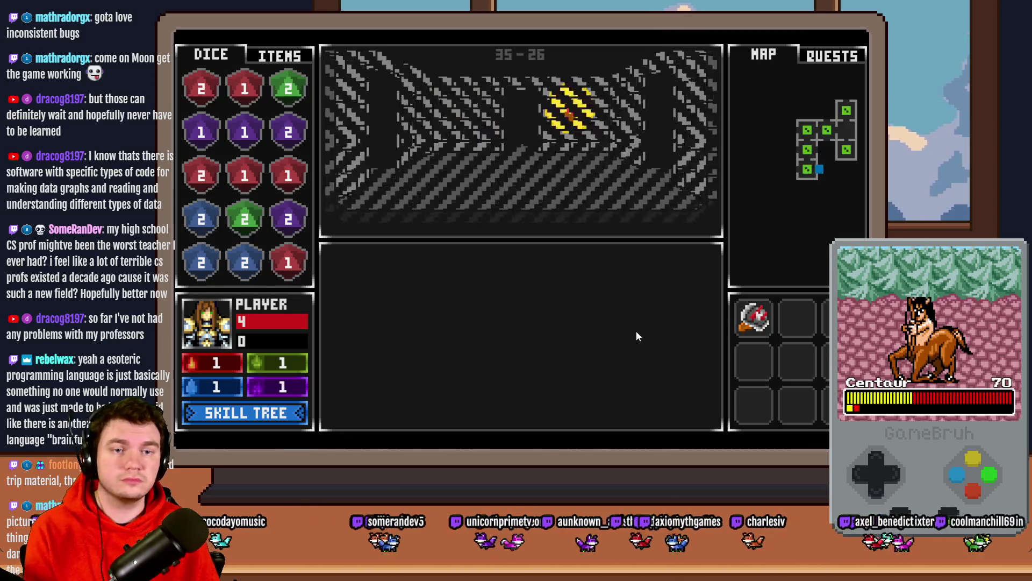
{"action": "key", "text": "a"}
{"action": "key", "text": "a"}
{"action": "key", "text": "s"}
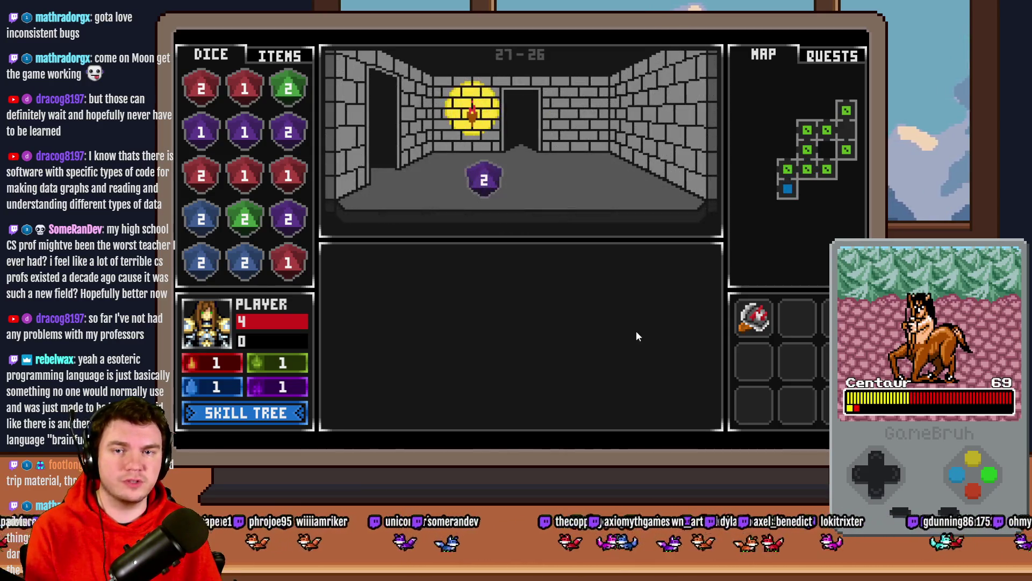
{"action": "key", "text": "a"}
{"action": "left_click", "coordinate": [605, 349]}
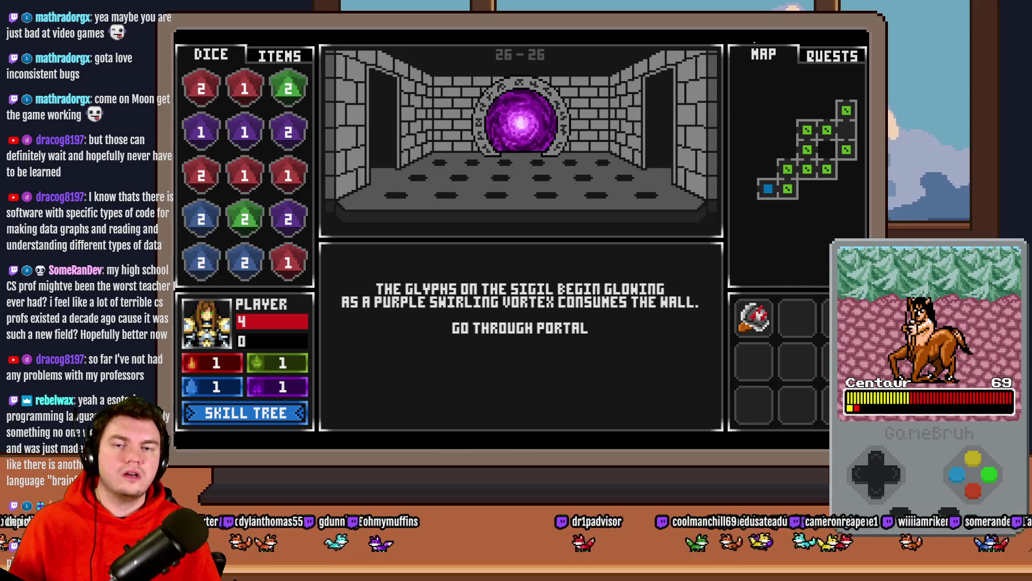
Step: Change randomNumber4 in event 030 PortalPuzzleInteractions to Random 2~3, then save the project
{"action": "left_click", "coordinate": [859, 37]}
{"action": "double_click", "coordinate": [480, 109]}
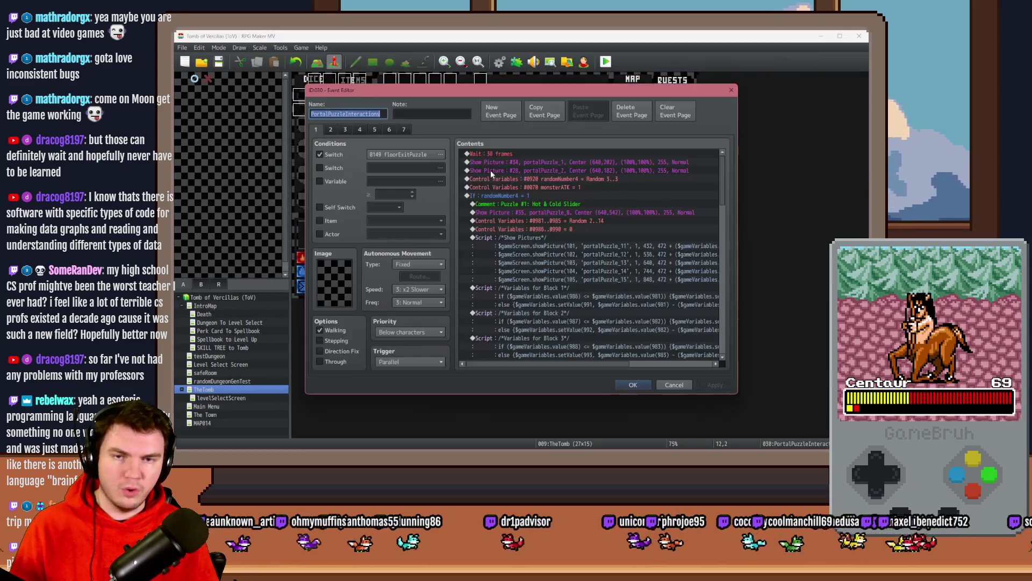
{"action": "double_click", "coordinate": [571, 179]}
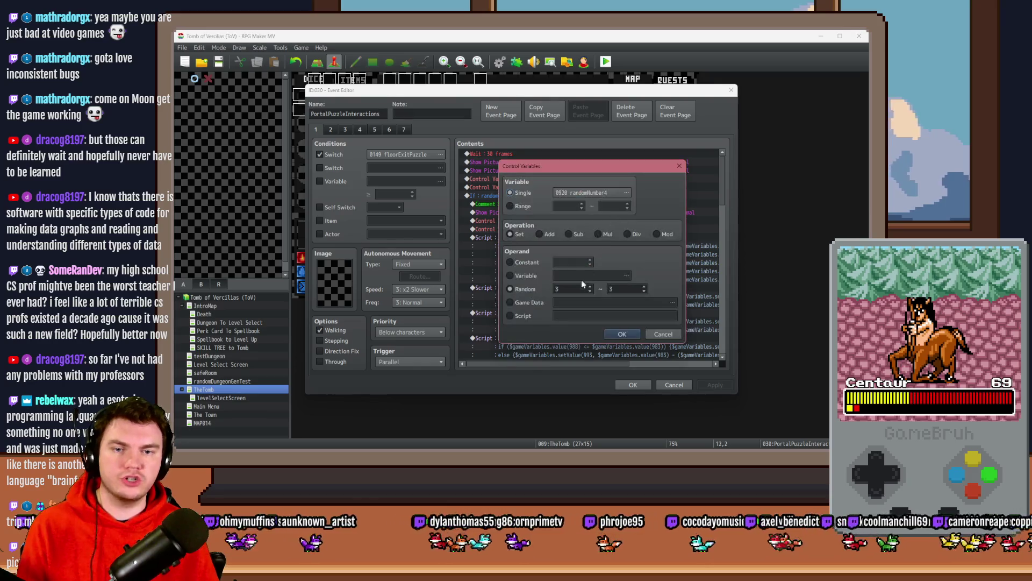
{"action": "left_click", "coordinate": [590, 291]}
{"action": "left_click", "coordinate": [621, 334]}
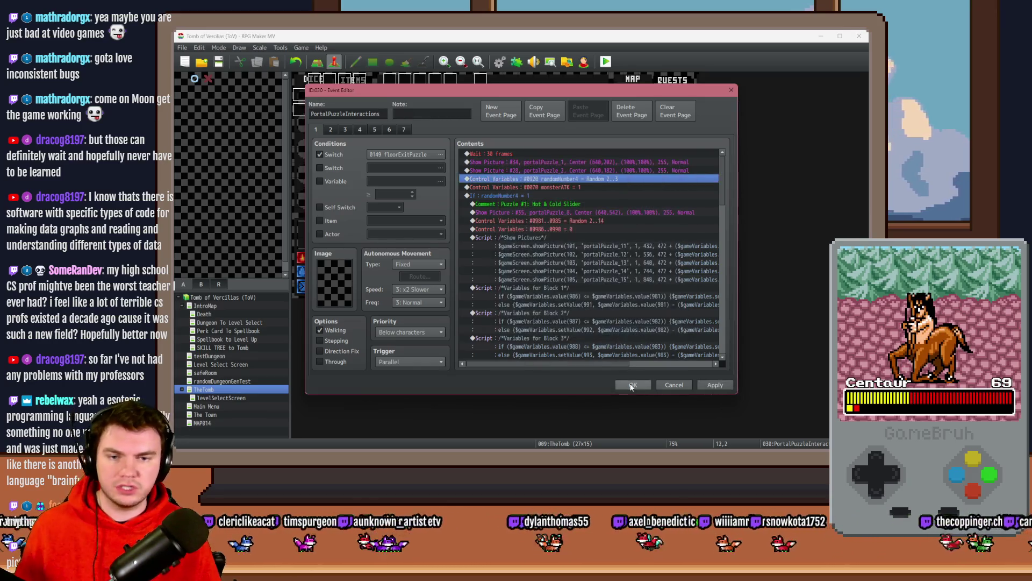
{"action": "left_click", "coordinate": [633, 385]}
{"action": "left_click", "coordinate": [220, 62]}
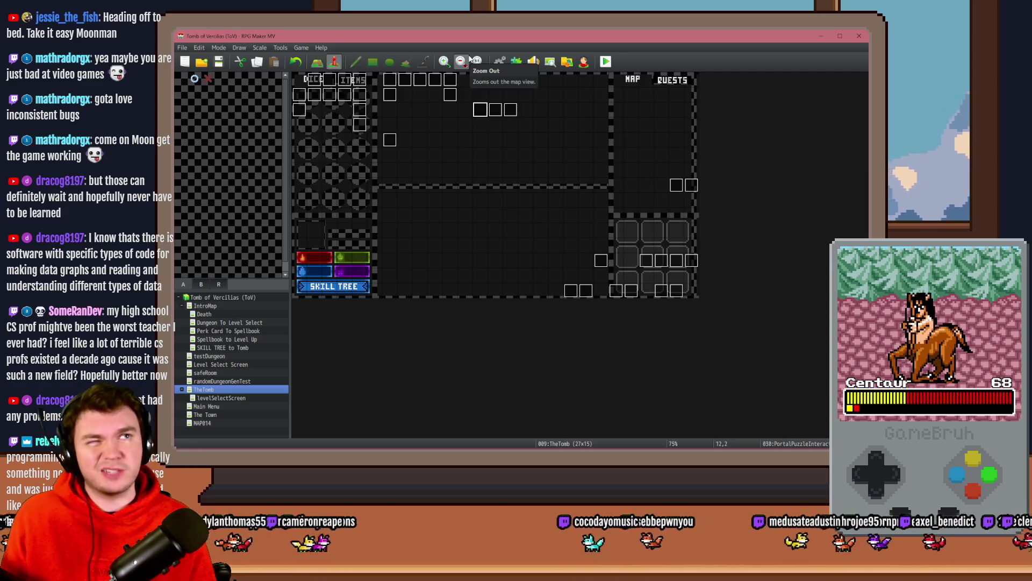
Step: Start a new playtest with Mathra's Ale Soaked Gauntlets and head down the corridor
{"action": "left_click", "coordinate": [605, 61]}
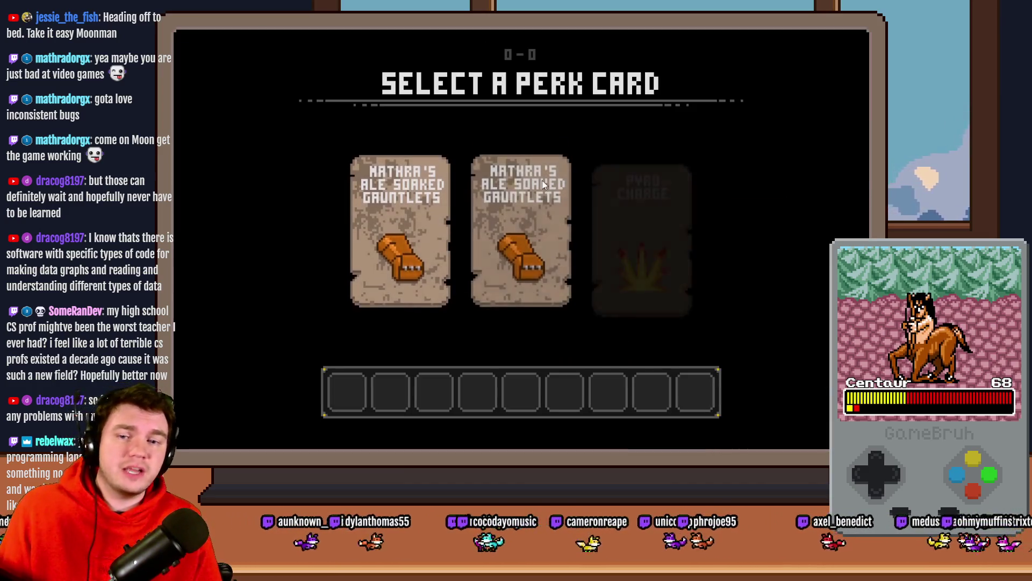
{"action": "left_click", "coordinate": [515, 215]}
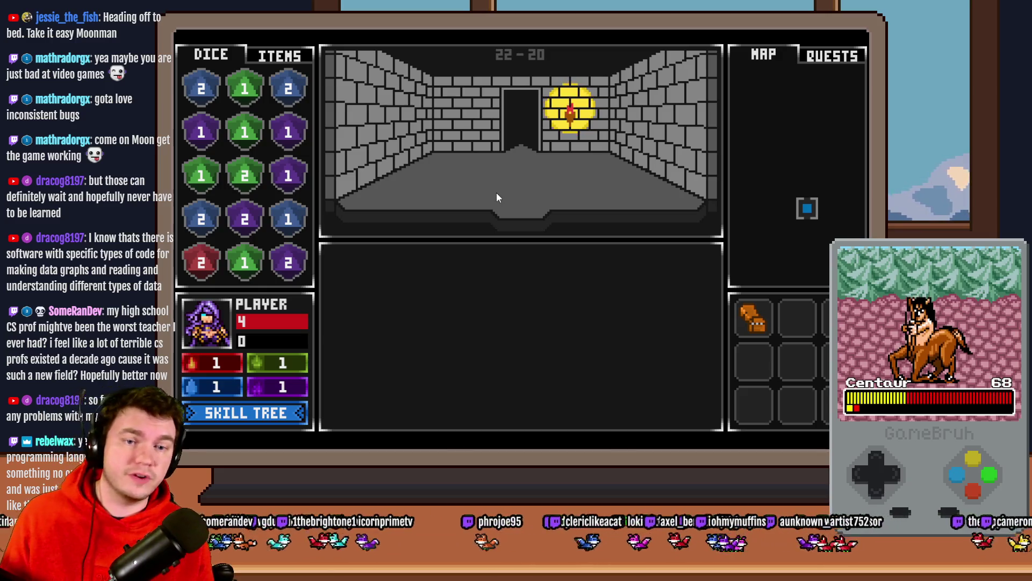
{"action": "key", "text": "w"}
{"action": "key", "text": "w"}
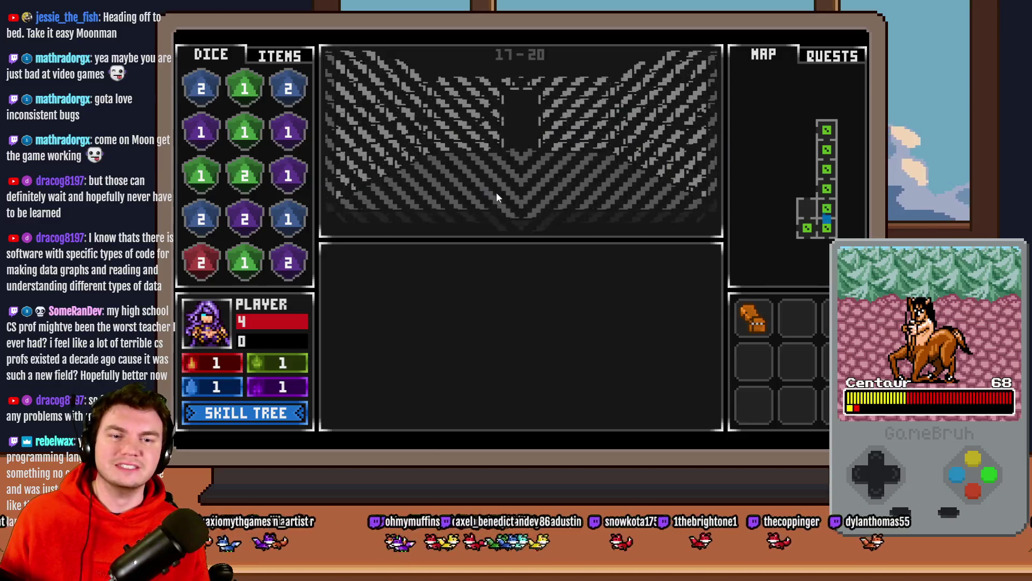
{"action": "key", "text": "w"}
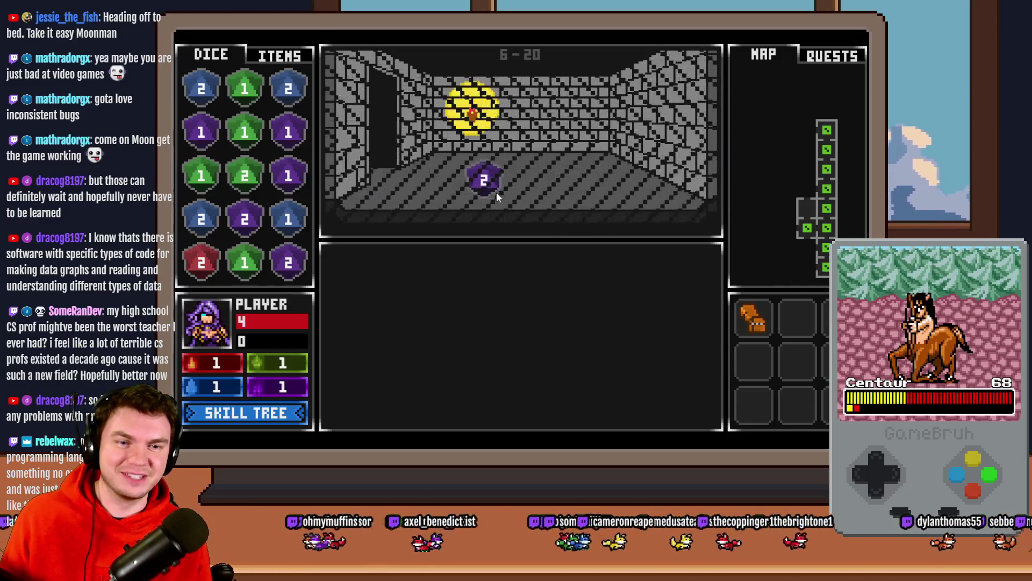
Step: Walk into the glyph-frame room and interact with the glyphs to start the gauge minigame
{"action": "key", "text": "s"}
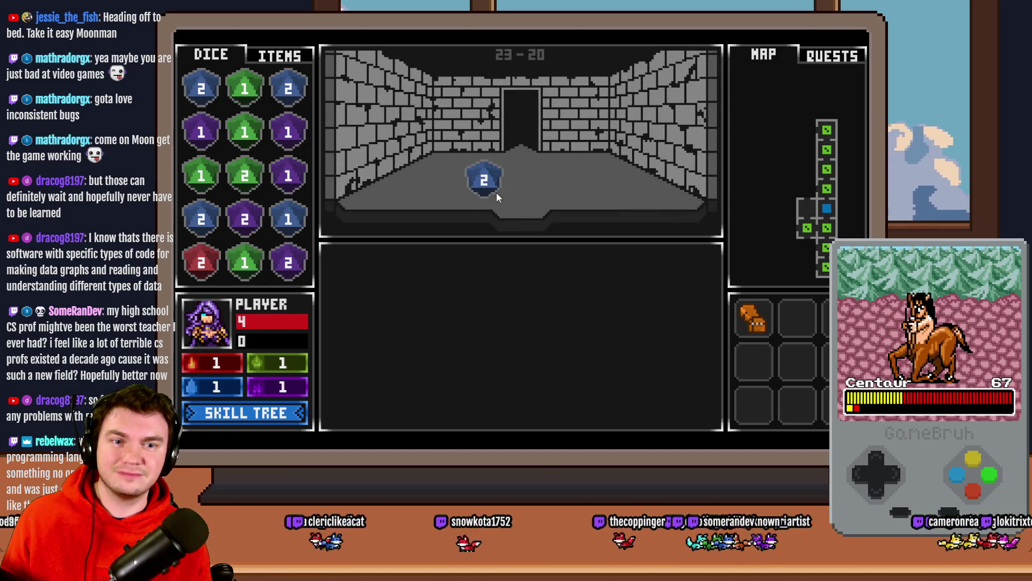
{"action": "key", "text": "w"}
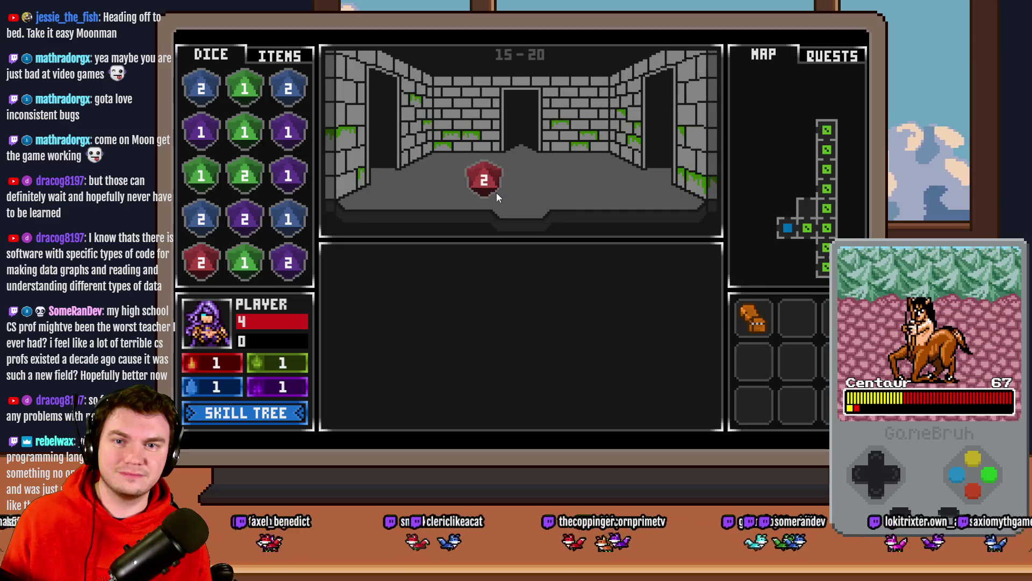
{"action": "key", "text": "w"}
{"action": "key", "text": "a"}
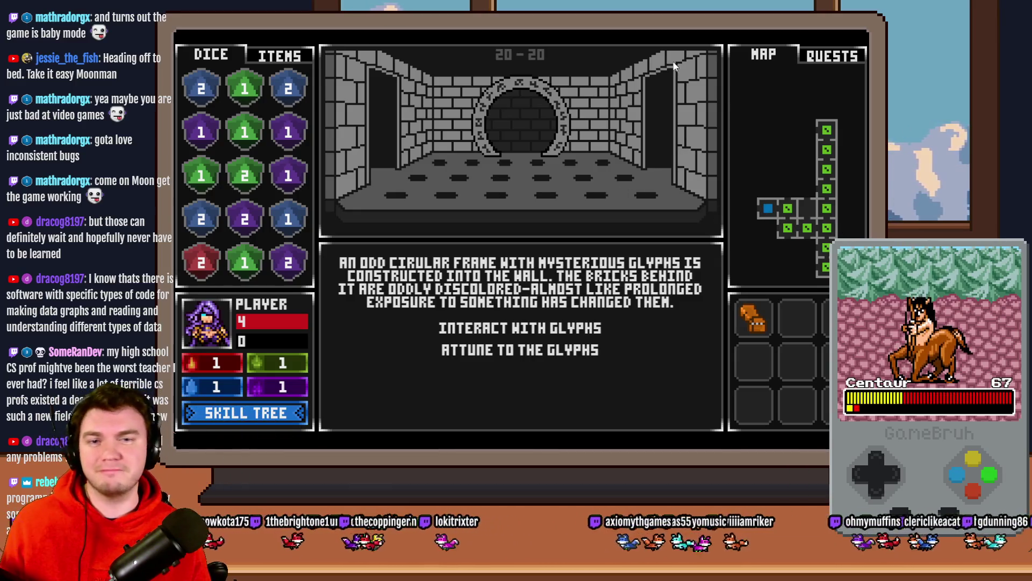
{"action": "left_click", "coordinate": [591, 329]}
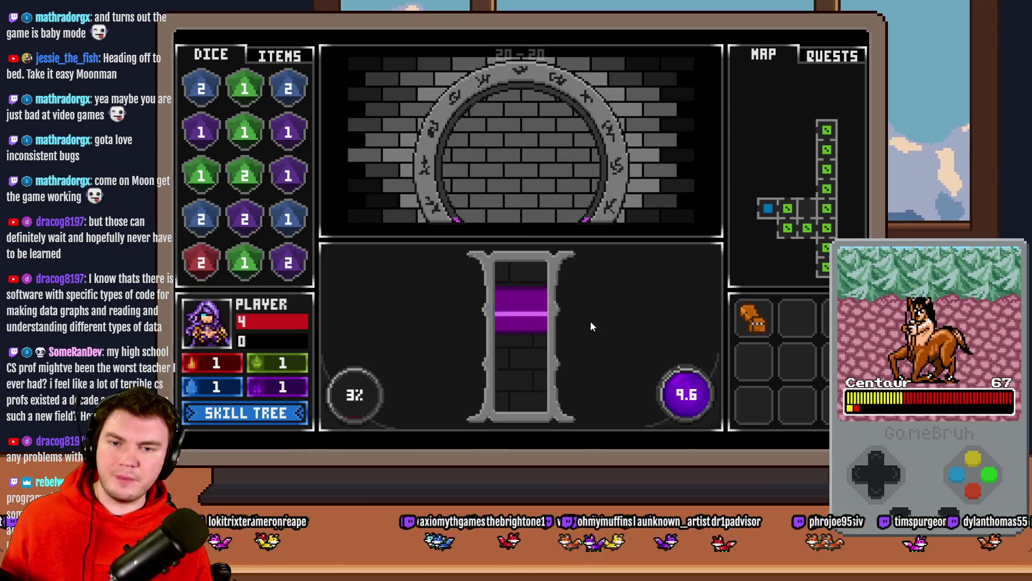
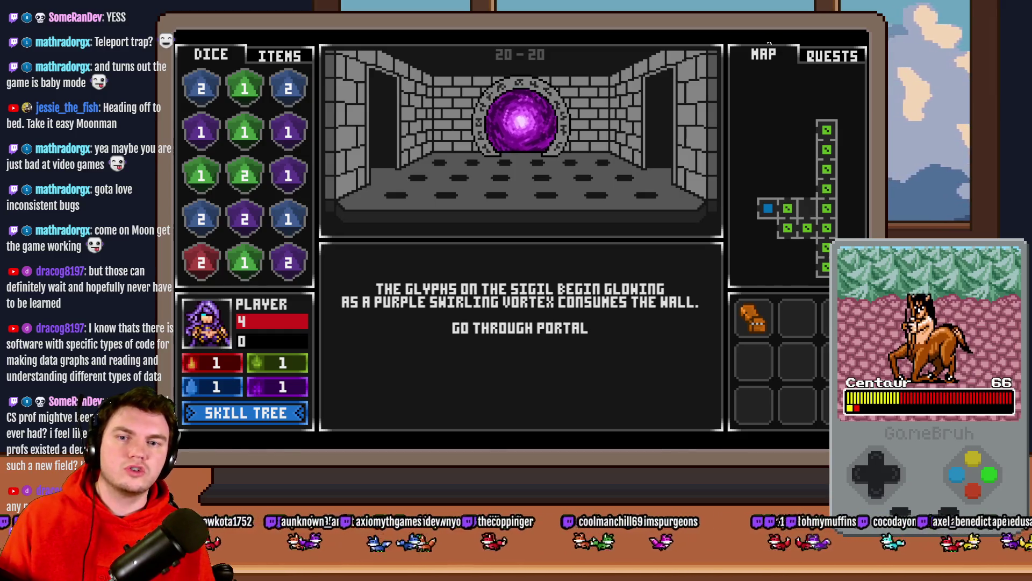
Step: Close the game playtest and cancel the pending rotation of the purple bar in Photoshop
{"action": "key", "text": "alt+F4"}
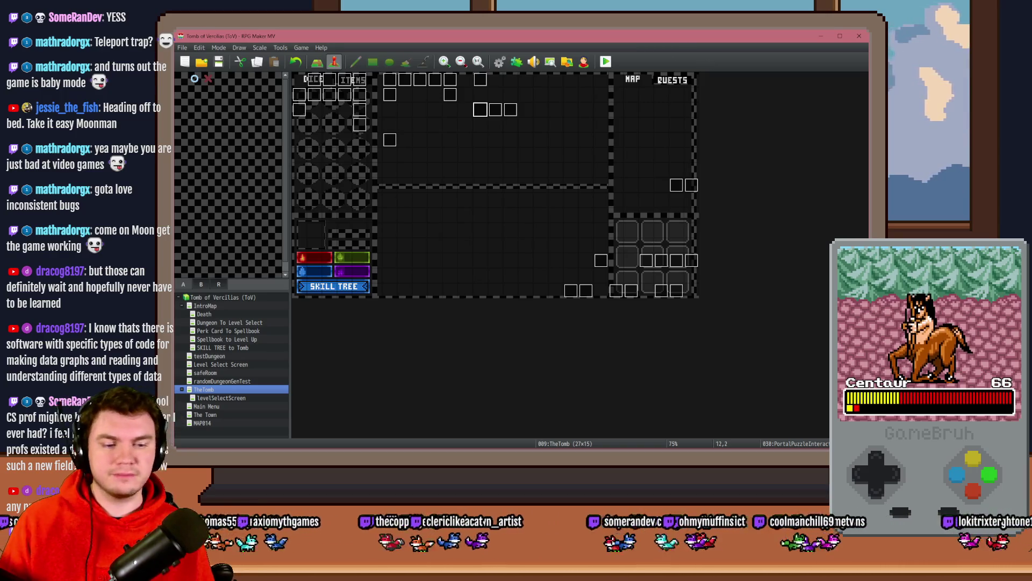
{"action": "key", "text": "alt+Tab"}
{"action": "left_click", "coordinate": [183, 87]}
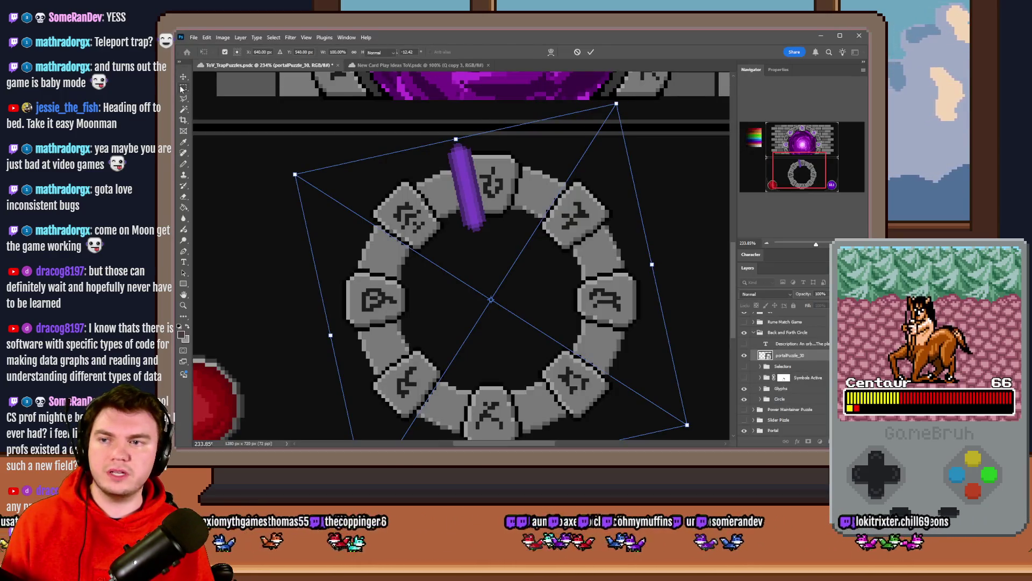
{"action": "key", "text": "ctrl+z"}
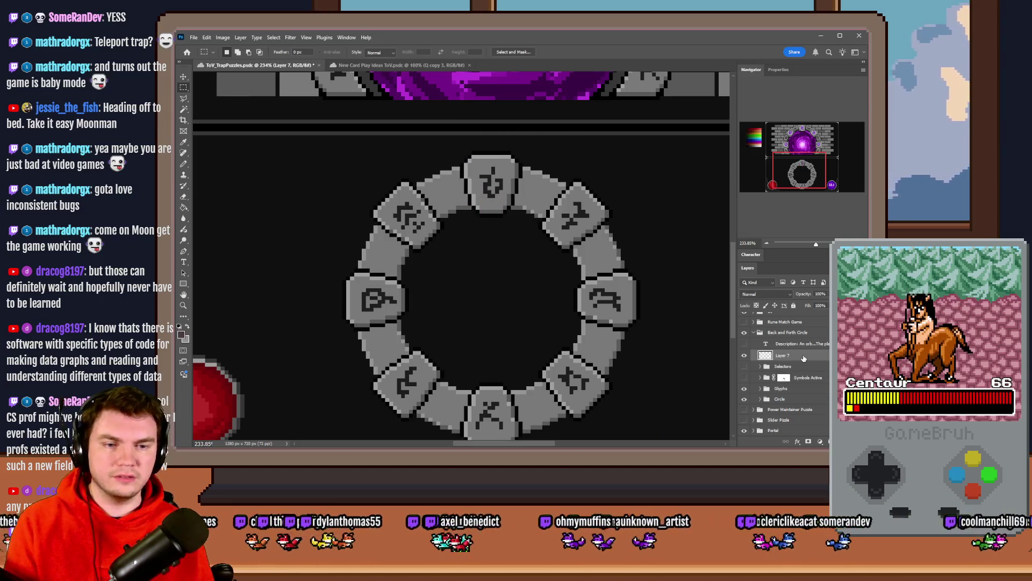
Step: Select the Back and Forth Circle group and bring up the New Card Play Ideas ToV document
{"action": "left_click", "coordinate": [790, 332]}
{"action": "left_click", "coordinate": [430, 65]}
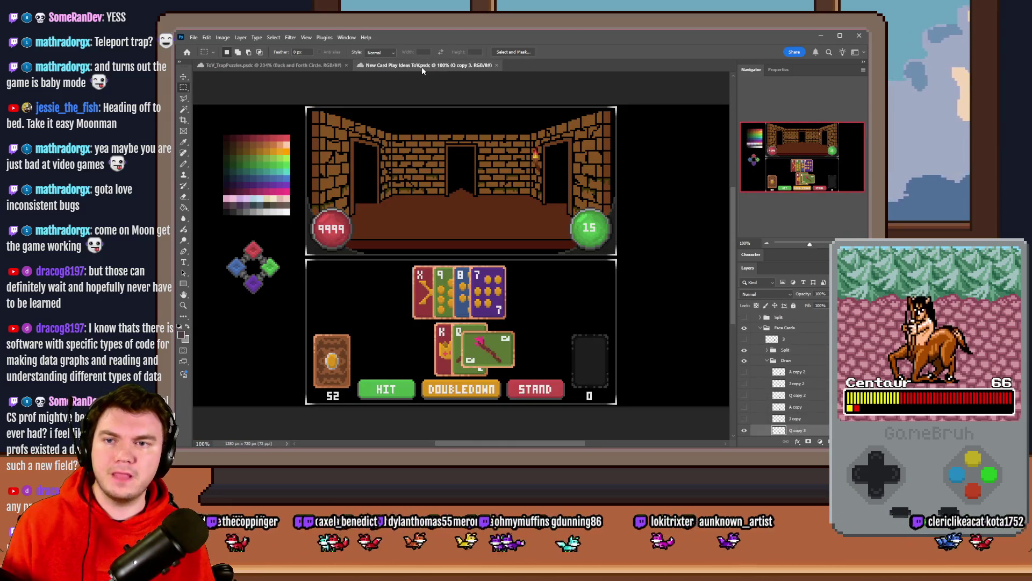
{"action": "key", "text": "alt+Tab"}
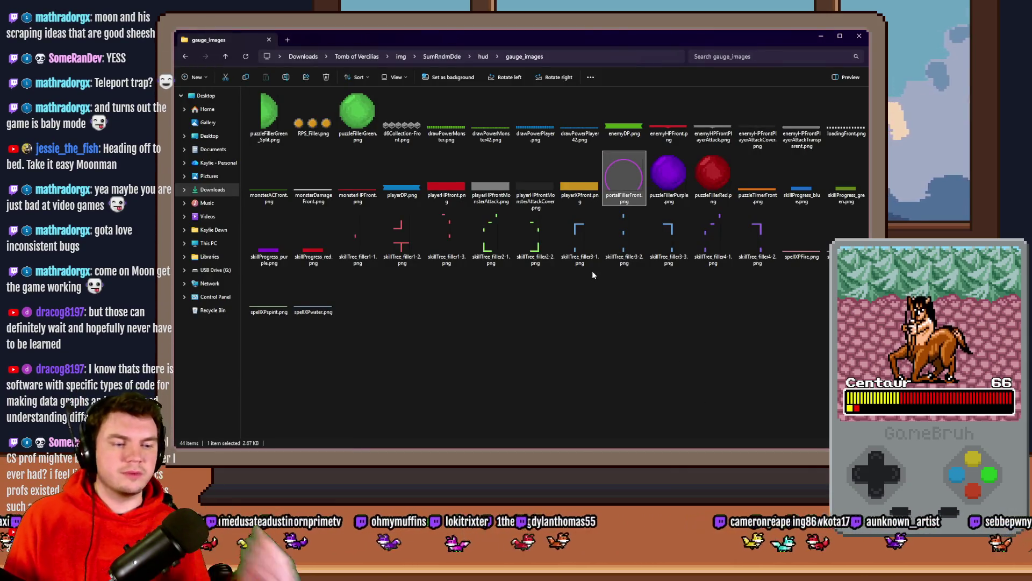
Step: Navigate through the img folder into the game's pictures folder
{"action": "left_click", "coordinate": [445, 56]}
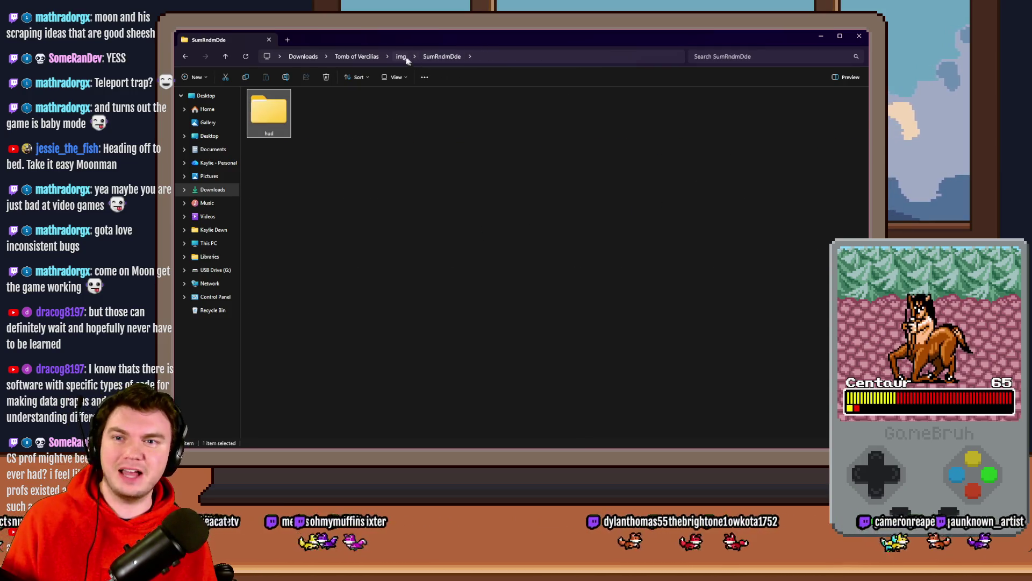
{"action": "left_click", "coordinate": [401, 56]}
{"action": "double_click", "coordinate": [256, 163]}
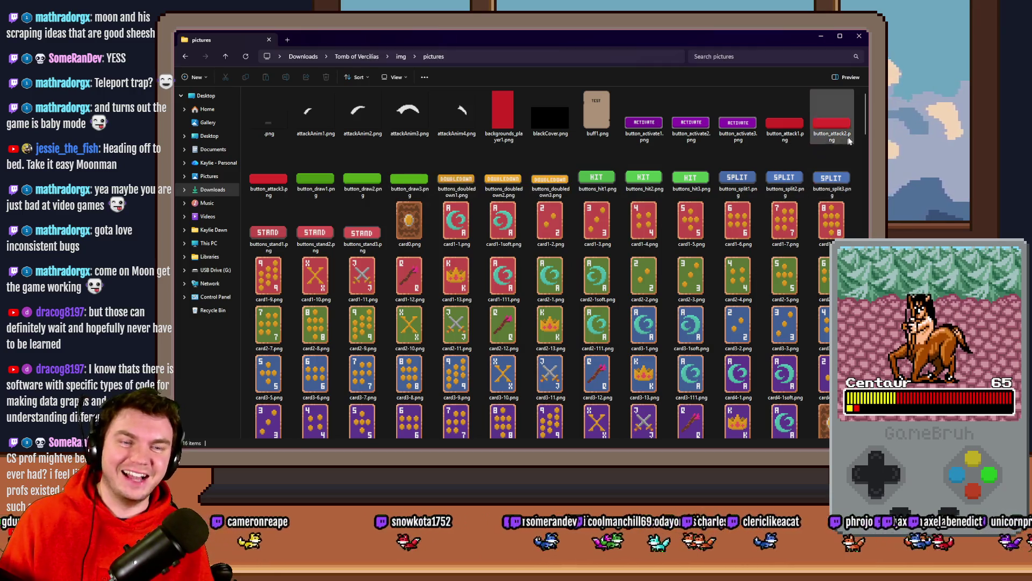
{"action": "scroll", "coordinate": [858, 134], "scroll_direction": "down", "scroll_amount": 10}
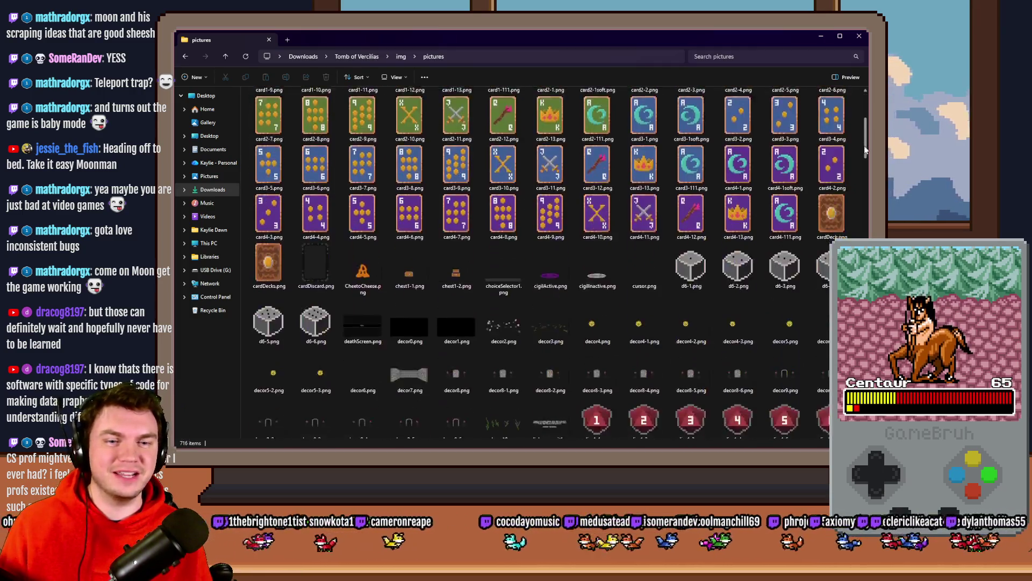
{"action": "scroll", "coordinate": [538, 264], "scroll_direction": "down", "scroll_amount": 5}
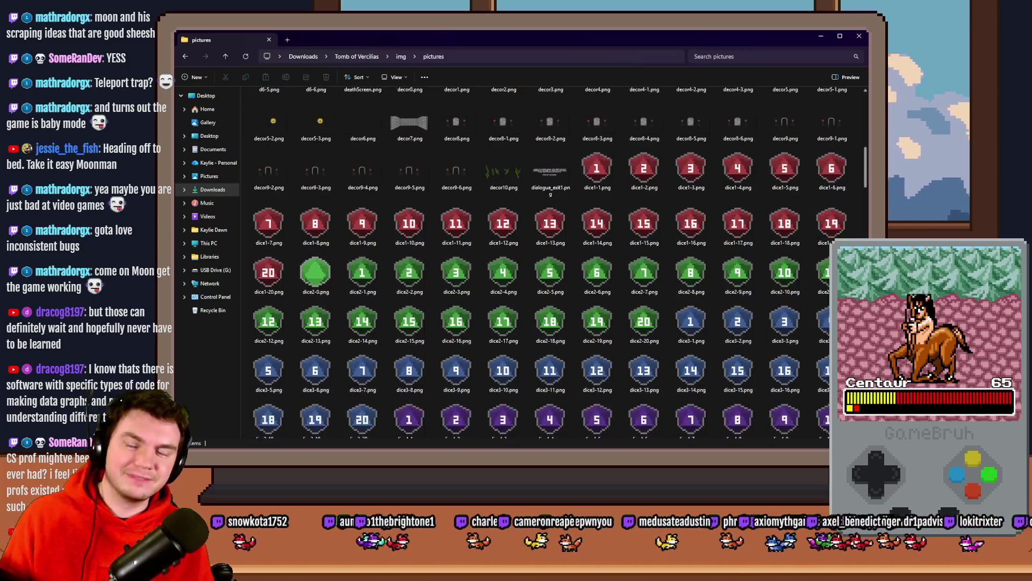
{"action": "scroll", "coordinate": [331, 277], "scroll_direction": "down", "scroll_amount": 4}
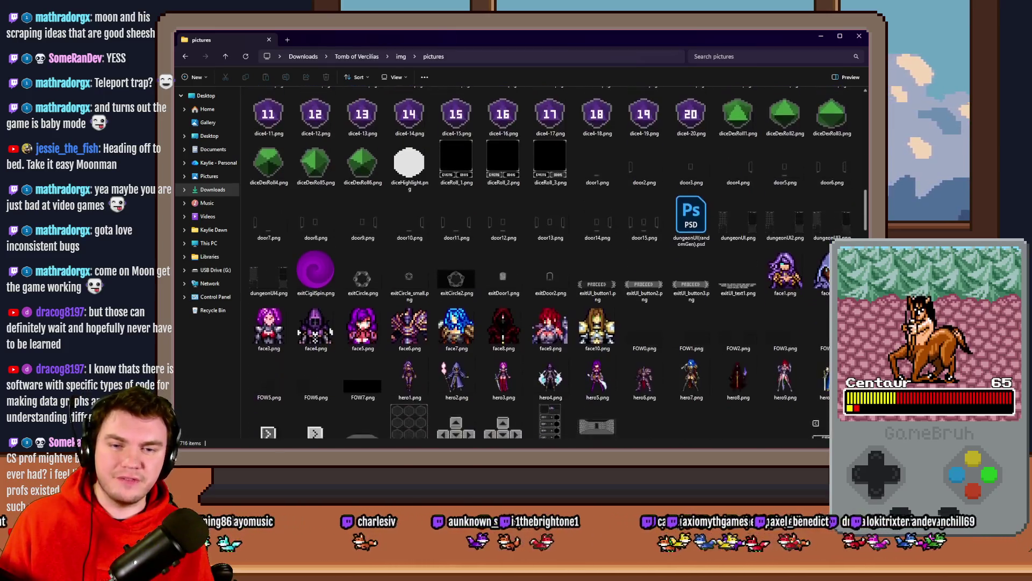
{"action": "scroll", "coordinate": [350, 227], "scroll_direction": "down", "scroll_amount": 2}
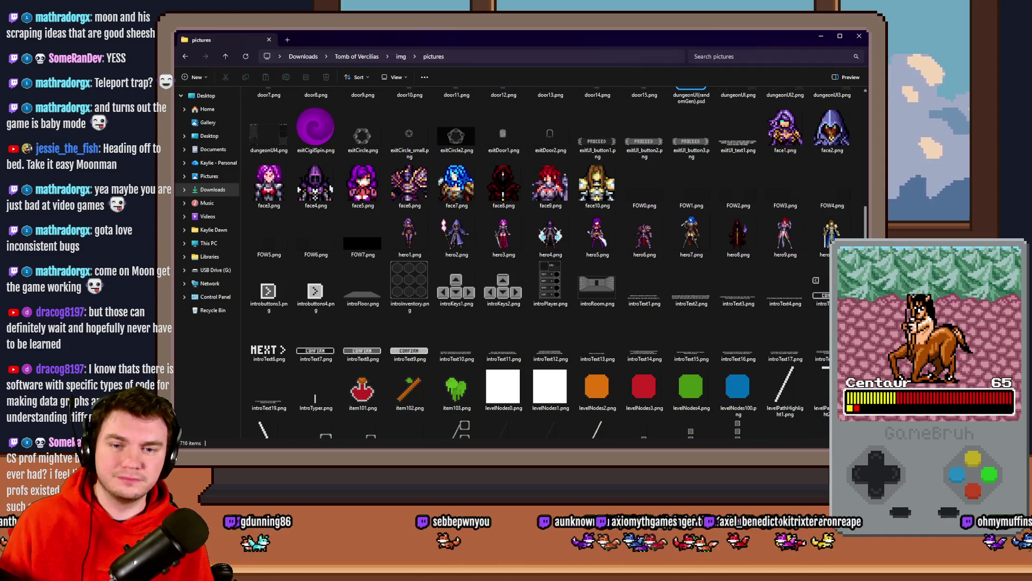
Step: Browse the pictures, selecting introRoom.png and decor7.png
{"action": "left_click", "coordinate": [617, 294]}
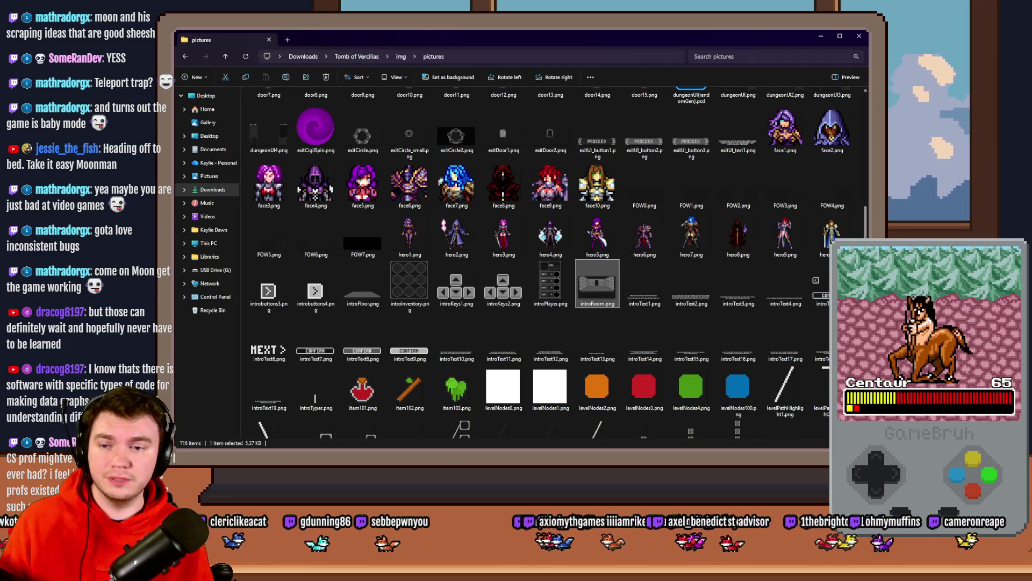
{"action": "left_click_drag", "start_coordinate": [866, 218], "coordinate": [863, 154]}
{"action": "left_click", "coordinate": [416, 242]}
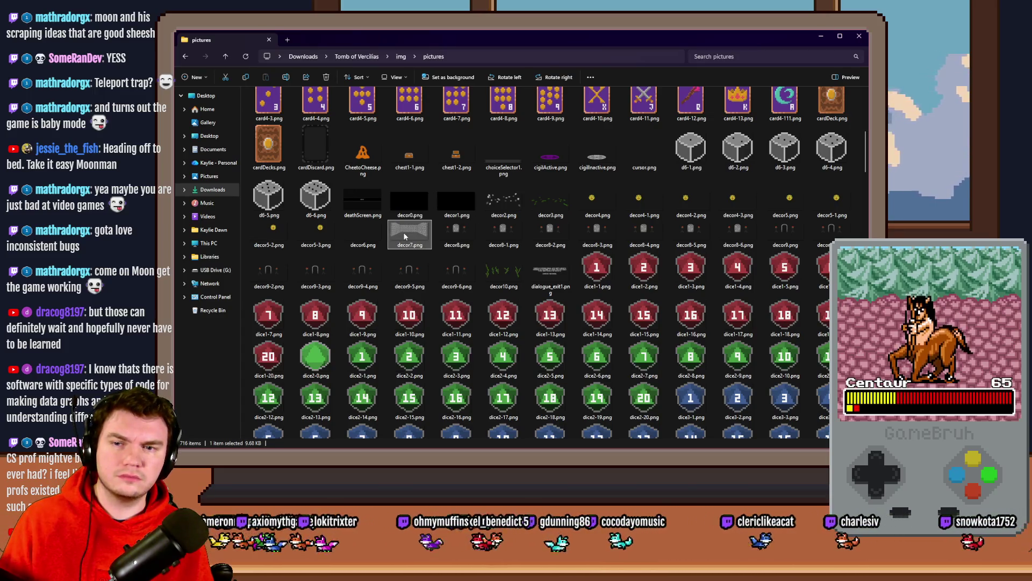
{"action": "scroll", "coordinate": [405, 237], "scroll_direction": "down", "scroll_amount": 15}
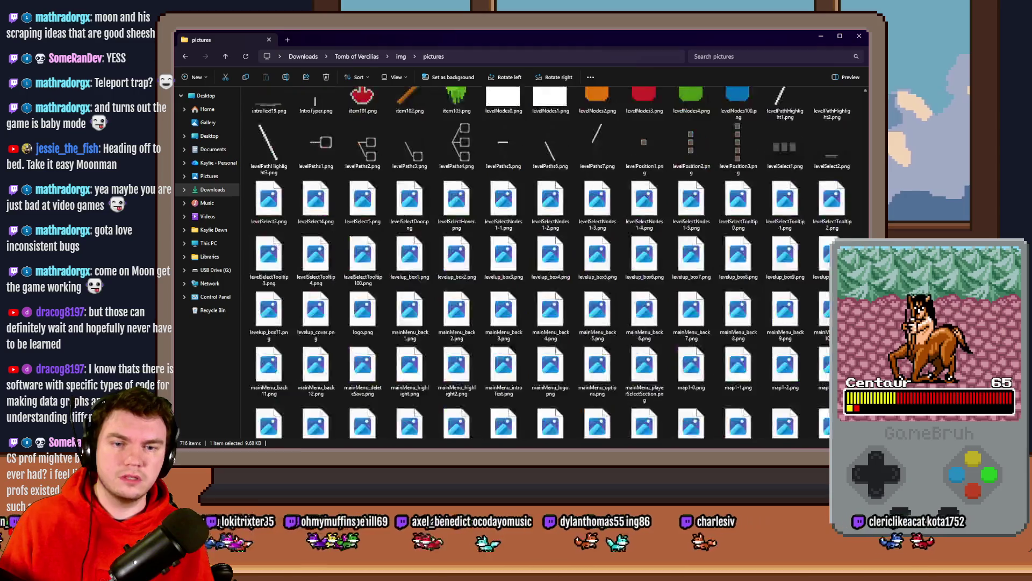
Step: Preview trap1-1.png and a spike trap image in the viewer, then open room0.png in Photoshop
{"action": "type", "text": "tr"}
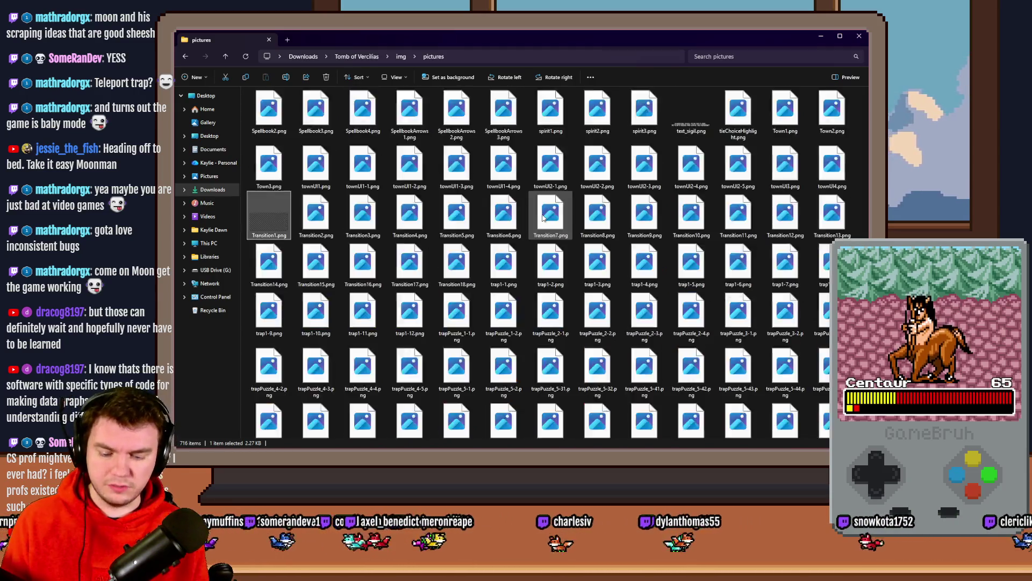
{"action": "left_click", "coordinate": [514, 274]}
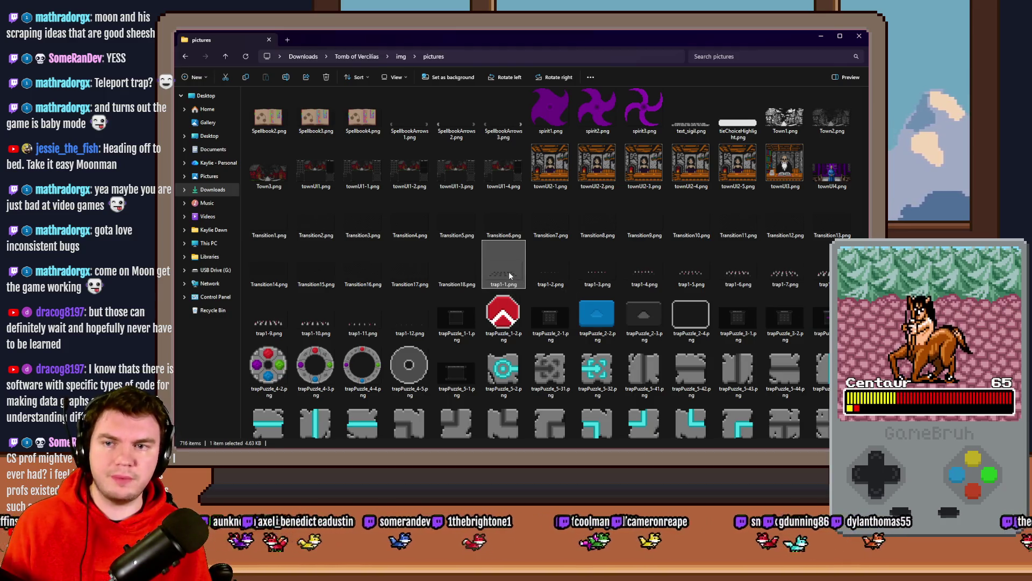
{"action": "key", "text": "Return"}
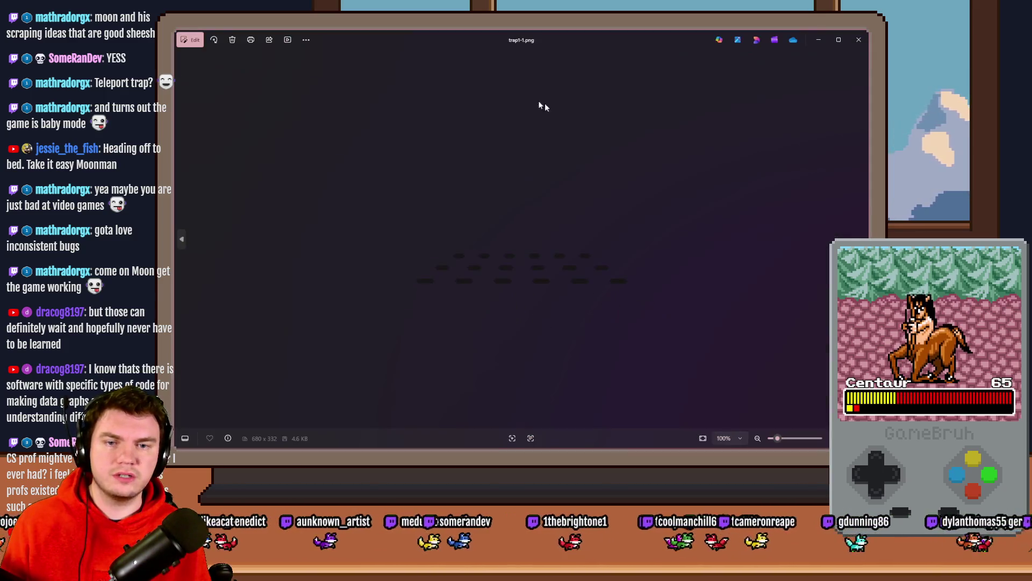
{"action": "left_click", "coordinate": [856, 45]}
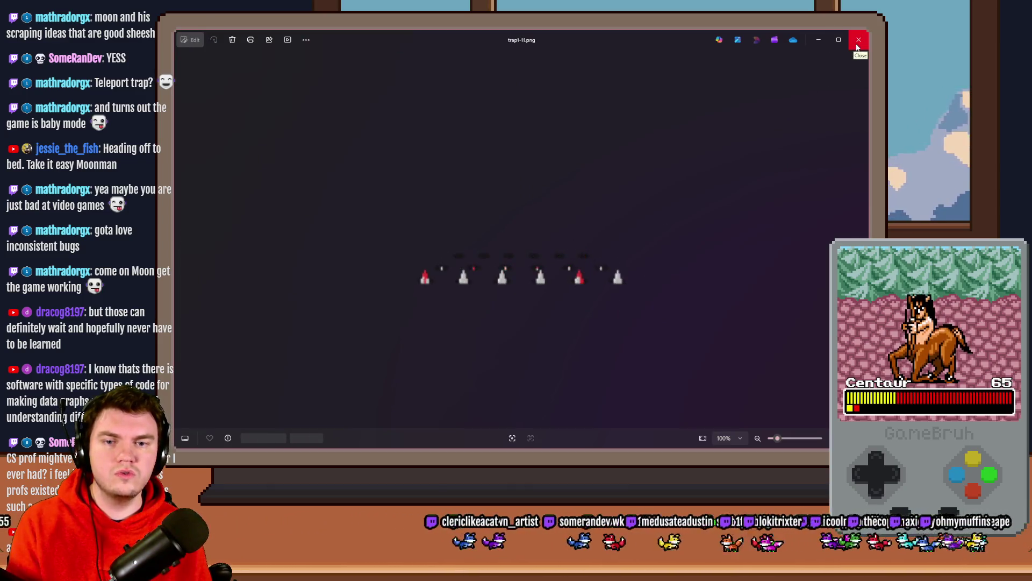
{"action": "left_click", "coordinate": [858, 40]}
{"action": "scroll", "coordinate": [463, 269], "scroll_direction": "up", "scroll_amount": 6}
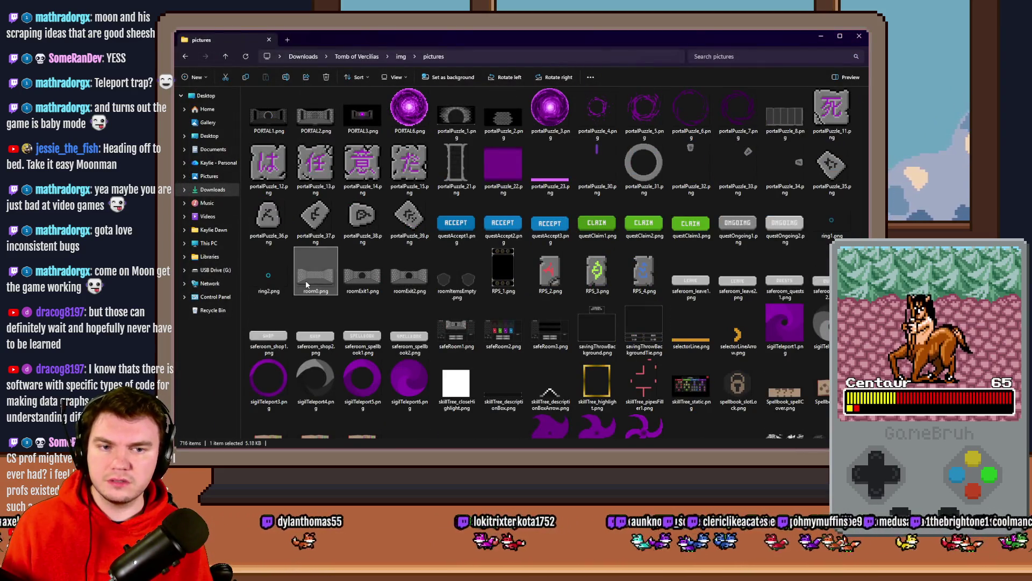
{"action": "double_click", "coordinate": [313, 279]}
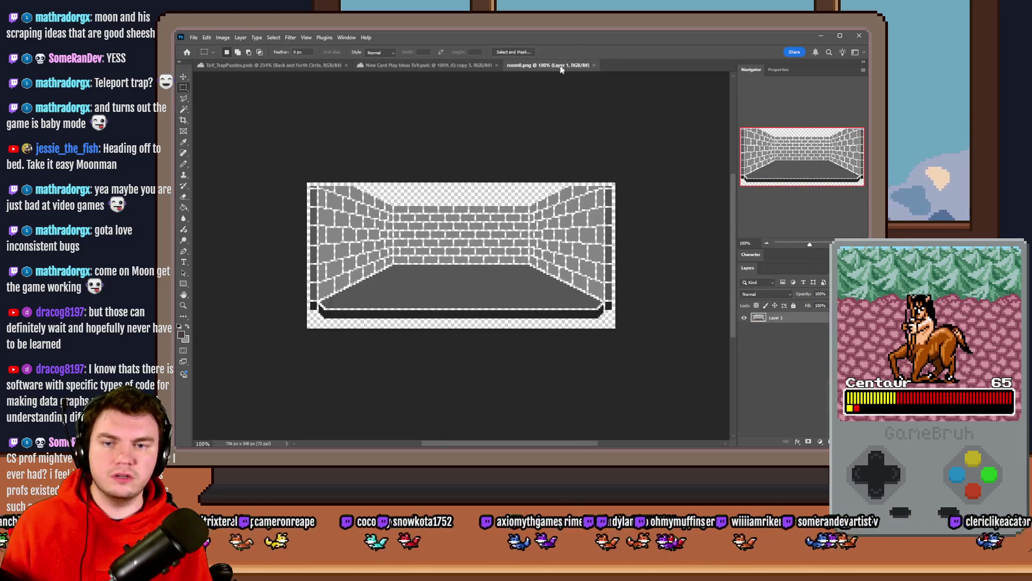
{"action": "key", "text": "alt+Tab"}
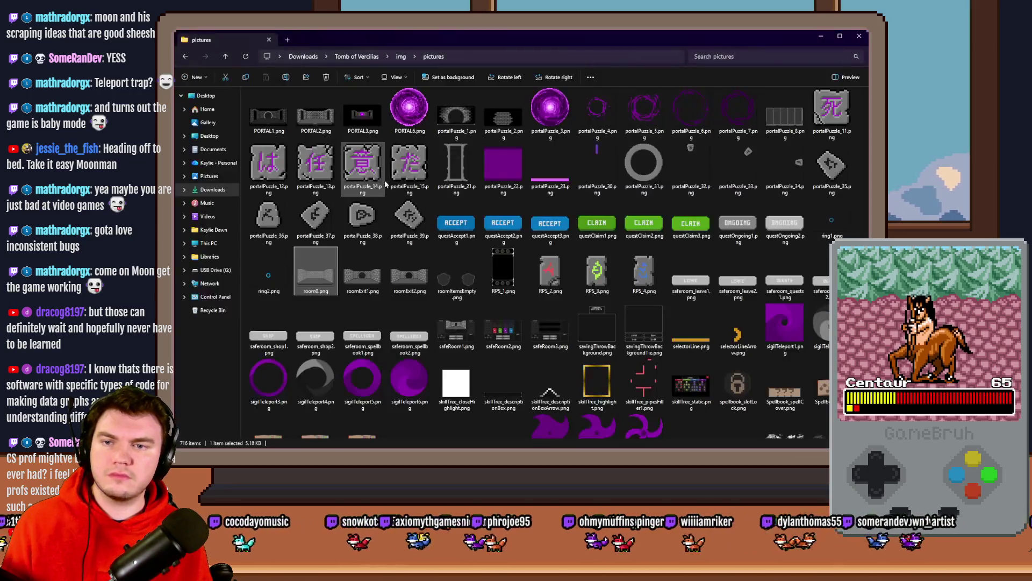
{"action": "left_click", "coordinate": [375, 266]}
{"action": "type", "text": "trap"}
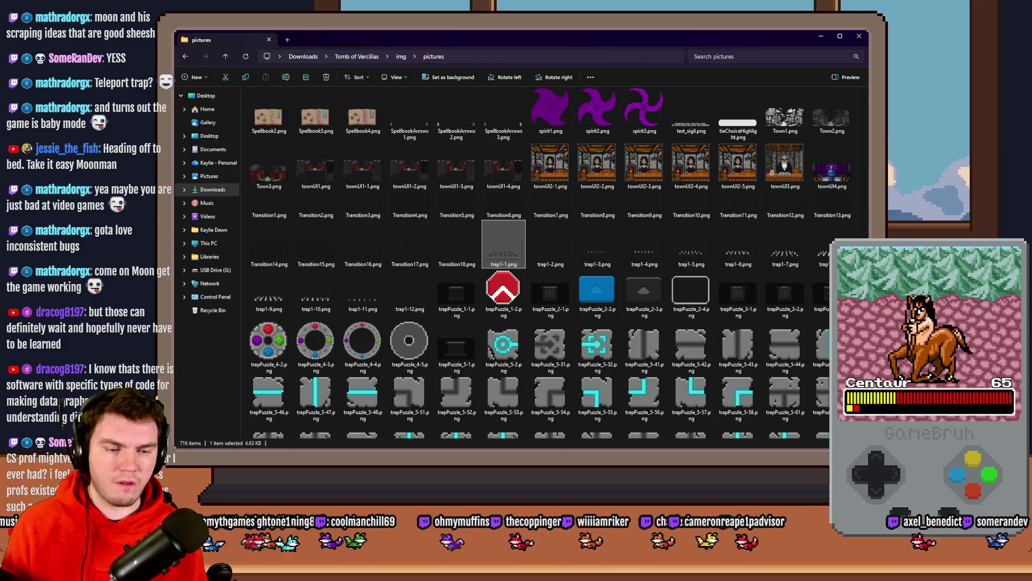
{"action": "key", "text": "alt+Tab"}
{"action": "left_click_drag", "start_coordinate": [572, 166], "coordinate": [635, 69]}
{"action": "left_click", "coordinate": [562, 64]}
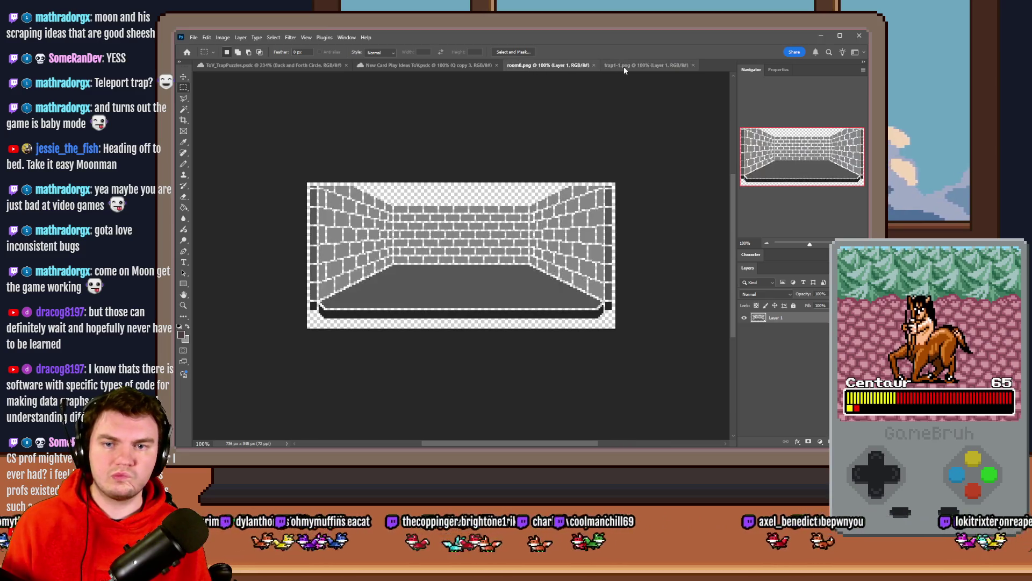
{"action": "left_click", "coordinate": [627, 65]}
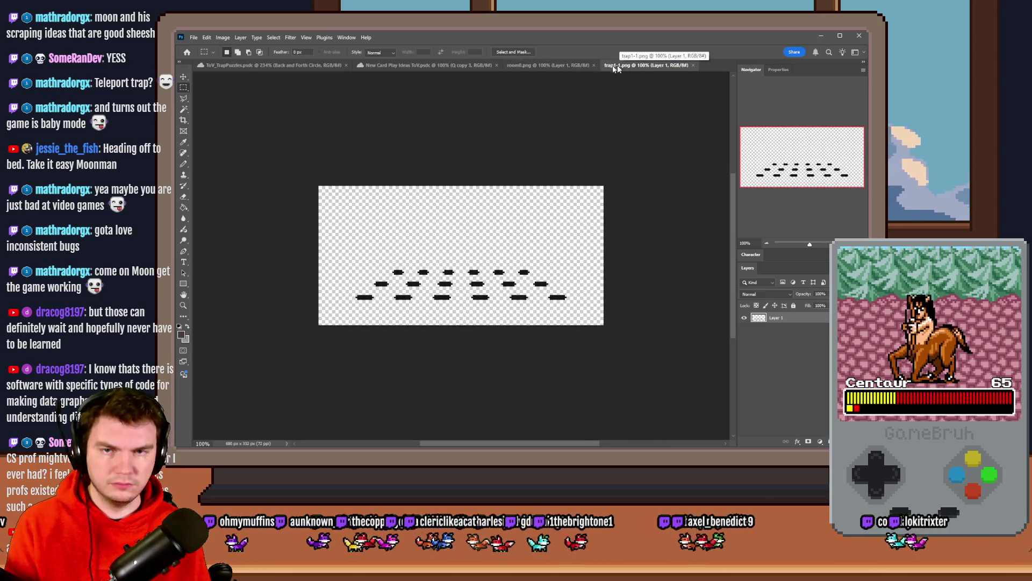
{"action": "key", "text": "ctrl+0"}
{"action": "key", "text": "ctrl+1"}
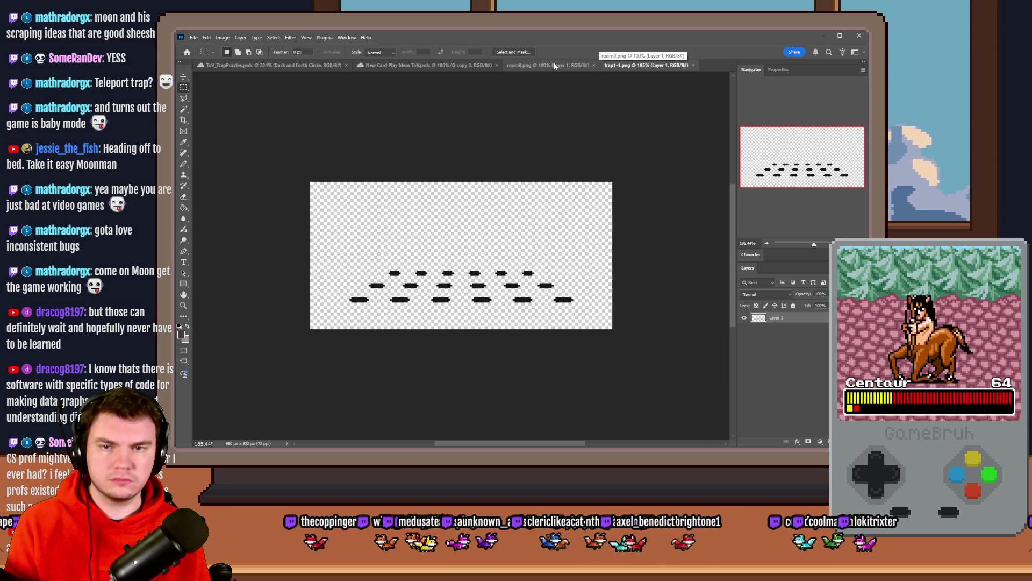
{"action": "left_click_drag", "start_coordinate": [613, 170], "coordinate": [279, 378]}
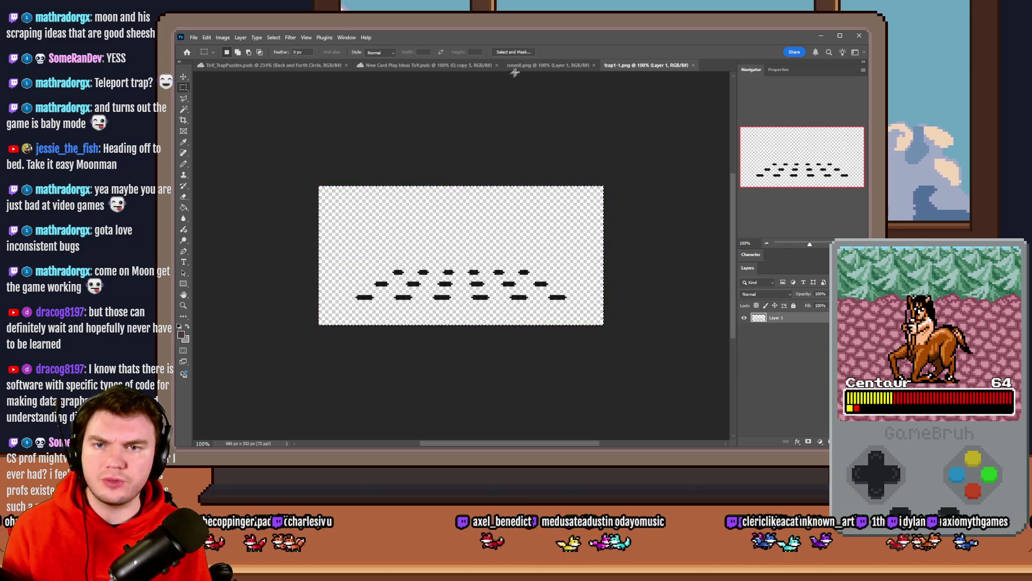
{"action": "left_click", "coordinate": [549, 65]}
{"action": "mouse_move", "coordinate": [622, 166]}
{"action": "left_mouse_down"}
{"action": "mouse_move", "coordinate": [376, 269]}
{"action": "mouse_move", "coordinate": [257, 283]}
{"action": "mouse_move", "coordinate": [237, 265]}
{"action": "left_mouse_up"}
{"action": "scroll", "coordinate": [299, 340], "scroll_direction": "up", "scroll_amount": 3}
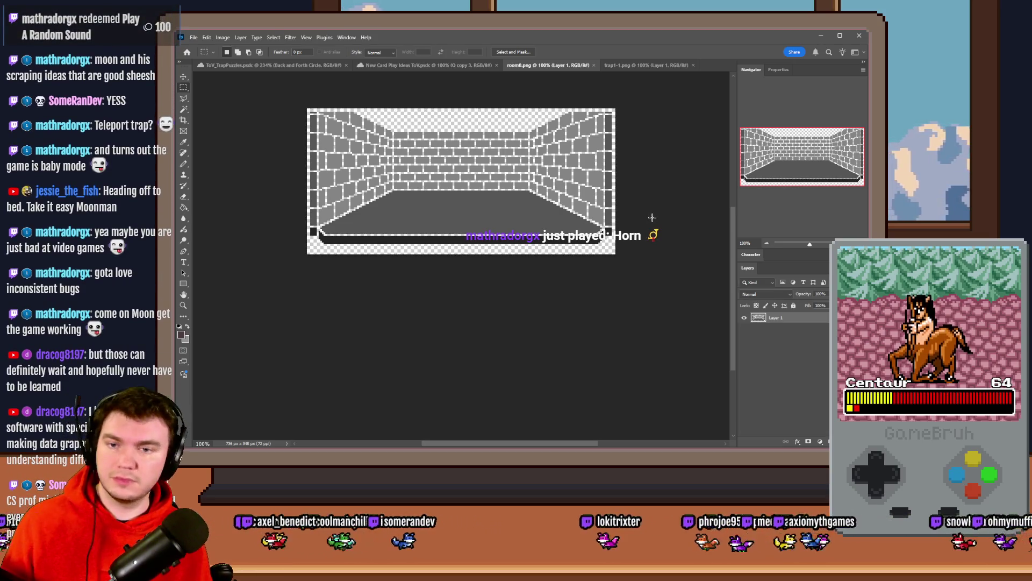
{"action": "left_click", "coordinate": [637, 66]}
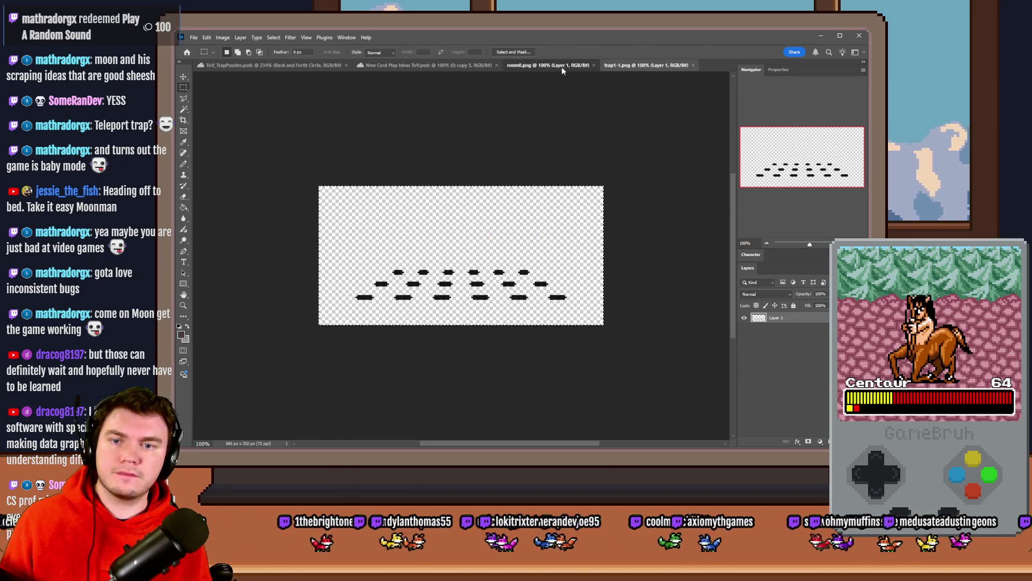
{"action": "left_click", "coordinate": [561, 67]}
{"action": "left_click", "coordinate": [640, 65]}
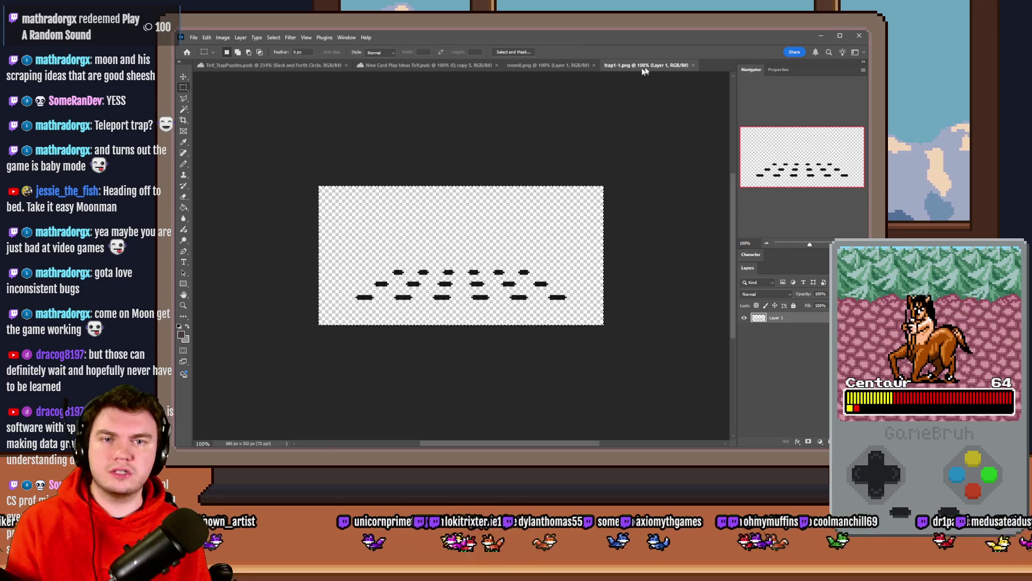
{"action": "left_click", "coordinate": [694, 66]}
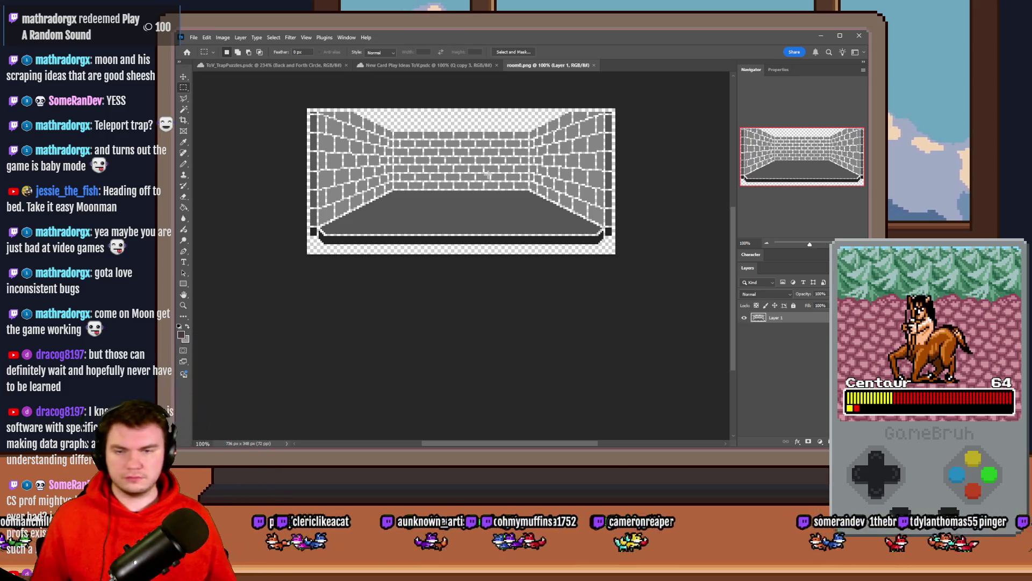
Step: Add a new layer above the room and pick the Pencil with a dark grey from the ToV_TrapPuzzles palette
{"action": "scroll", "coordinate": [445, 199], "scroll_direction": "up", "scroll_amount": 3}
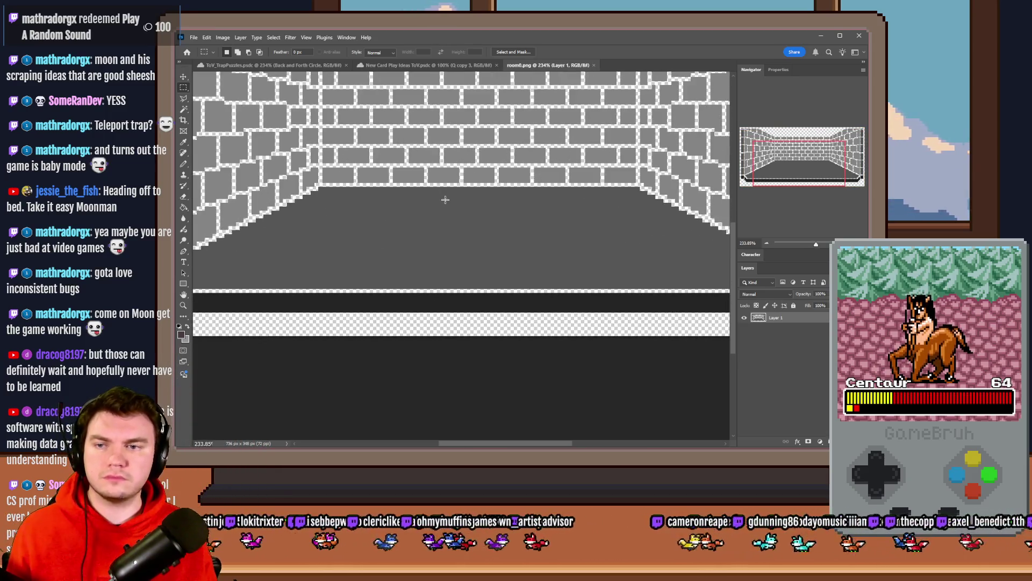
{"action": "key", "text": "h"}
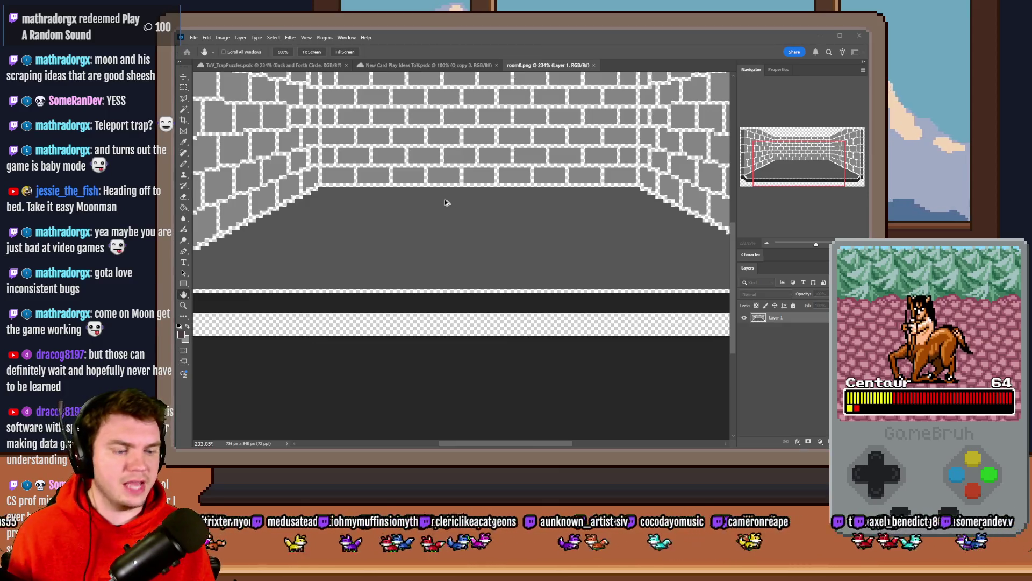
{"action": "left_click_drag", "start_coordinate": [445, 198], "coordinate": [240, 158]}
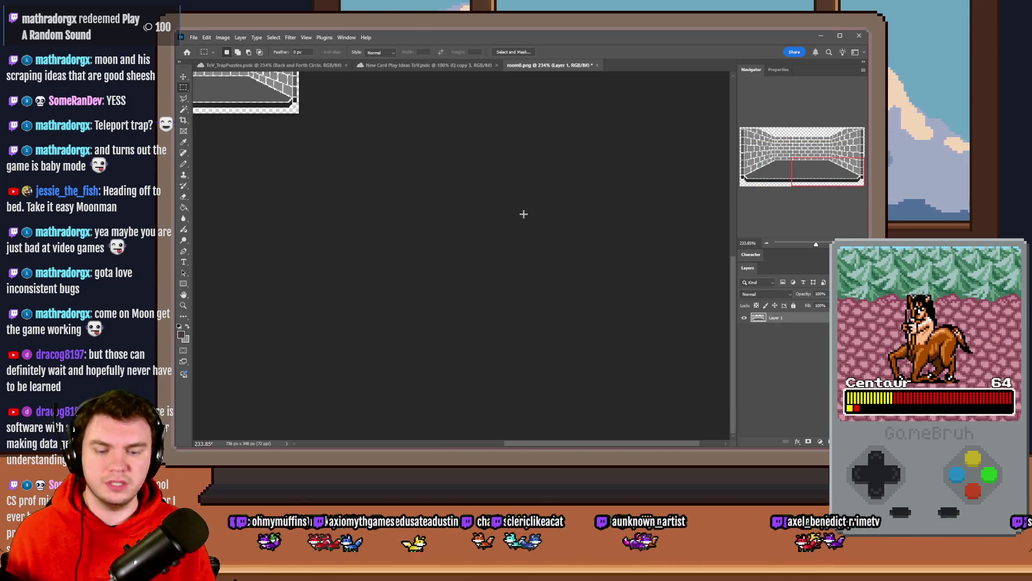
{"action": "key", "text": "ctrl+z"}
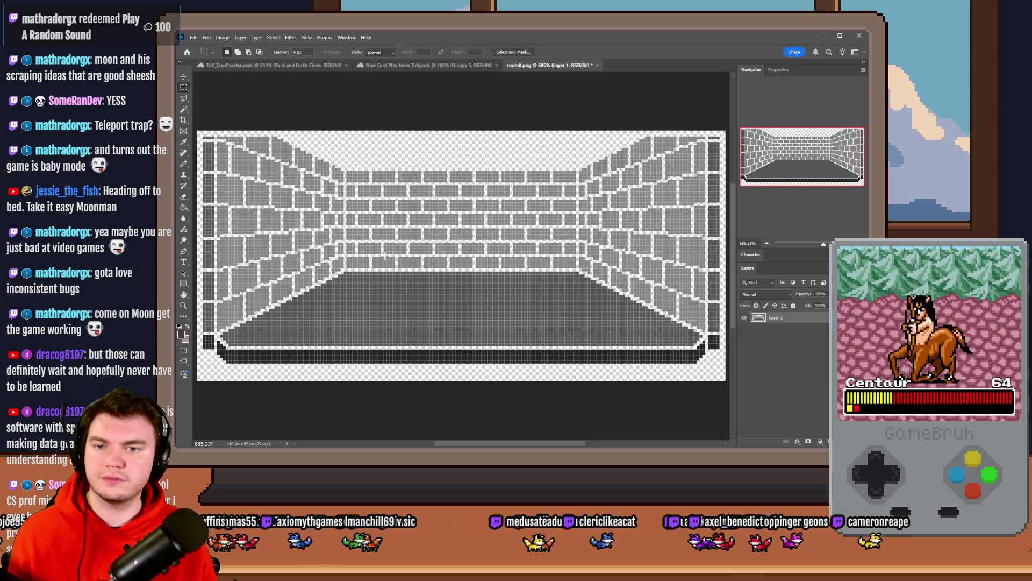
{"action": "left_click", "coordinate": [823, 442]}
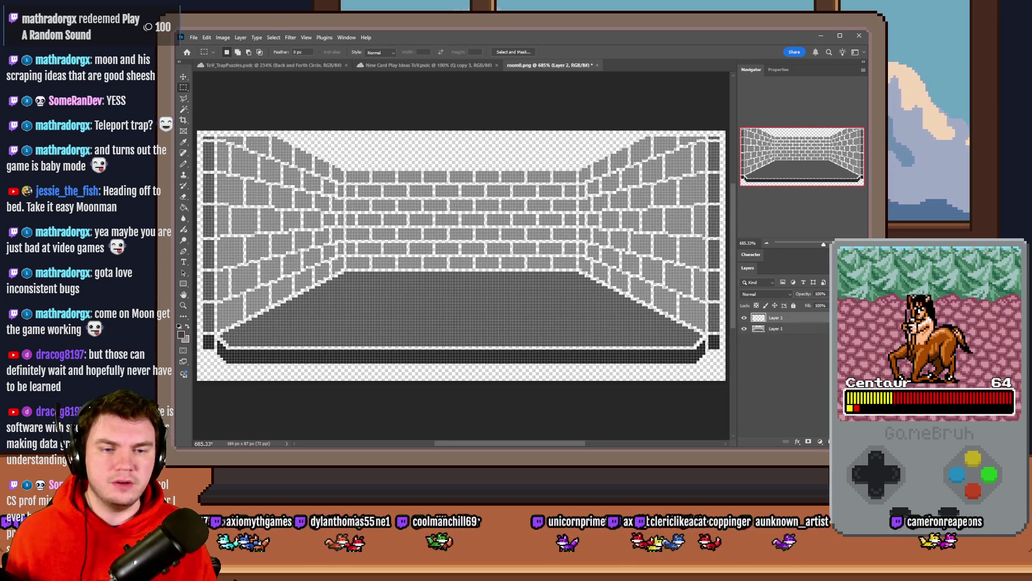
{"action": "left_click", "coordinate": [184, 164]}
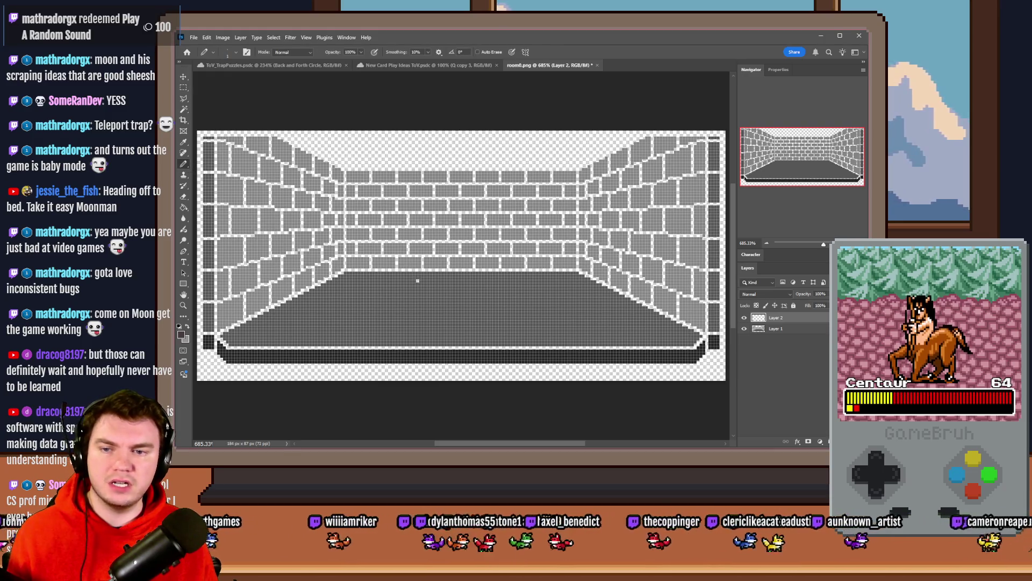
{"action": "left_click", "coordinate": [310, 66]}
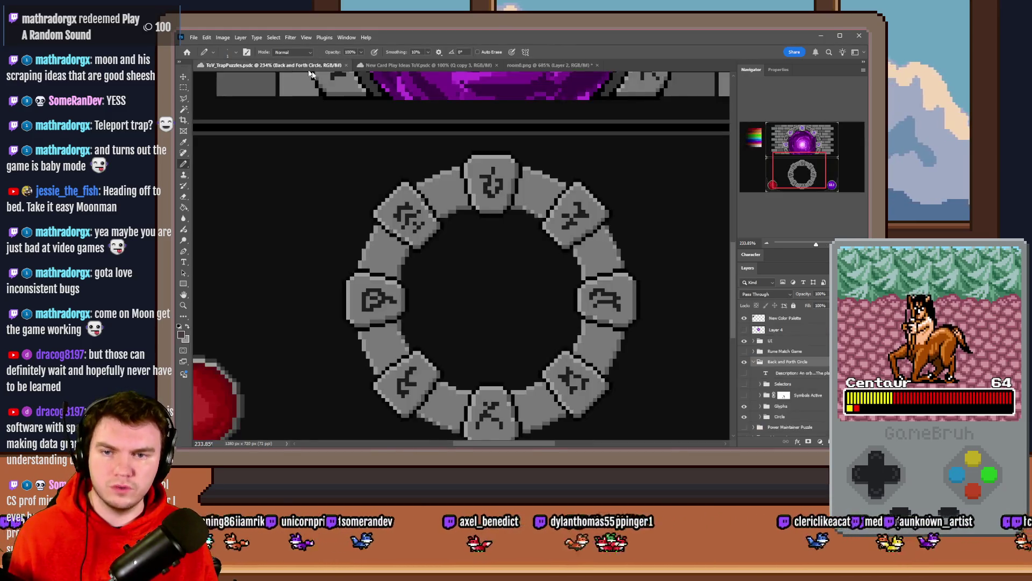
{"action": "left_click_drag", "start_coordinate": [753, 165], "coordinate": [757, 133]}
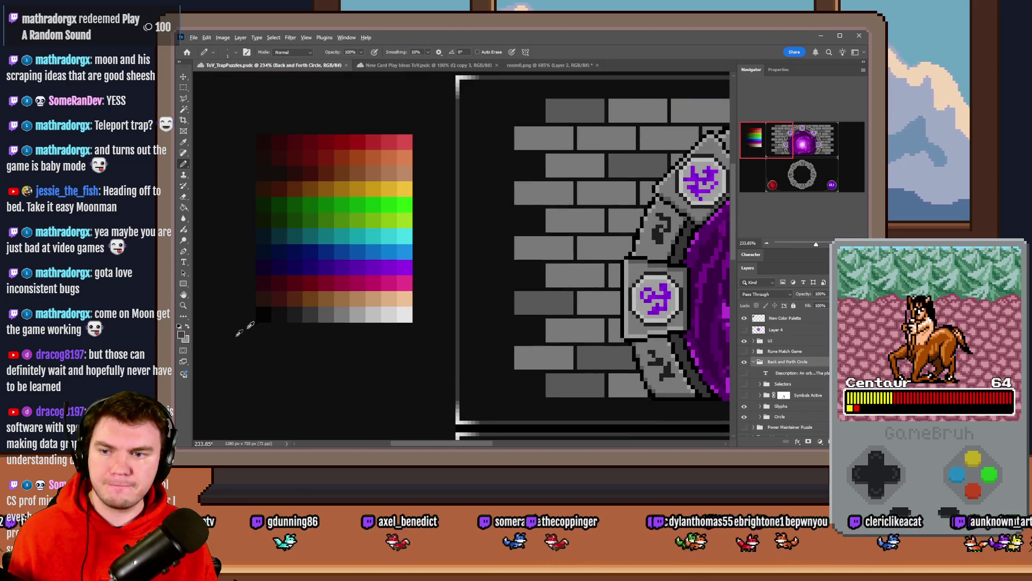
{"action": "left_click", "coordinate": [486, 65]}
{"action": "left_click", "coordinate": [538, 65]}
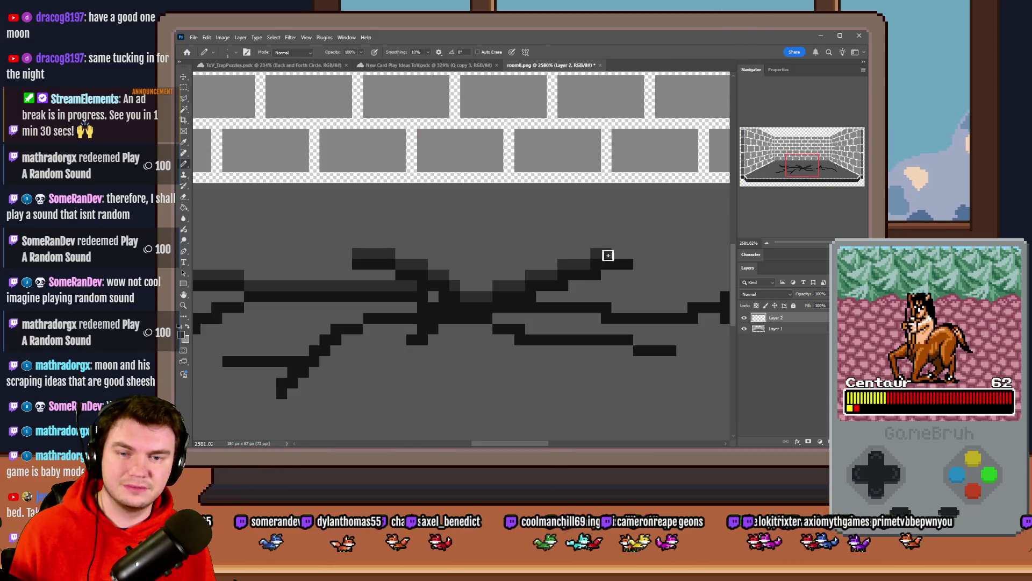
Step: Pencil the crack's main line plus its lower-left and lower-middle branches
{"action": "left_click_drag", "start_coordinate": [597, 255], "coordinate": [626, 256]}
{"action": "scroll", "coordinate": [536, 295], "scroll_direction": "down", "scroll_amount": 2}
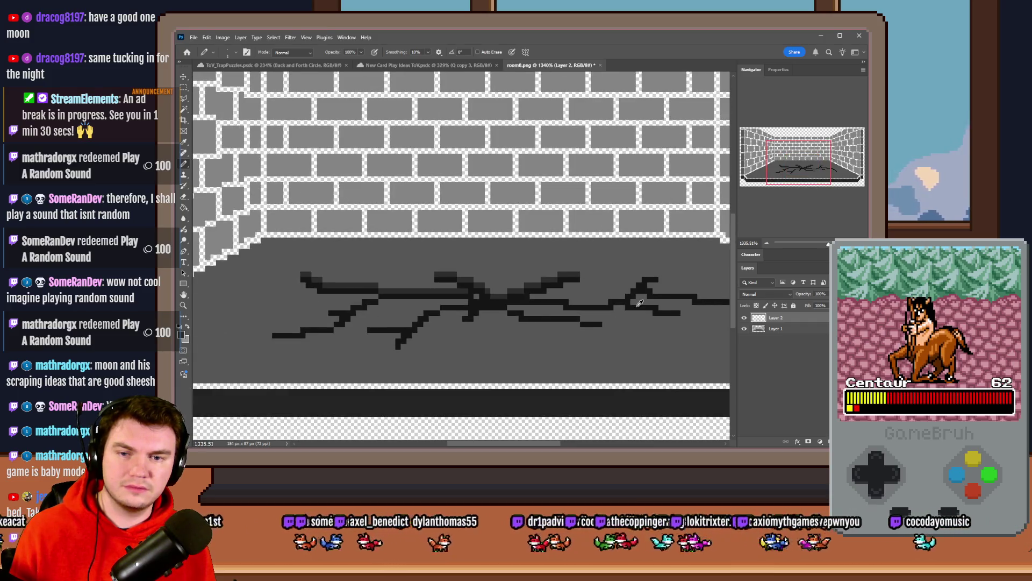
{"action": "scroll", "coordinate": [304, 305], "scroll_direction": "up", "scroll_amount": 2}
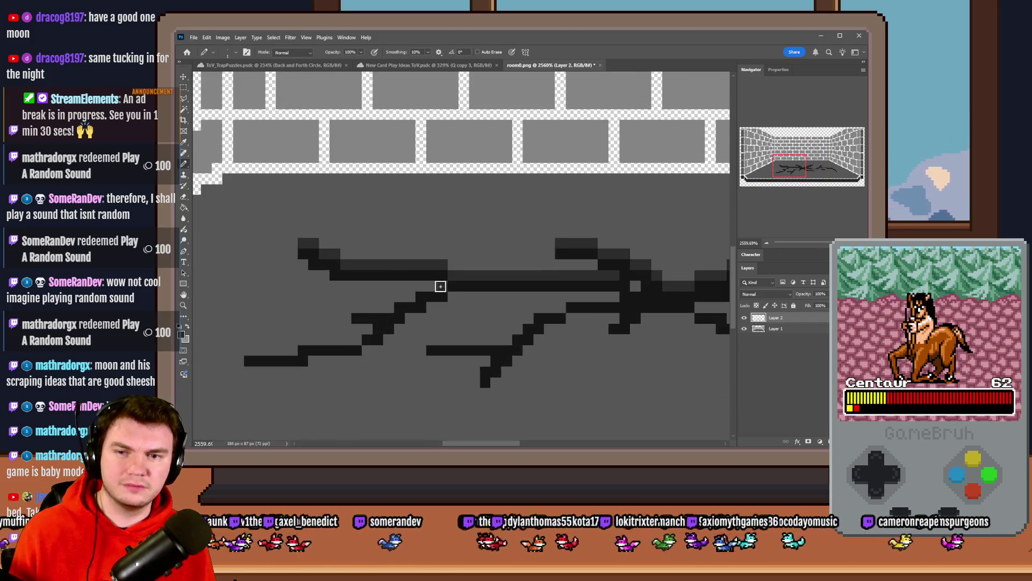
{"action": "mouse_move", "coordinate": [417, 285]}
{"action": "left_mouse_down"}
{"action": "mouse_move", "coordinate": [355, 306]}
{"action": "mouse_move", "coordinate": [357, 336]}
{"action": "mouse_move", "coordinate": [248, 348]}
{"action": "mouse_move", "coordinate": [297, 347]}
{"action": "left_mouse_up"}
{"action": "mouse_move", "coordinate": [430, 339]}
{"action": "left_mouse_down"}
{"action": "mouse_move", "coordinate": [512, 339]}
{"action": "mouse_move", "coordinate": [579, 298]}
{"action": "mouse_move", "coordinate": [618, 295]}
{"action": "left_mouse_up"}
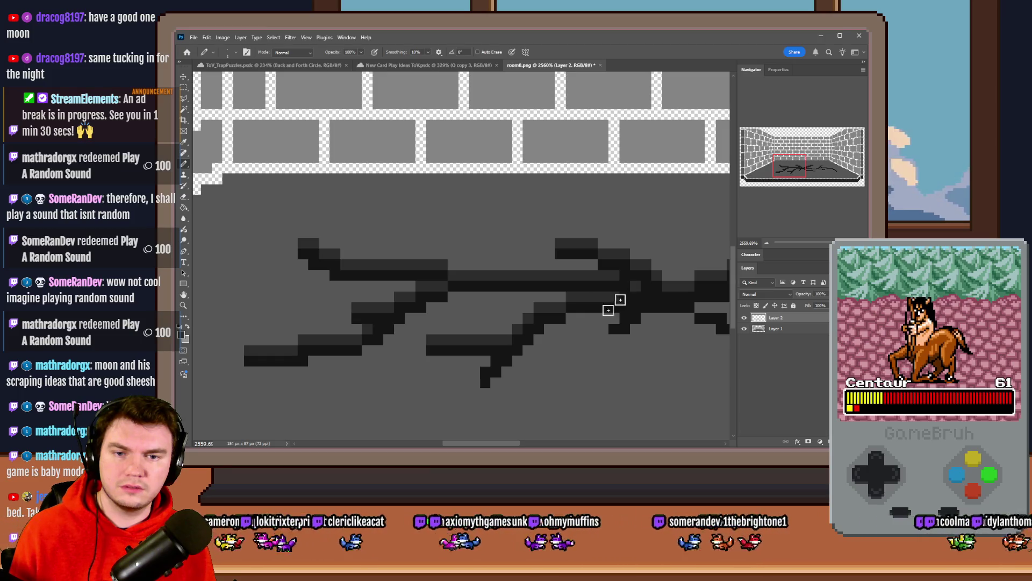
Step: Thicken the crack, undo one stray stroke, and extend it down toward the right
{"action": "scroll", "coordinate": [384, 338], "scroll_direction": "down", "scroll_amount": 3}
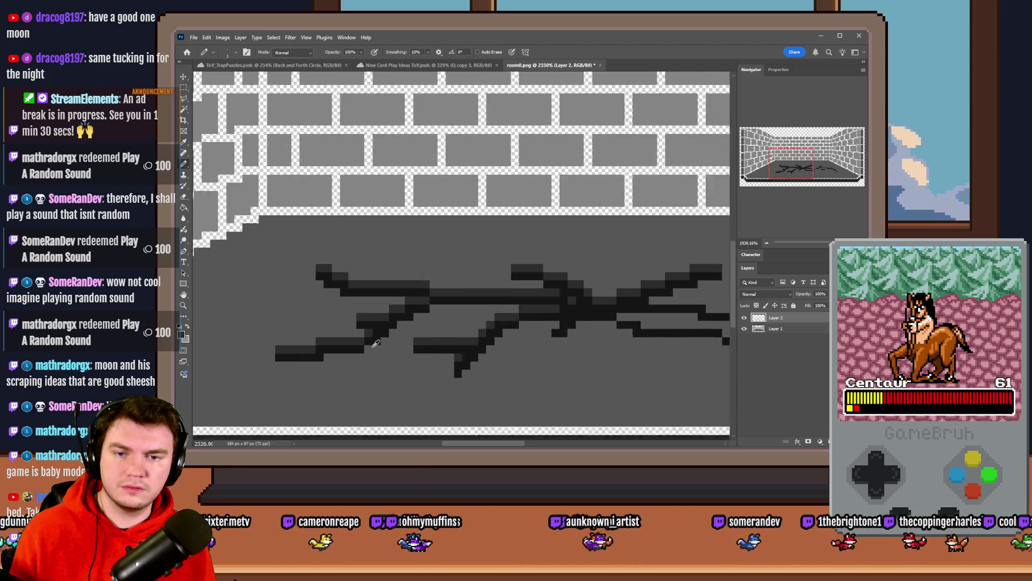
{"action": "scroll", "coordinate": [384, 339], "scroll_direction": "down", "scroll_amount": 2}
{"action": "scroll", "coordinate": [376, 338], "scroll_direction": "up", "scroll_amount": 3}
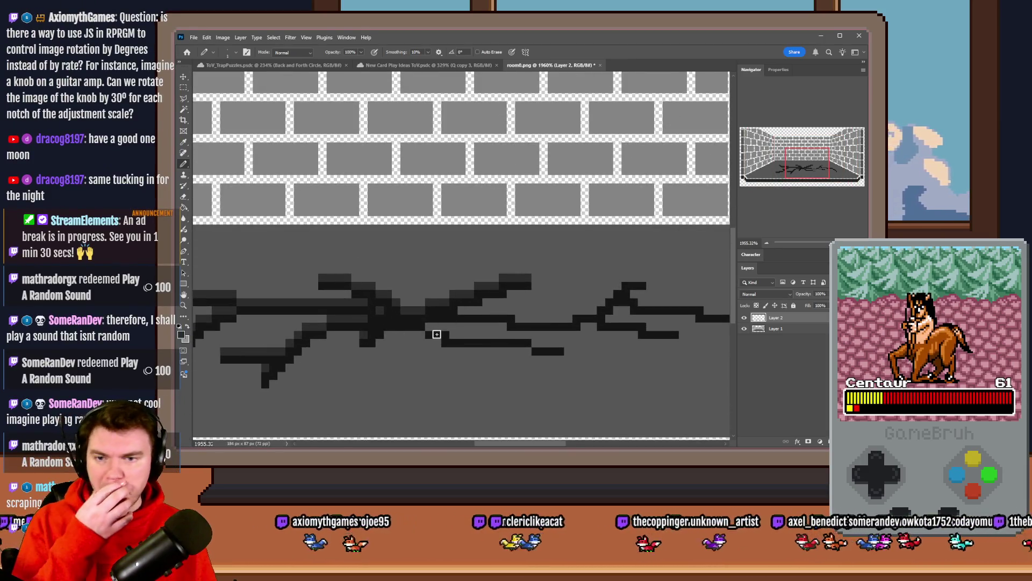
{"action": "mouse_move", "coordinate": [433, 333]}
{"action": "left_mouse_down"}
{"action": "mouse_move", "coordinate": [438, 325]}
{"action": "mouse_move", "coordinate": [562, 344]}
{"action": "left_mouse_up"}
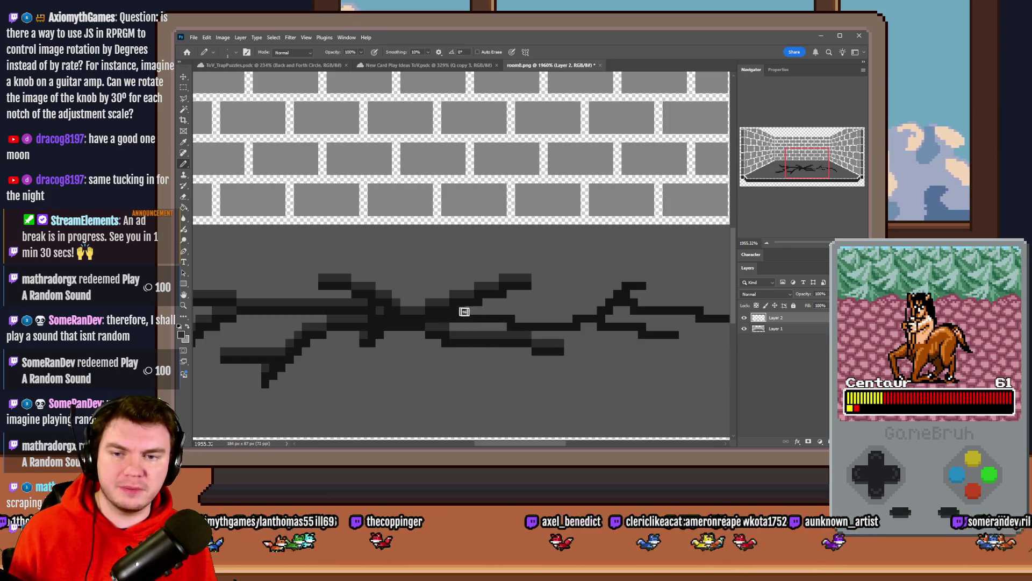
{"action": "mouse_move", "coordinate": [461, 307]}
{"action": "left_mouse_down"}
{"action": "mouse_move", "coordinate": [576, 314]}
{"action": "mouse_move", "coordinate": [641, 277]}
{"action": "mouse_move", "coordinate": [693, 299]}
{"action": "mouse_move", "coordinate": [484, 316]}
{"action": "mouse_move", "coordinate": [523, 312]}
{"action": "mouse_move", "coordinate": [500, 304]}
{"action": "mouse_move", "coordinate": [556, 307]}
{"action": "mouse_move", "coordinate": [604, 344]}
{"action": "left_mouse_up"}
{"action": "key", "text": "ctrl+z"}
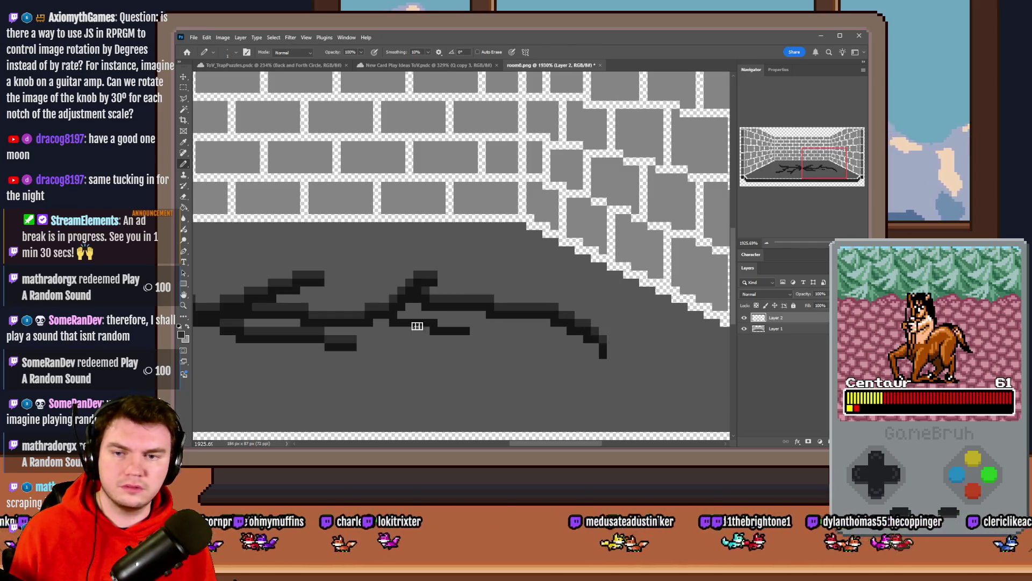
{"action": "mouse_move", "coordinate": [417, 323]}
{"action": "left_mouse_down"}
{"action": "mouse_move", "coordinate": [437, 321]}
{"action": "mouse_move", "coordinate": [438, 334]}
{"action": "mouse_move", "coordinate": [398, 326]}
{"action": "left_mouse_up"}
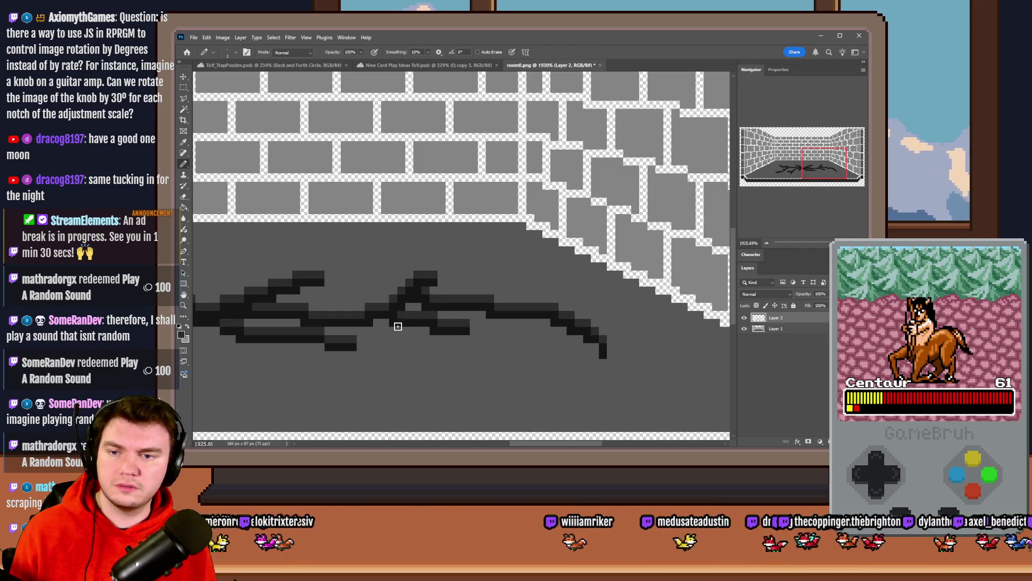
Step: Extend the crack's left end and lower tip, undoing one stray pixel
{"action": "scroll", "coordinate": [619, 336], "scroll_direction": "down", "scroll_amount": 3}
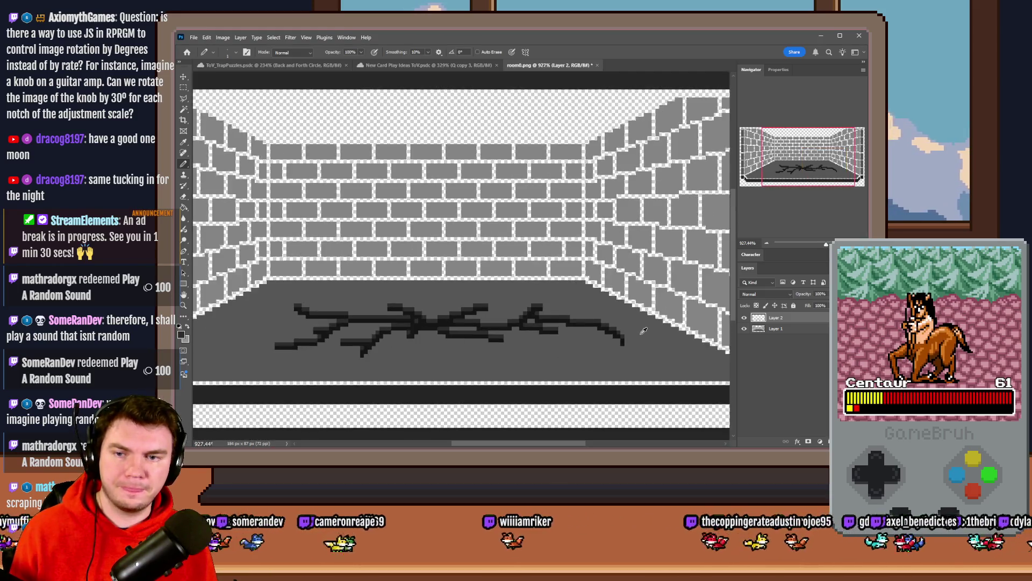
{"action": "scroll", "coordinate": [265, 337], "scroll_direction": "up", "scroll_amount": 3}
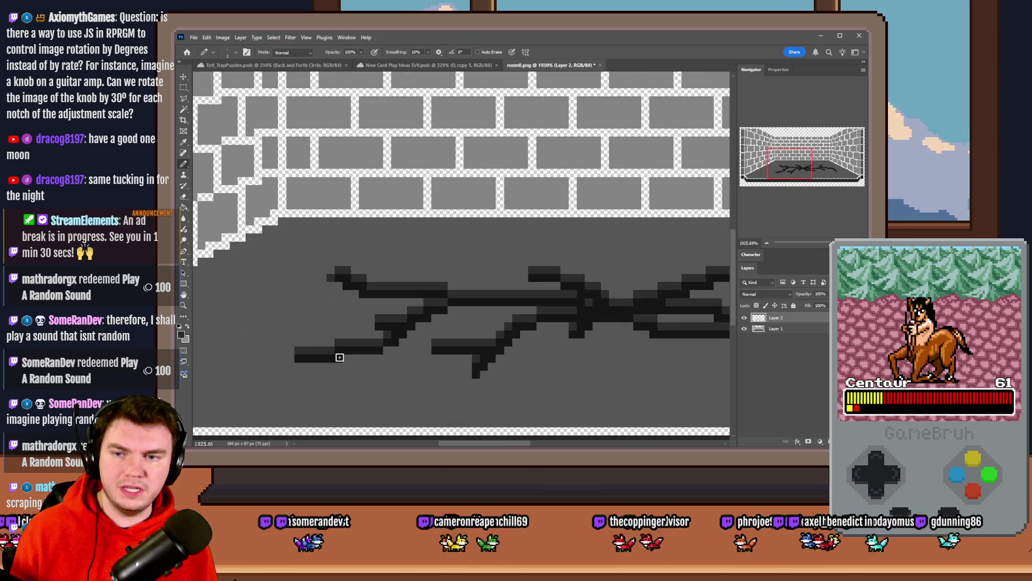
{"action": "left_click", "coordinate": [291, 358]}
{"action": "left_click", "coordinate": [428, 350]}
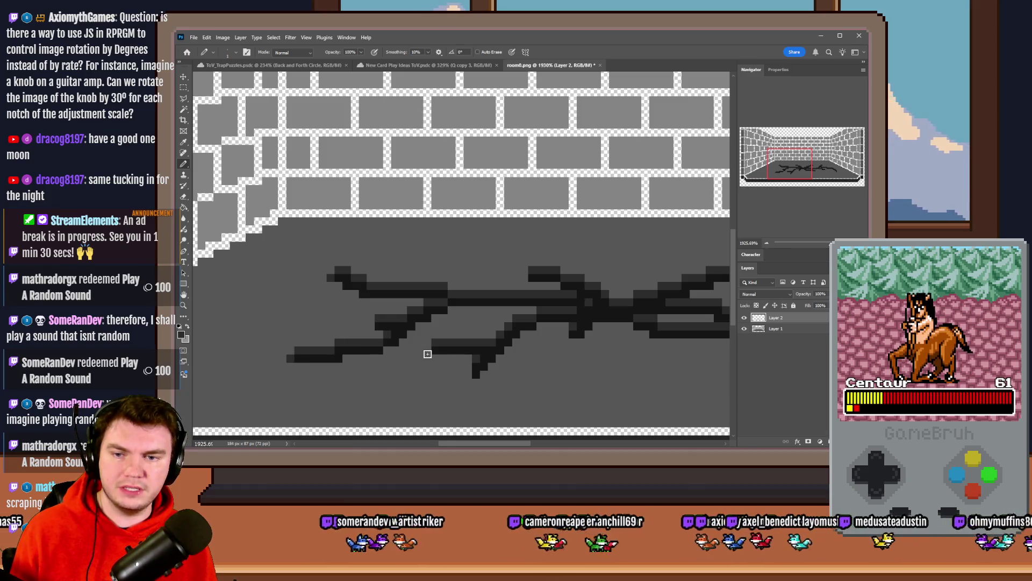
{"action": "left_click", "coordinate": [467, 374]}
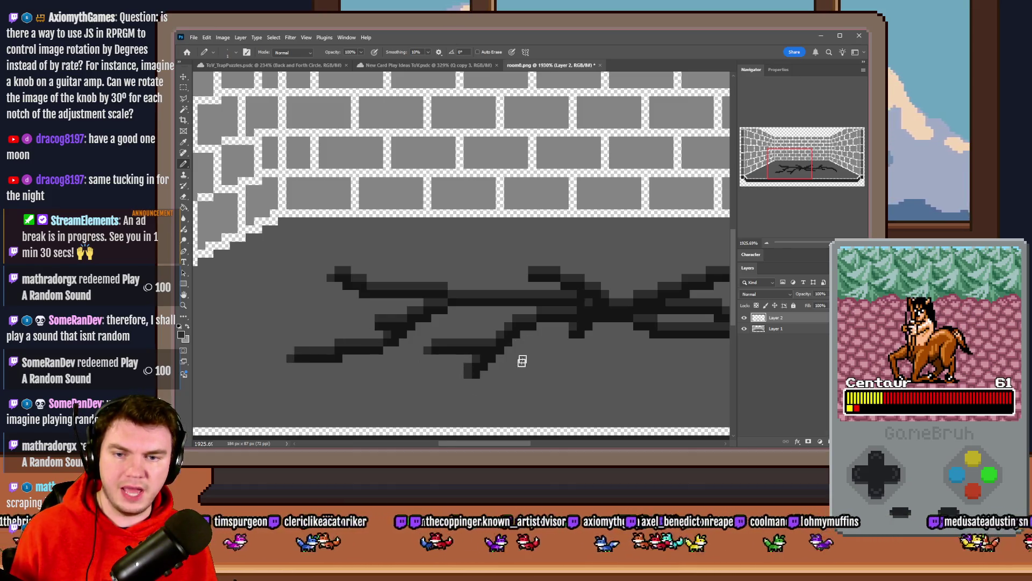
{"action": "key", "text": "ctrl+z"}
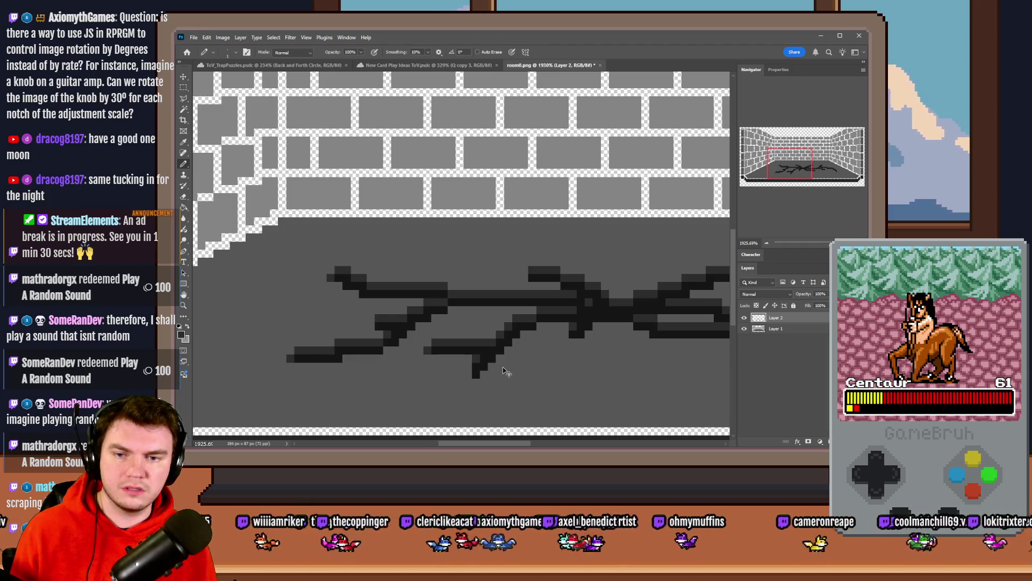
{"action": "scroll", "coordinate": [437, 306], "scroll_direction": "down", "scroll_amount": 5}
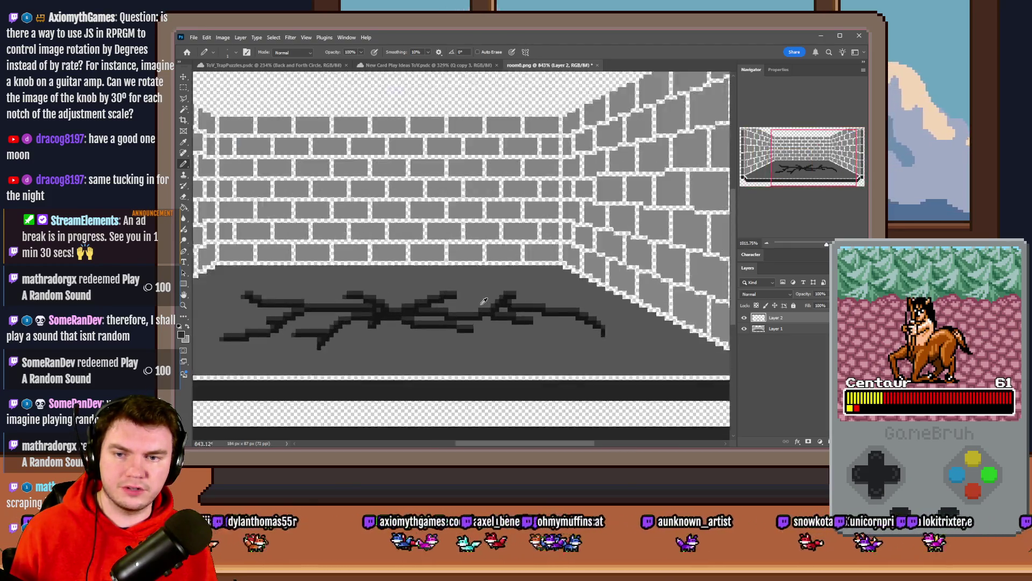
{"action": "scroll", "coordinate": [434, 279], "scroll_direction": "up", "scroll_amount": 5}
Step: Lengthen the upper and right crack branches and fill in the lower-right corner
{"action": "left_click", "coordinate": [429, 286]}
{"action": "left_click", "coordinate": [532, 286]}
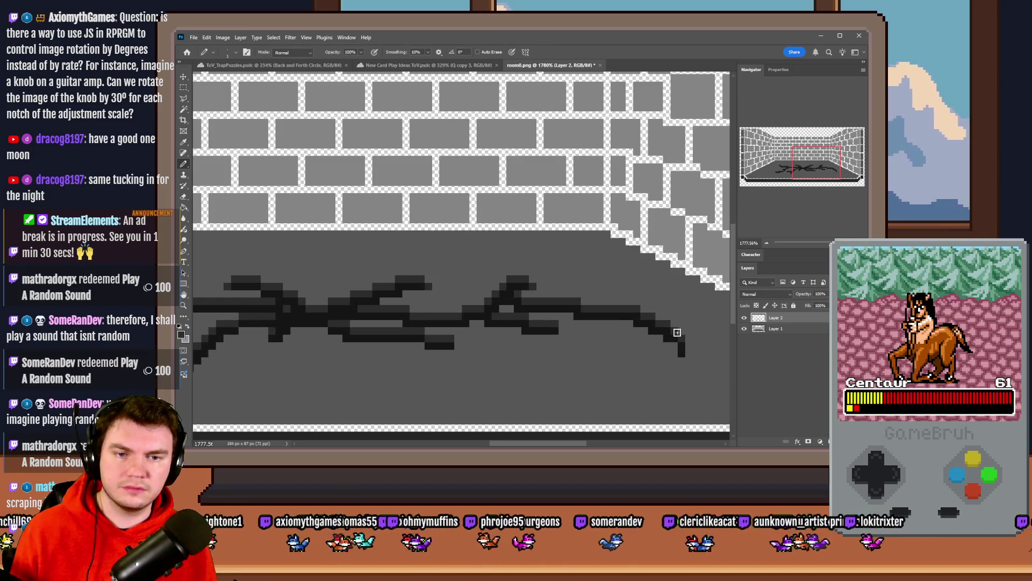
{"action": "left_click", "coordinate": [562, 330]}
{"action": "left_click", "coordinate": [458, 344]}
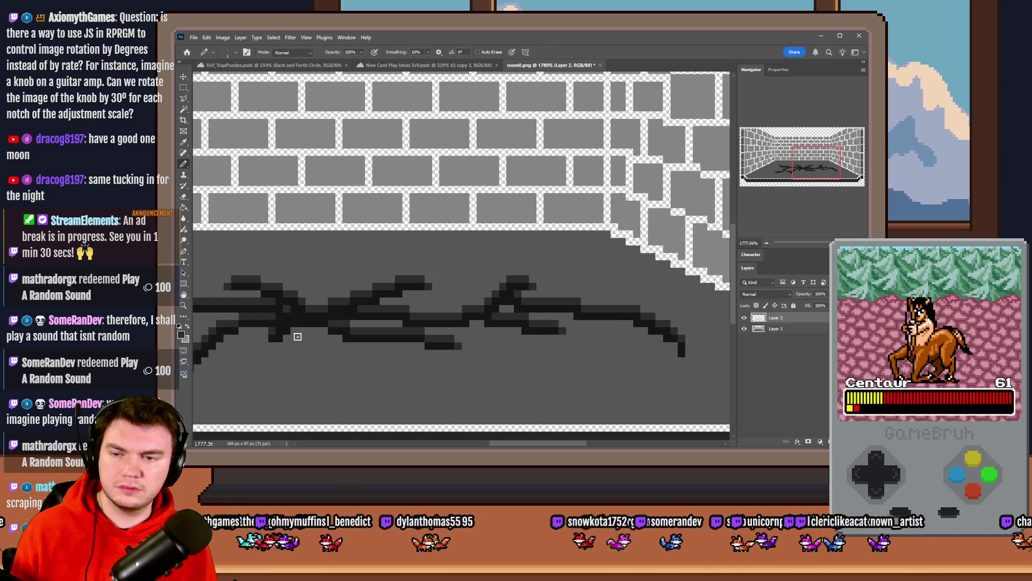
{"action": "left_click", "coordinate": [688, 347]}
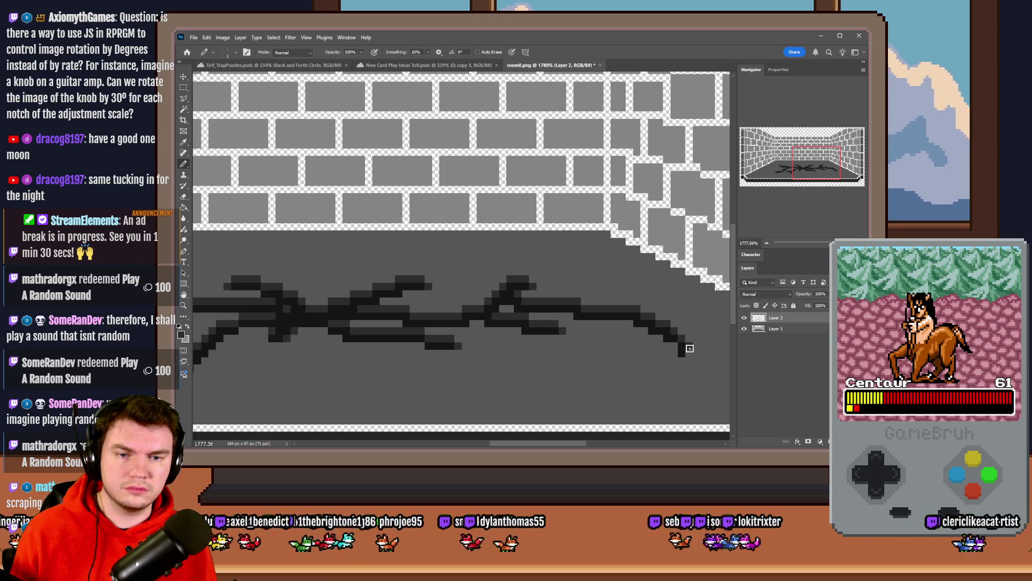
{"action": "left_click", "coordinate": [690, 352]}
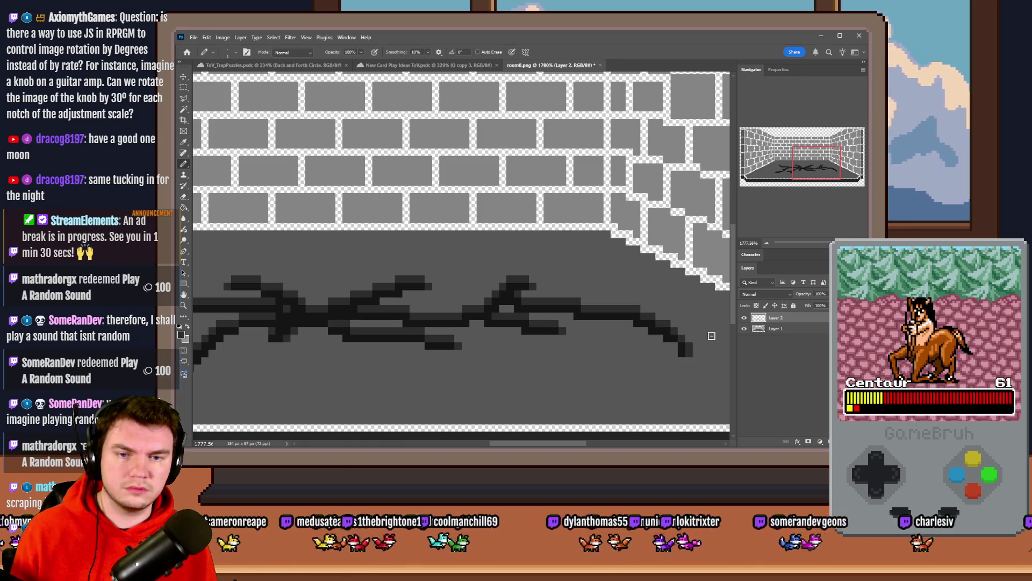
{"action": "scroll", "coordinate": [711, 335], "scroll_direction": "down", "scroll_amount": 3}
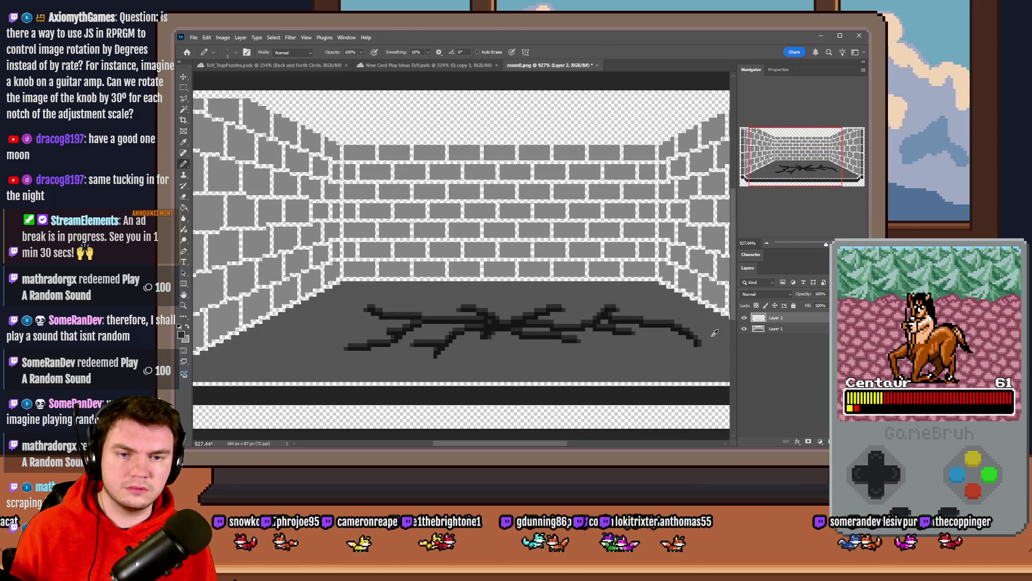
{"action": "scroll", "coordinate": [424, 347], "scroll_direction": "up", "scroll_amount": 3}
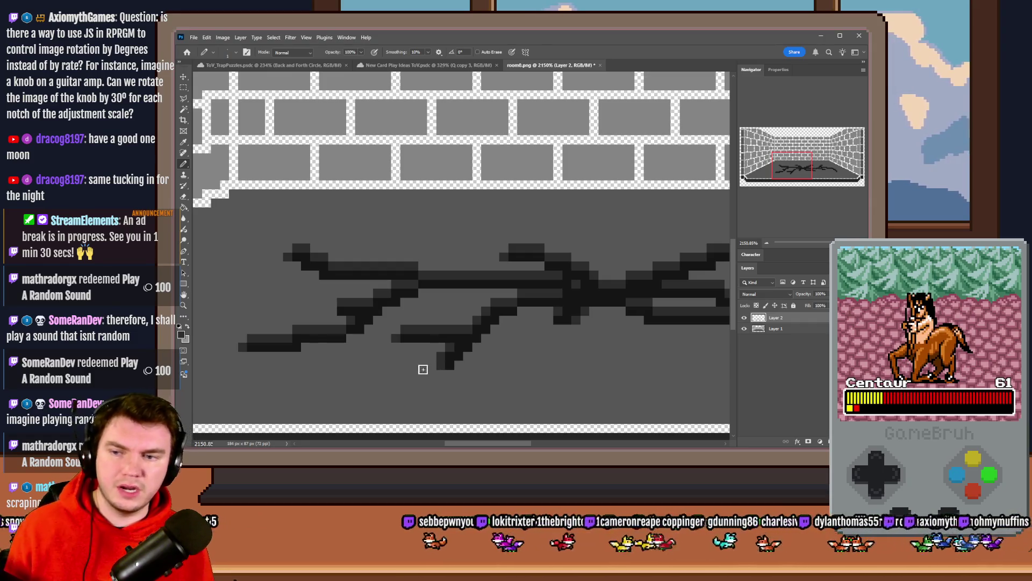
{"action": "scroll", "coordinate": [394, 351], "scroll_direction": "down", "scroll_amount": 3}
{"action": "scroll", "coordinate": [420, 347], "scroll_direction": "up", "scroll_amount": 4}
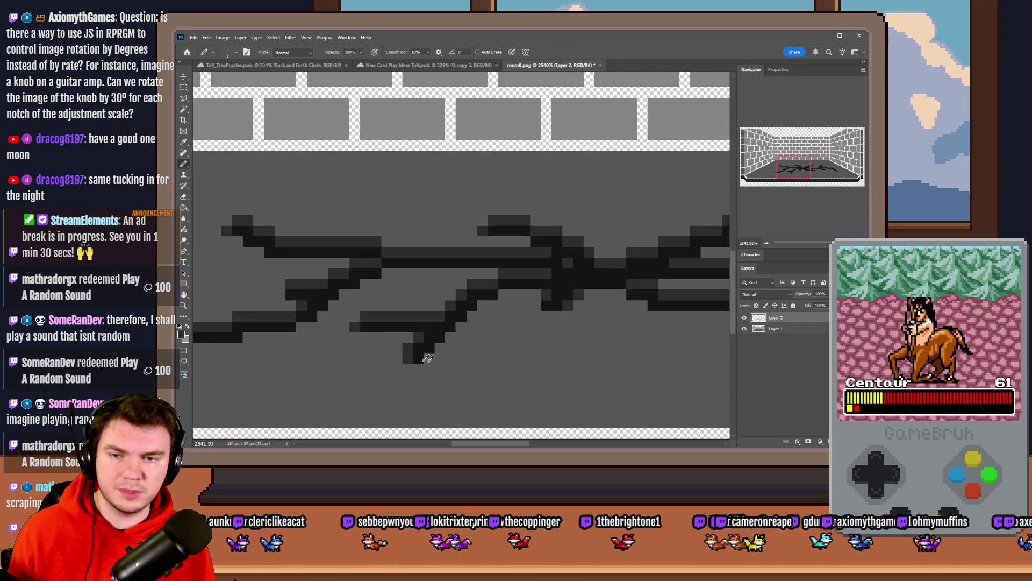
Step: Set the Eraser to a 1-pixel size
{"action": "key", "text": "e"}
{"action": "right_click", "coordinate": [357, 297]}
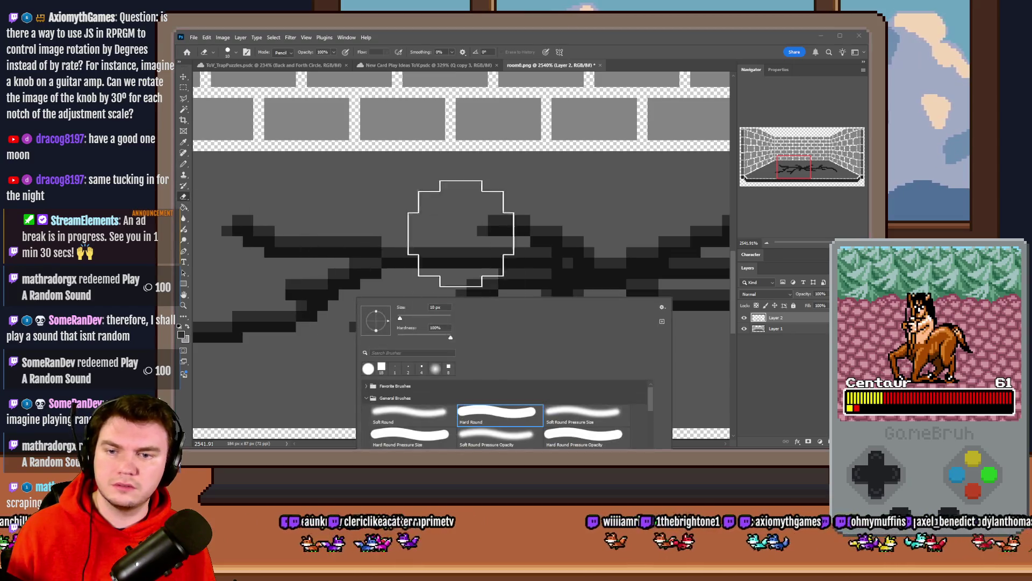
{"action": "type", "text": "1"}
{"action": "key", "text": "Return"}
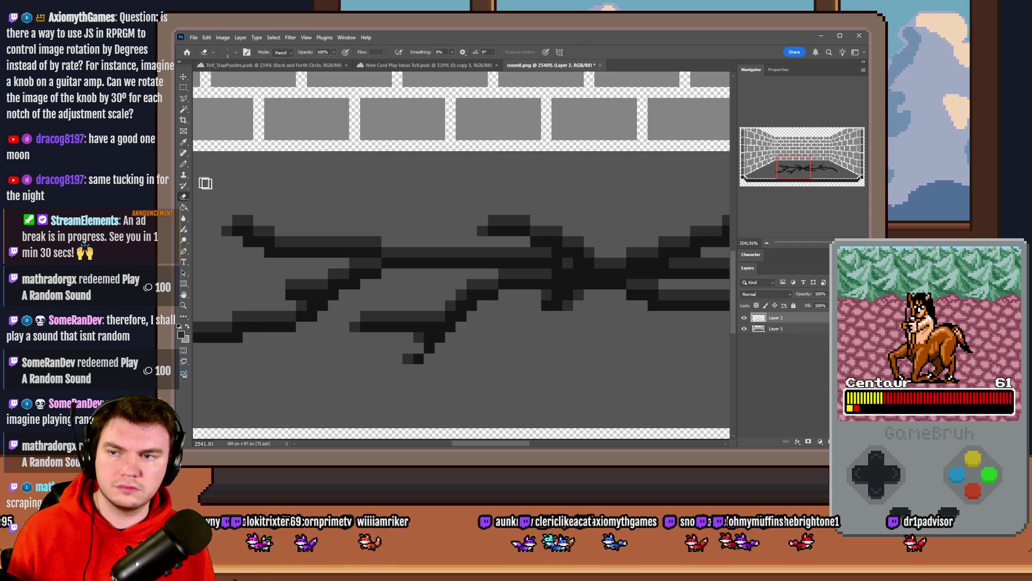
Step: Return to the Pencil and zoom out to review the whole cracked floor
{"action": "key", "text": "b"}
{"action": "scroll", "coordinate": [334, 386], "scroll_direction": "down", "scroll_amount": 3}
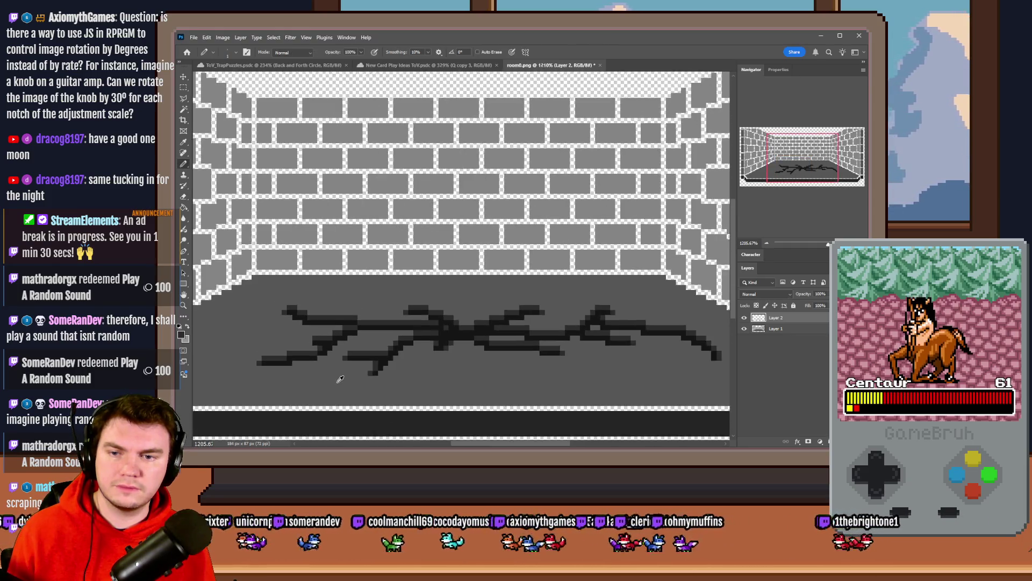
{"action": "scroll", "coordinate": [340, 378], "scroll_direction": "down", "scroll_amount": 2}
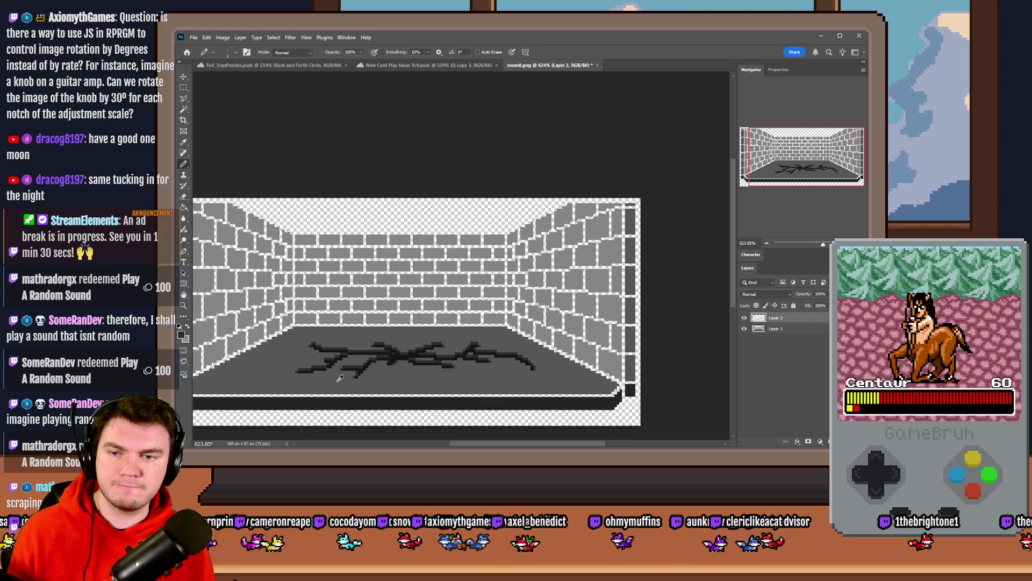
{"action": "scroll", "coordinate": [339, 378], "scroll_direction": "up", "scroll_amount": 2}
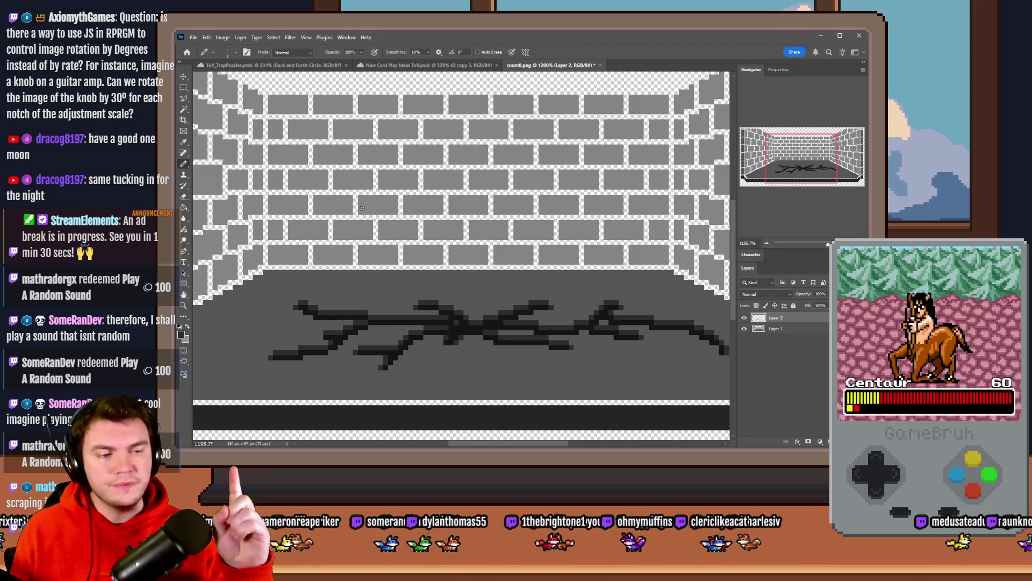
{"action": "key", "text": "alt+Tab"}
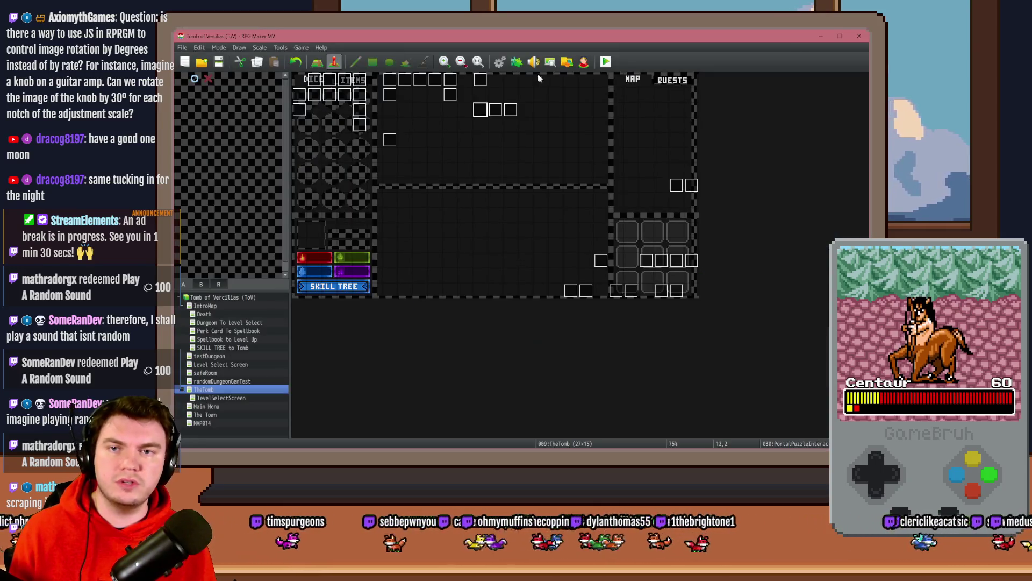
Step: Open the RotatePictureEx plugin's settings and scroll through its help text
{"action": "left_click", "coordinate": [517, 63]}
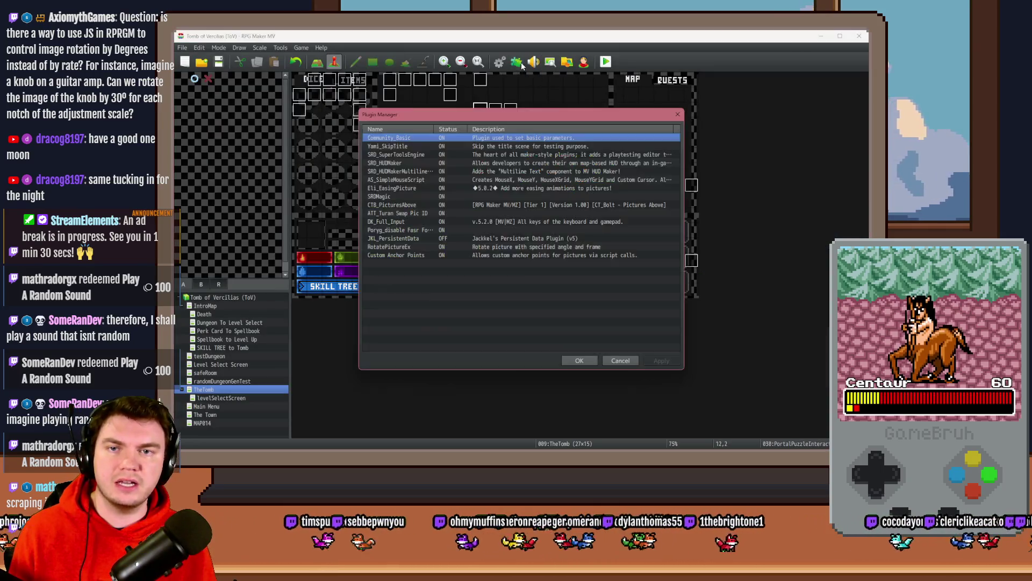
{"action": "double_click", "coordinate": [399, 248]}
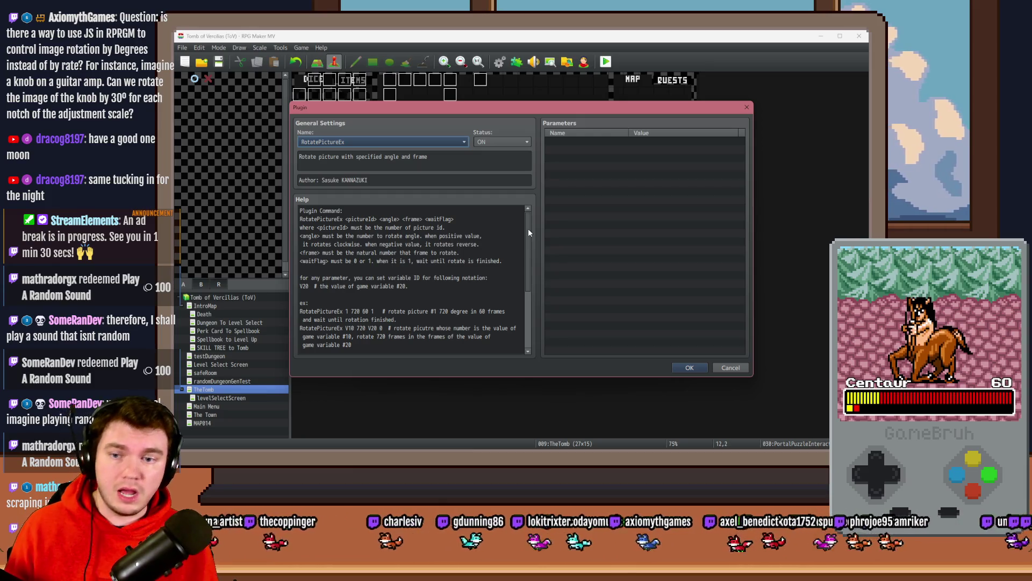
{"action": "left_click_drag", "start_coordinate": [528, 228], "coordinate": [530, 275]}
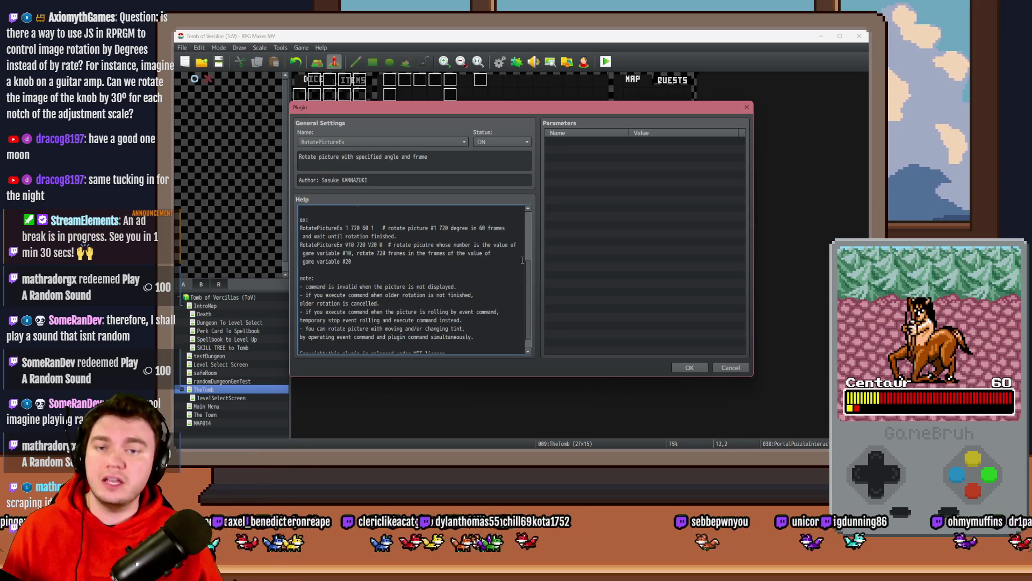
{"action": "scroll", "coordinate": [524, 268], "scroll_direction": "up", "scroll_amount": 3}
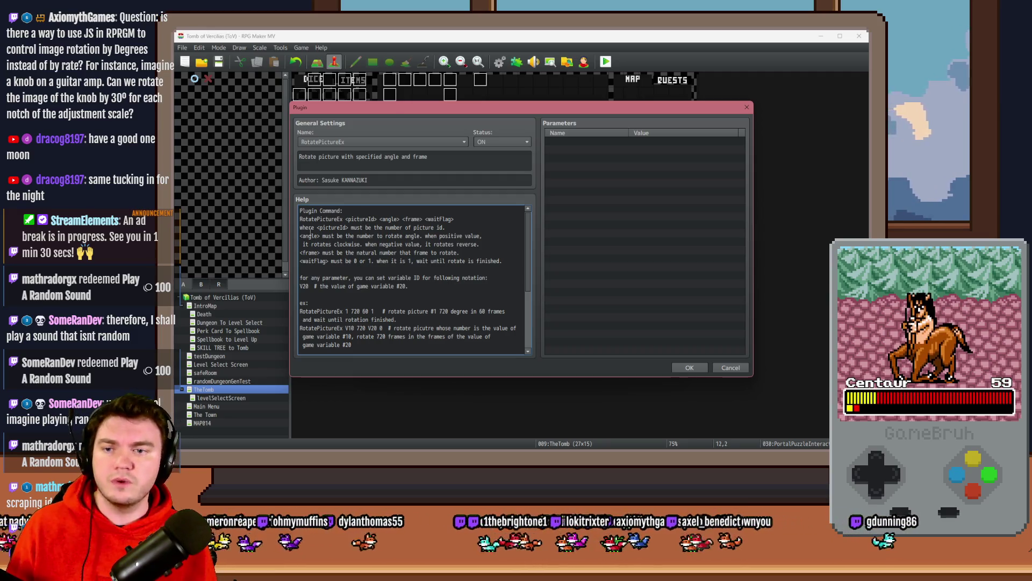
Step: Highlight the command name, pictureId and frame arguments, then close the settings and plugin list
{"action": "double_click", "coordinate": [303, 218]}
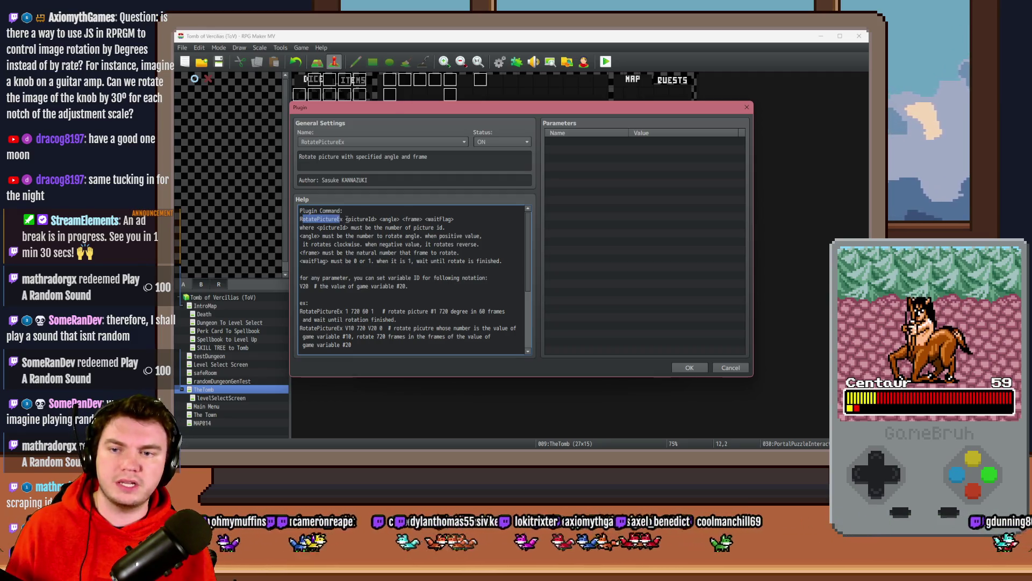
{"action": "left_click_drag", "start_coordinate": [346, 219], "coordinate": [422, 220]}
{"action": "double_click", "coordinate": [390, 219]}
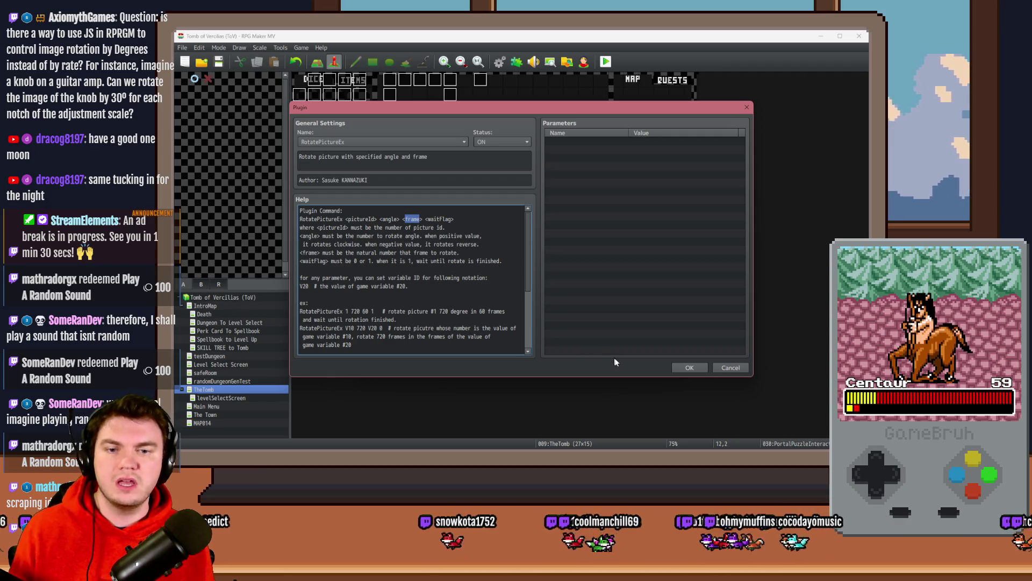
{"action": "left_click", "coordinate": [730, 367]}
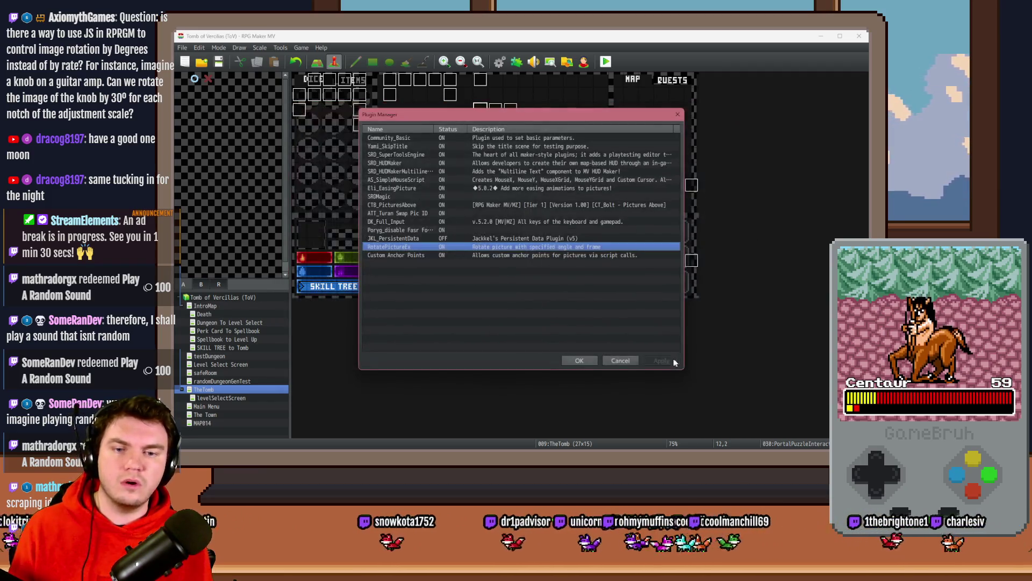
{"action": "left_click", "coordinate": [622, 360]}
Step: Edit the randomNumber2 Control Variables line in Spawn Monsters/Items/Traps, then start a playtest, saving changes
{"action": "left_click", "coordinate": [499, 61]}
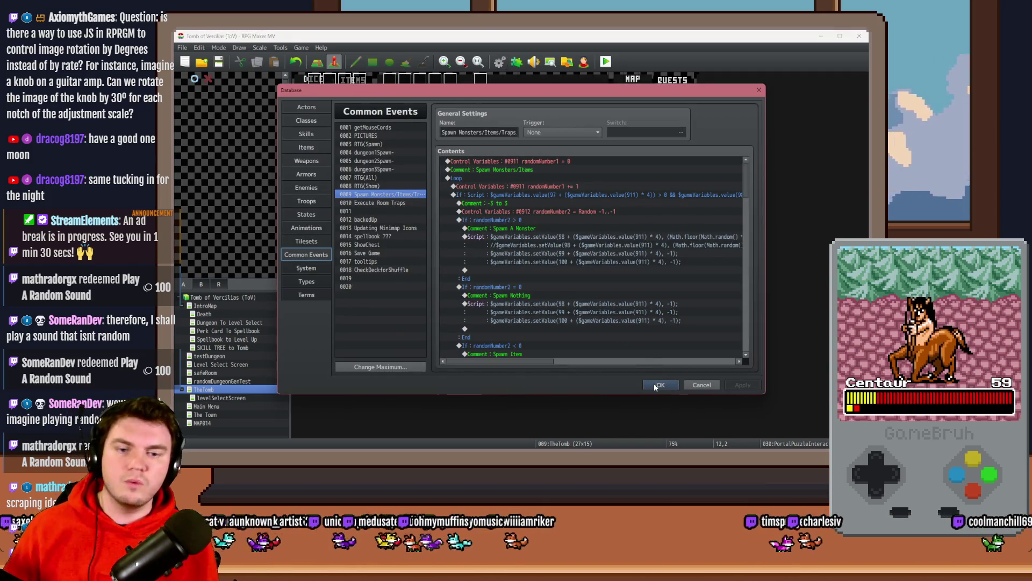
{"action": "double_click", "coordinate": [559, 212]}
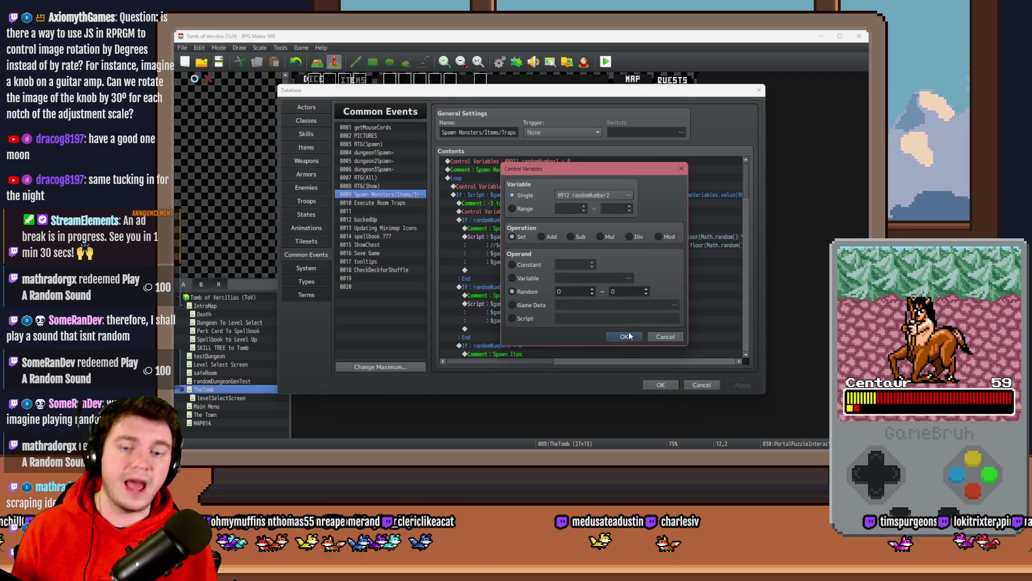
{"action": "left_click", "coordinate": [624, 336]}
{"action": "left_click", "coordinate": [660, 385]}
{"action": "left_click", "coordinate": [606, 62]}
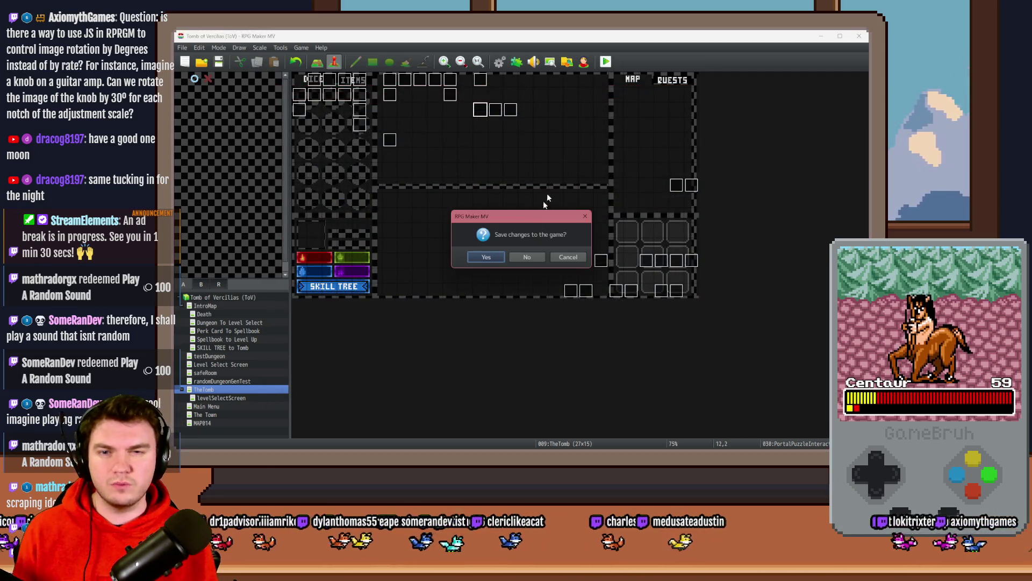
{"action": "left_click", "coordinate": [487, 257]}
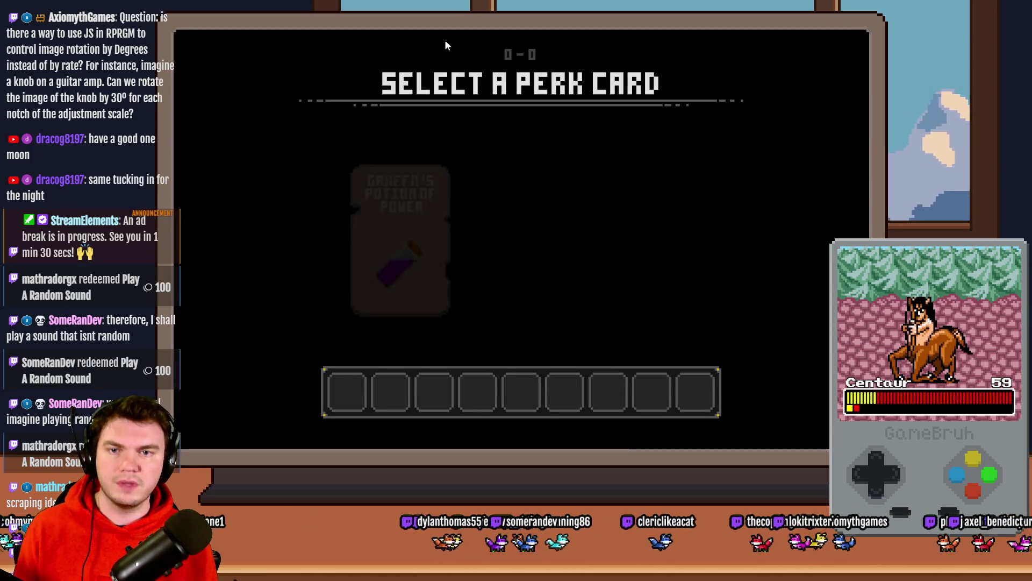
Step: Choose the first perk card and walk through the rooms into the trap room
{"action": "left_click", "coordinate": [495, 194]}
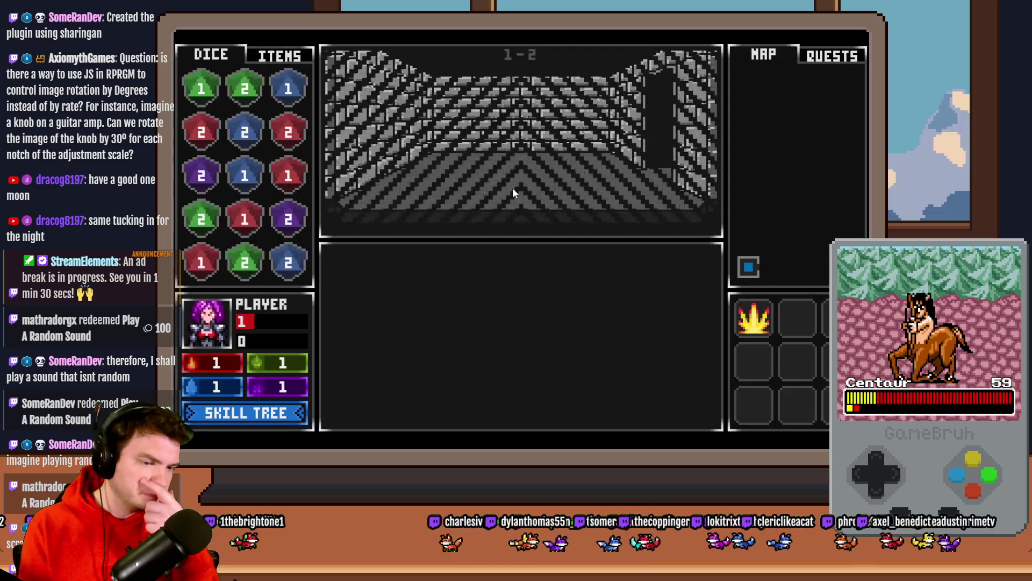
{"action": "key", "text": "Up"}
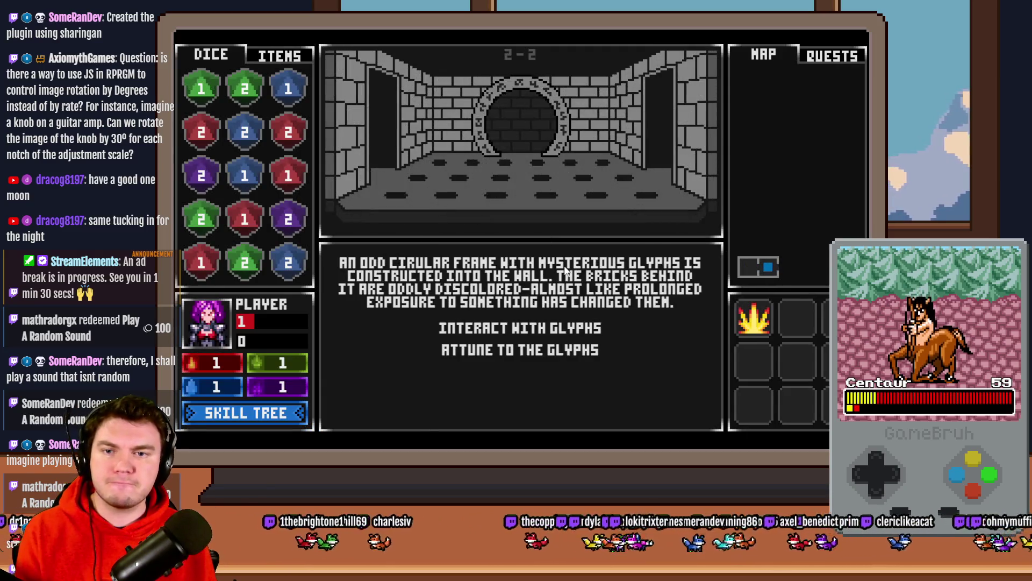
{"action": "key", "text": "Up"}
{"action": "key", "text": "Up"}
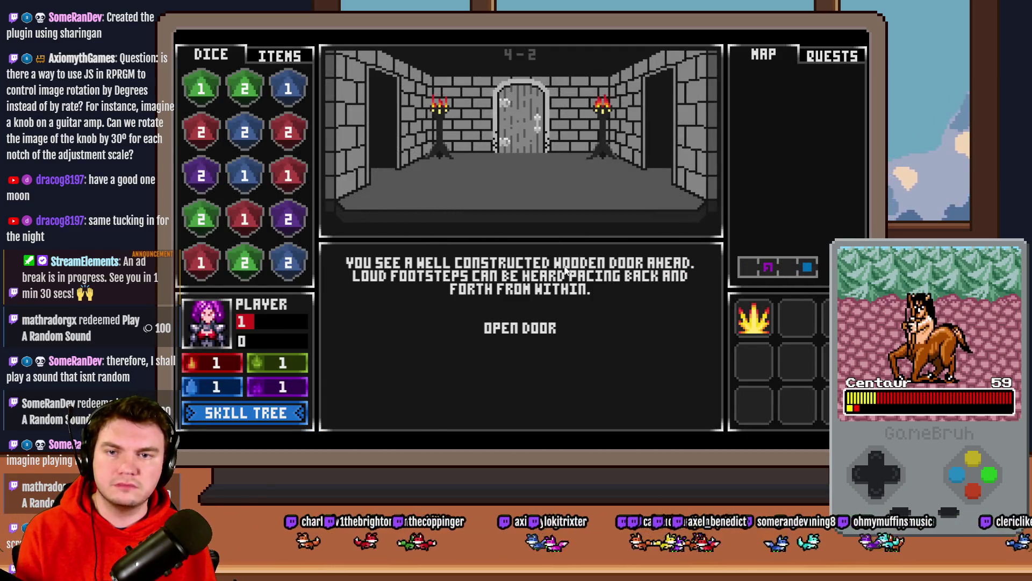
{"action": "key", "text": "Up"}
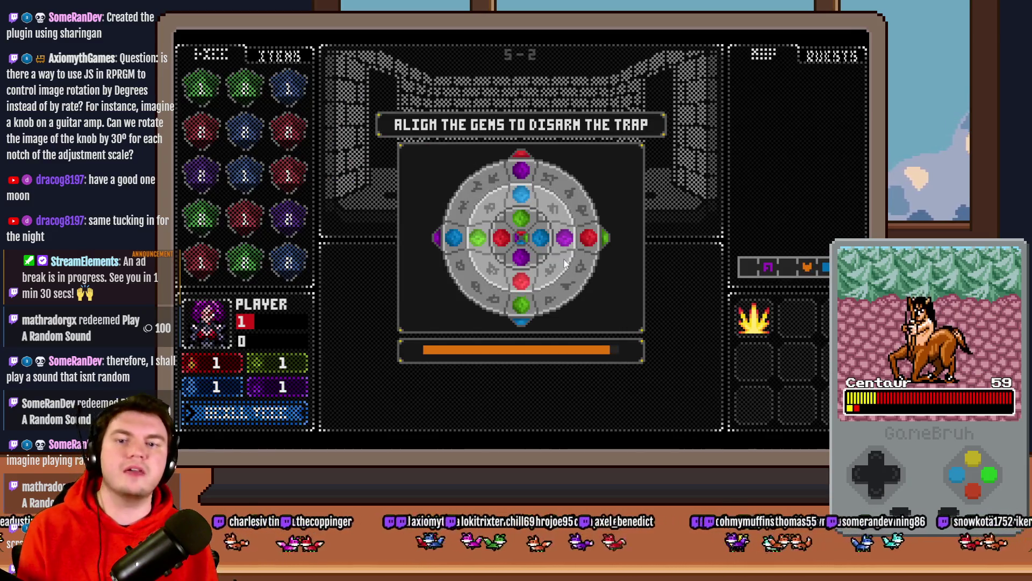
Step: Rotate the inner gem ring repeatedly until the gems line up
{"action": "left_click", "coordinate": [543, 228]}
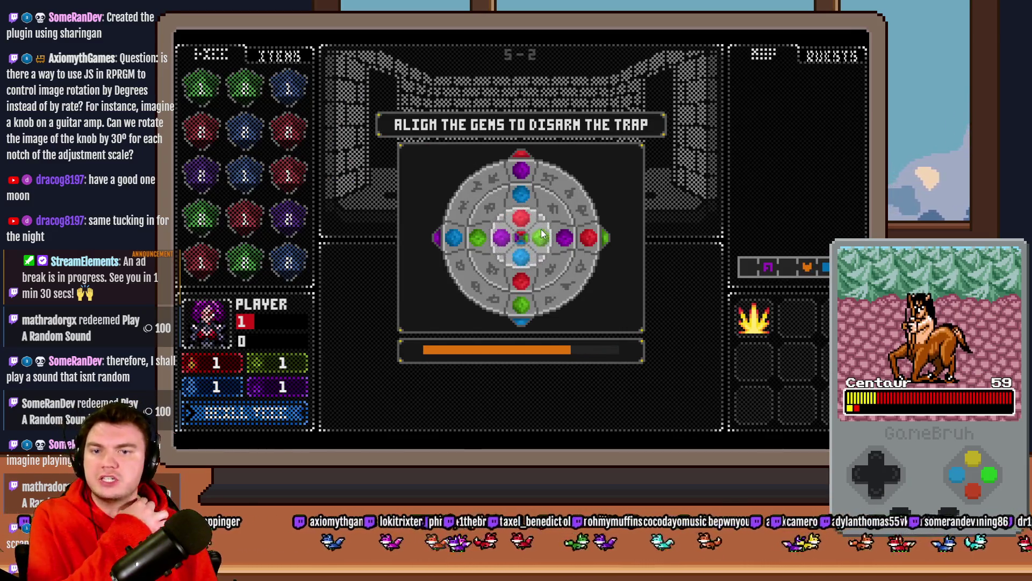
{"action": "left_click", "coordinate": [542, 235]}
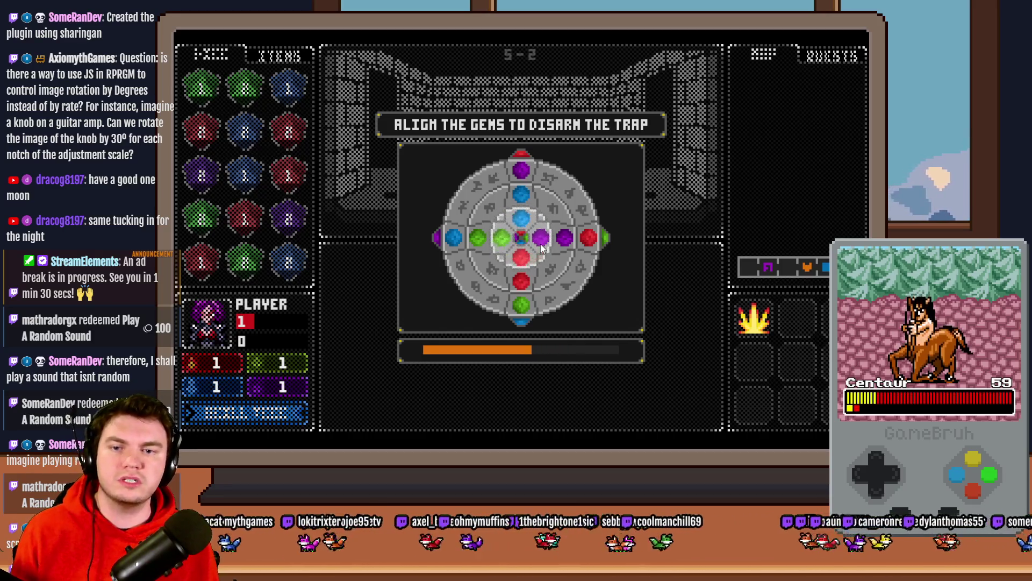
{"action": "left_click", "coordinate": [542, 247]}
{"action": "left_click", "coordinate": [540, 242]}
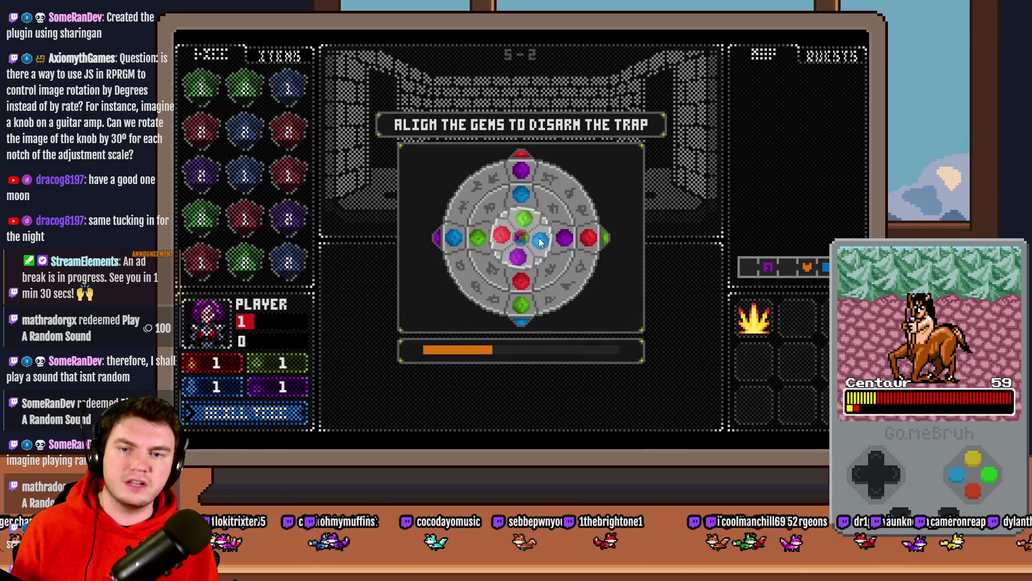
{"action": "left_click", "coordinate": [540, 242]}
{"action": "left_click", "coordinate": [541, 242]}
{"action": "left_click", "coordinate": [540, 242]}
{"action": "left_click", "coordinate": [541, 242]}
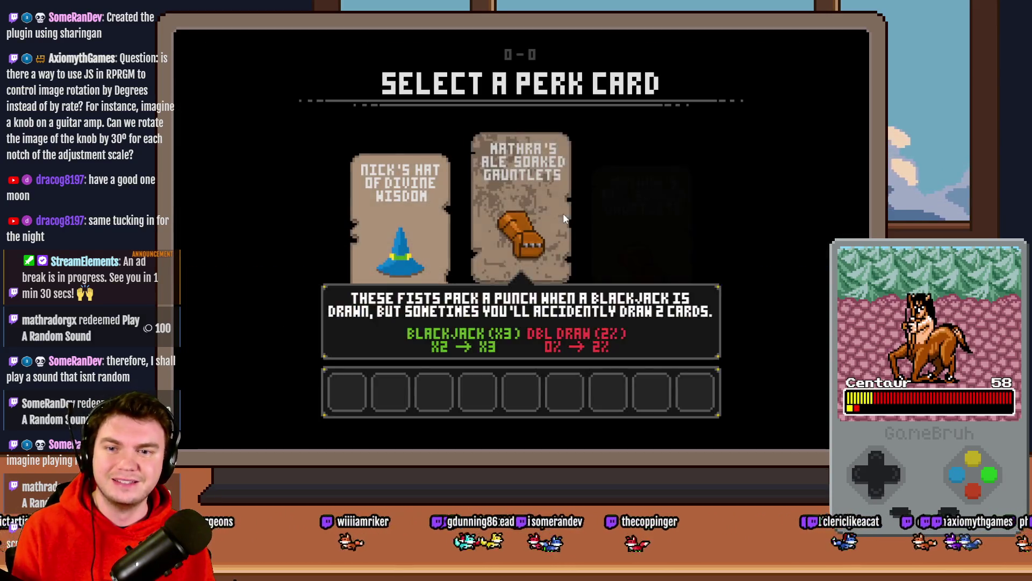
Step: Take the gauntlets perk, exit fullscreen with F4, and bring up the debug tools with F9
{"action": "left_click", "coordinate": [550, 221]}
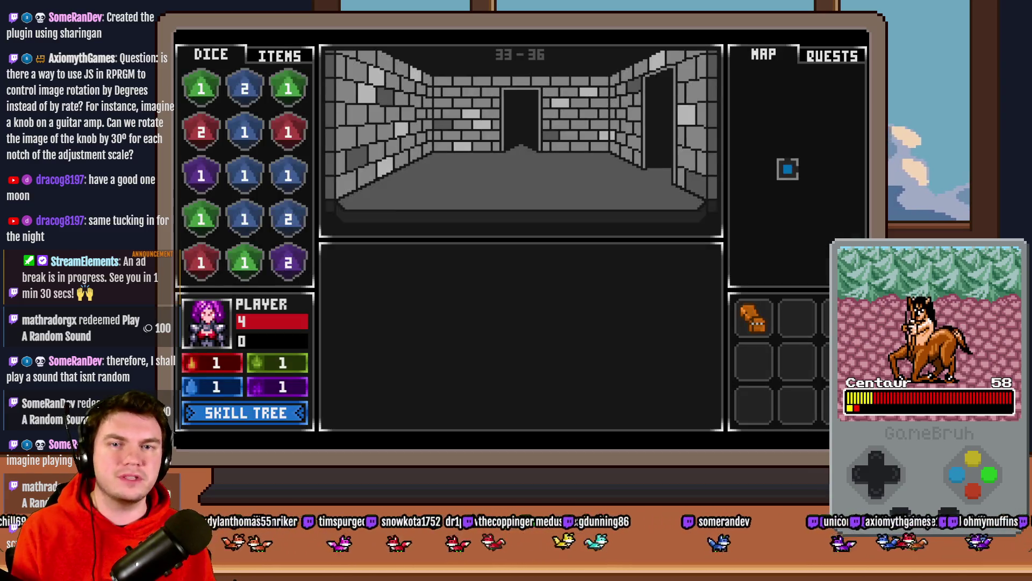
{"action": "key", "text": "F4"}
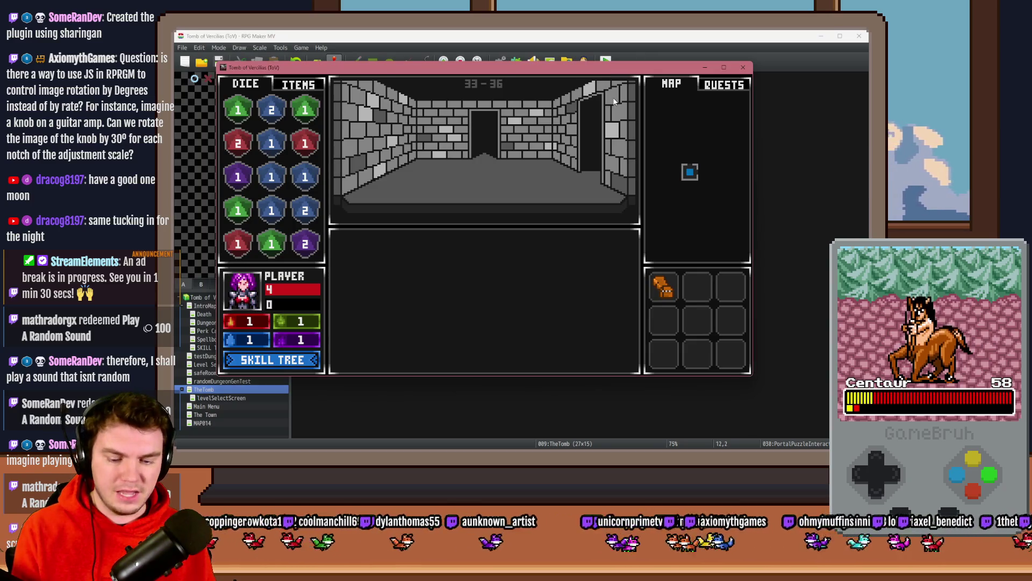
{"action": "key", "text": "F9"}
Step: Evaluate $gameScreen.picture(20) in the console and expand the resulting dice2-1 Game_Picture object
{"action": "key", "text": "F8"}
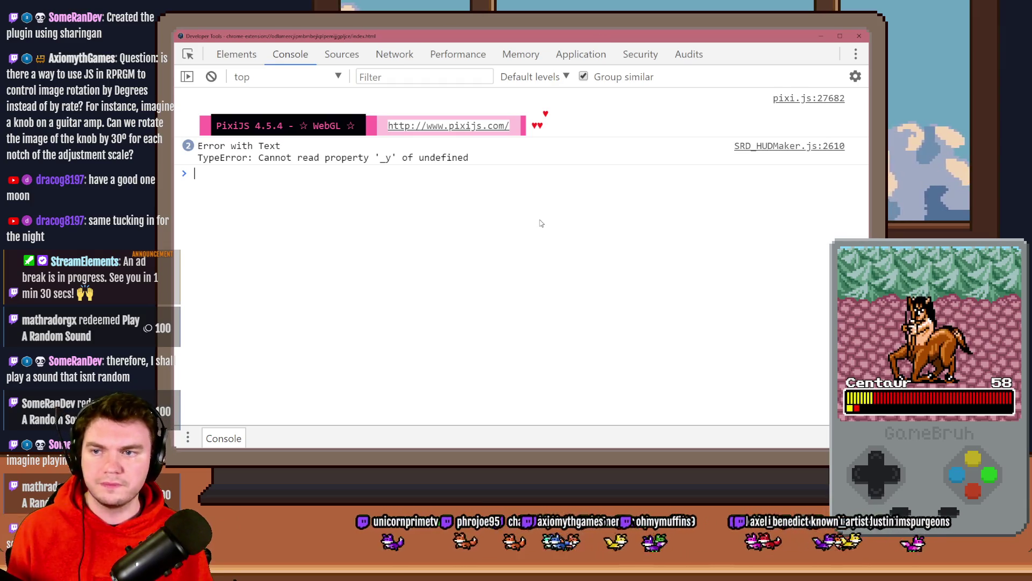
{"action": "type", "text": "$gameSc"}
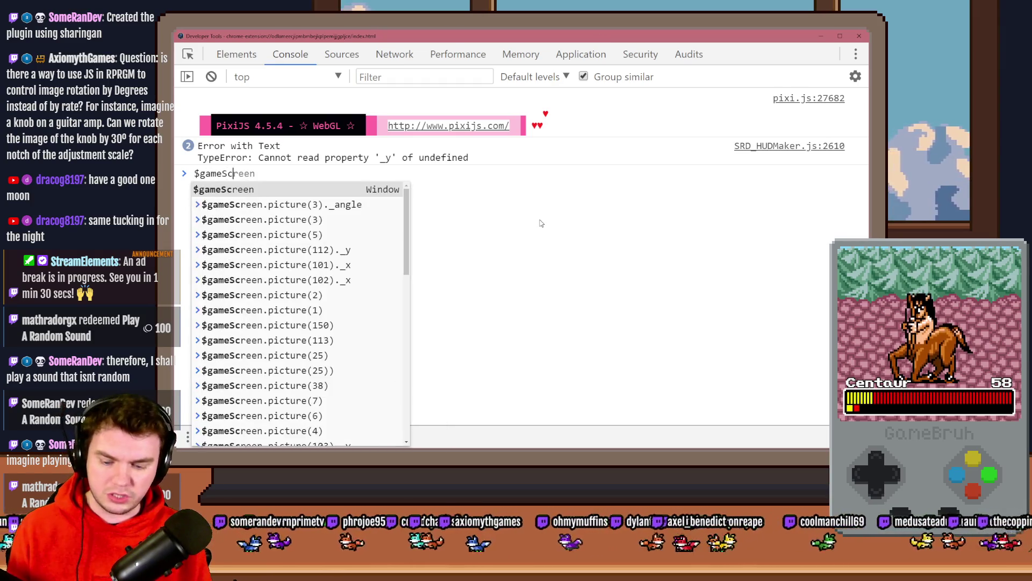
{"action": "type", "text": "reen.pictur"}
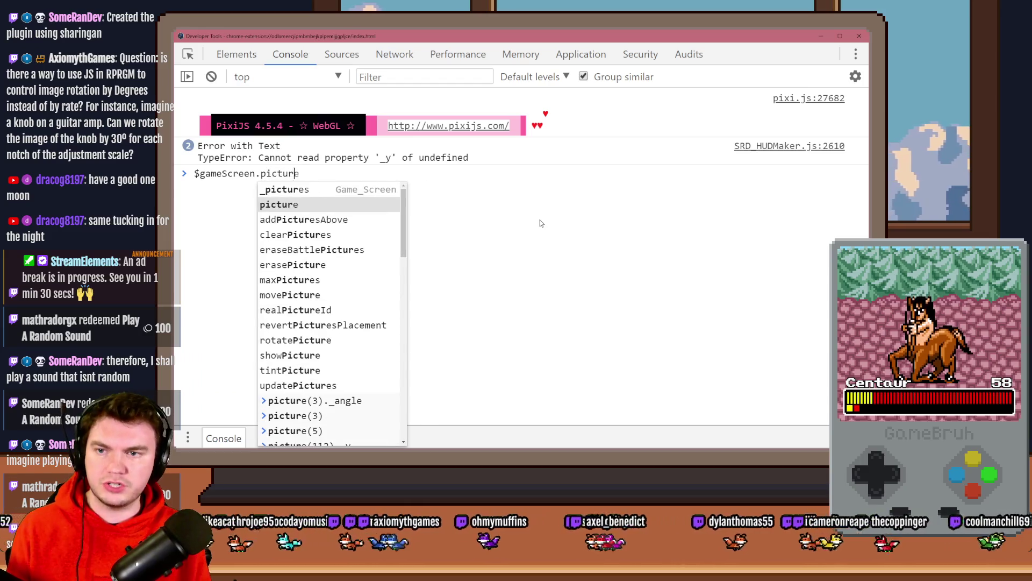
{"action": "type", "text": "e()"}
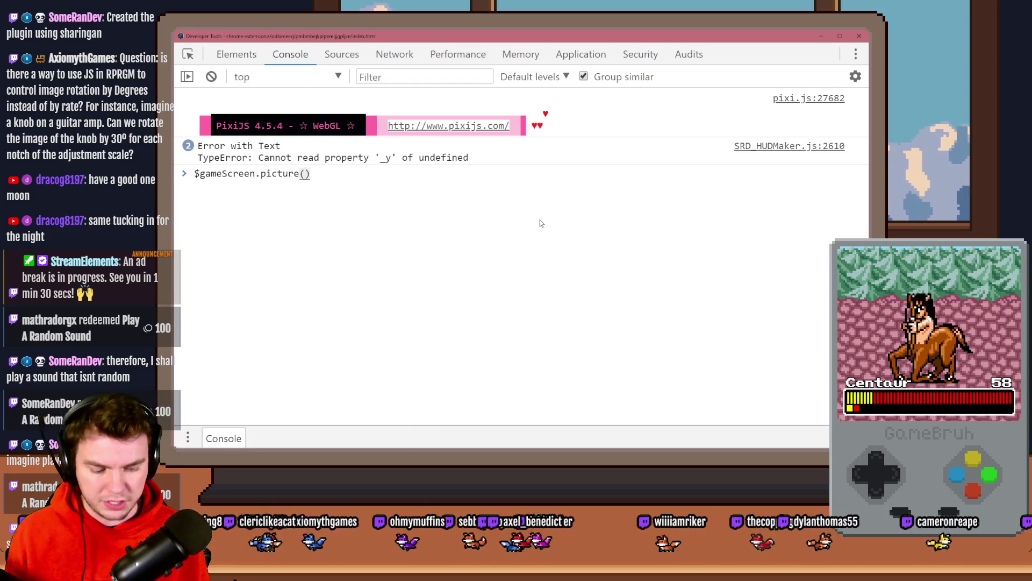
{"action": "type", "text": "20"}
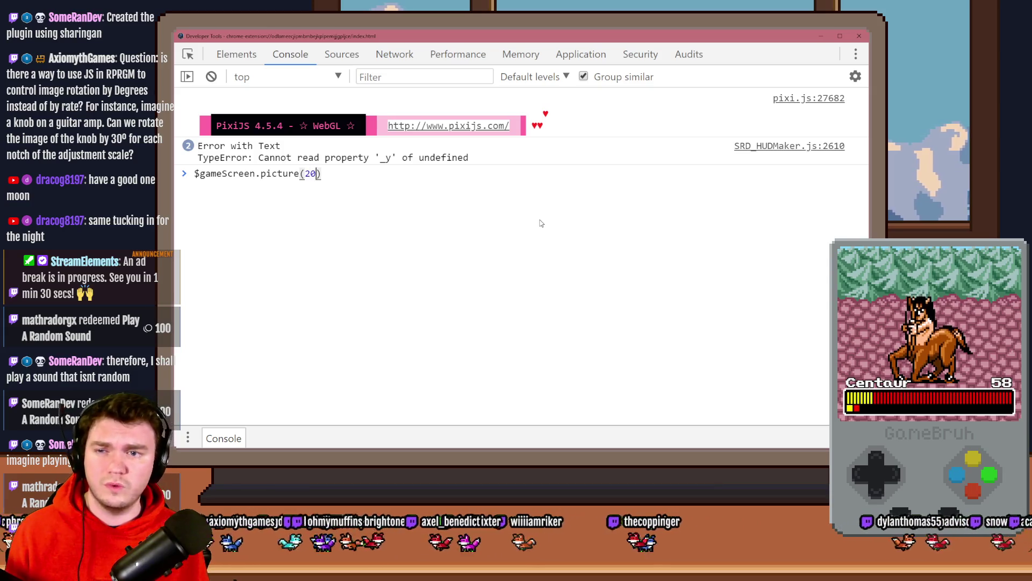
{"action": "key", "text": "Return"}
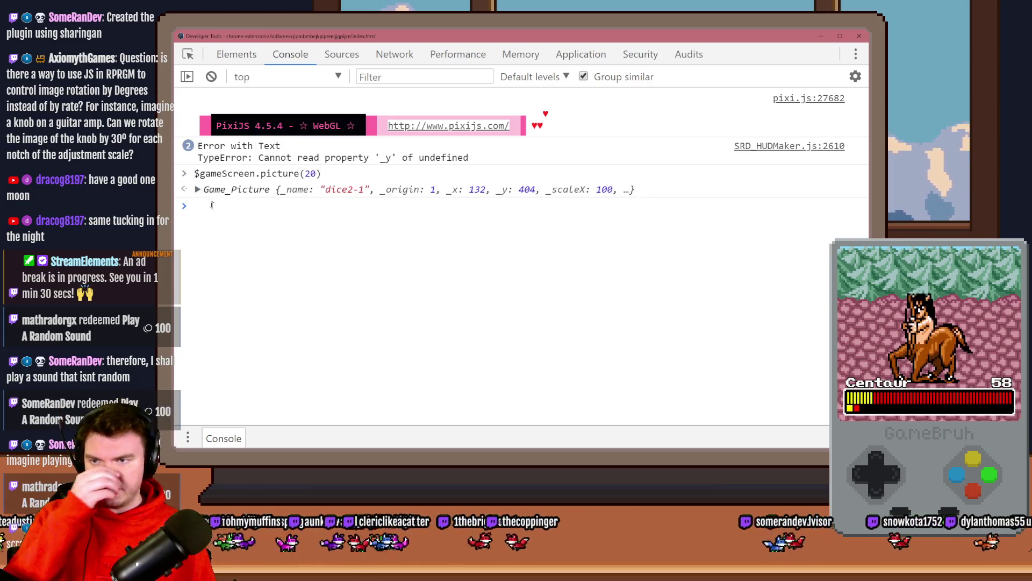
{"action": "left_click", "coordinate": [198, 190]}
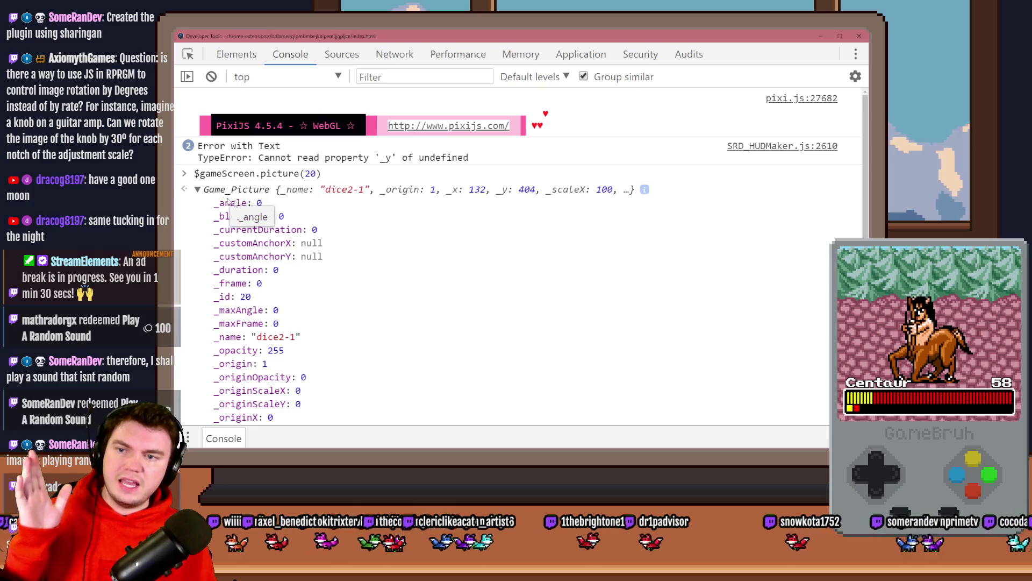
{"action": "scroll", "coordinate": [316, 264], "scroll_direction": "down", "scroll_amount": 2}
{"action": "scroll", "coordinate": [323, 280], "scroll_direction": "down", "scroll_amount": 3}
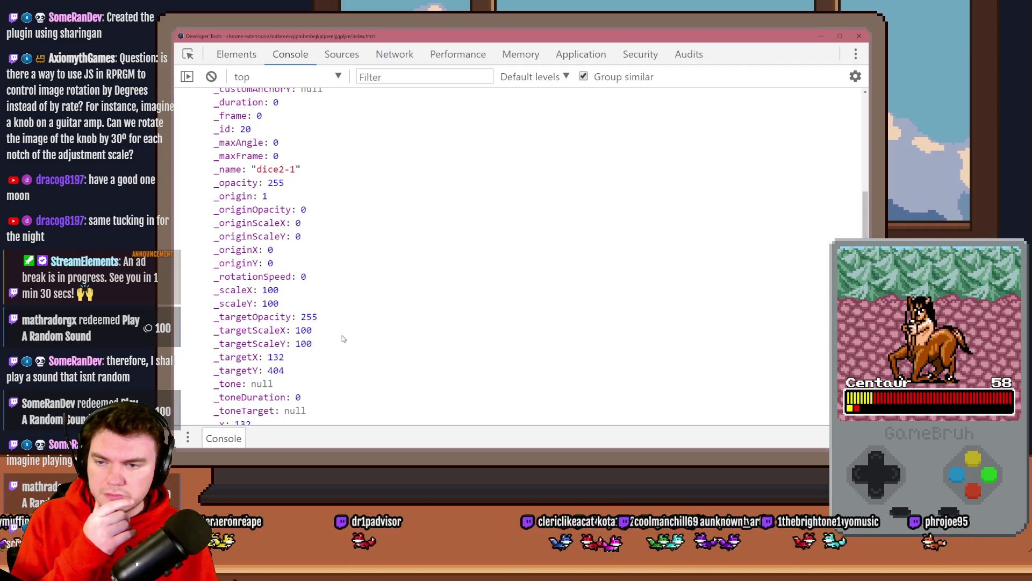
{"action": "scroll", "coordinate": [342, 341], "scroll_direction": "down", "scroll_amount": 1}
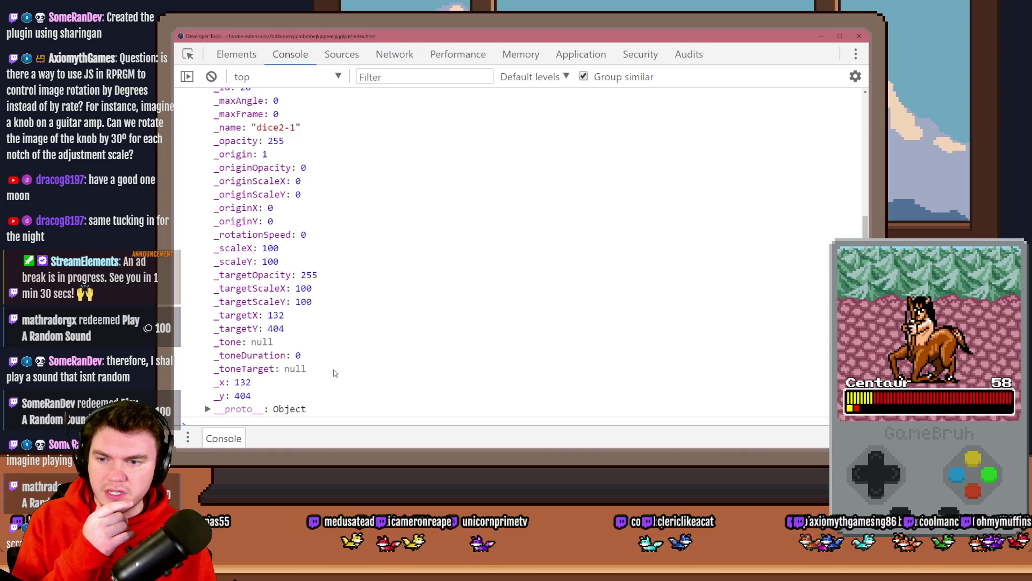
{"action": "scroll", "coordinate": [334, 372], "scroll_direction": "down", "scroll_amount": 1}
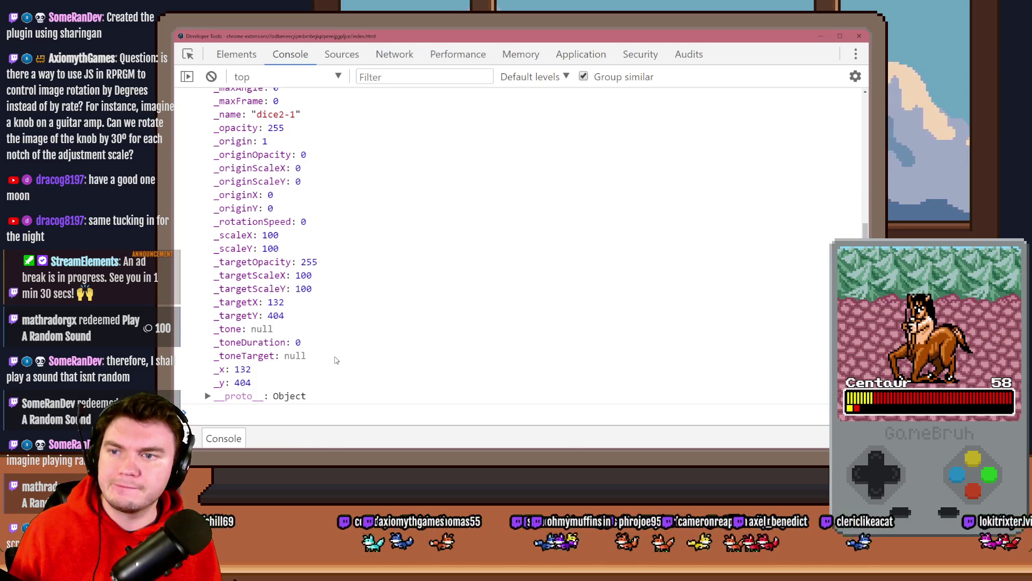
{"action": "scroll", "coordinate": [334, 361], "scroll_direction": "up", "scroll_amount": 5}
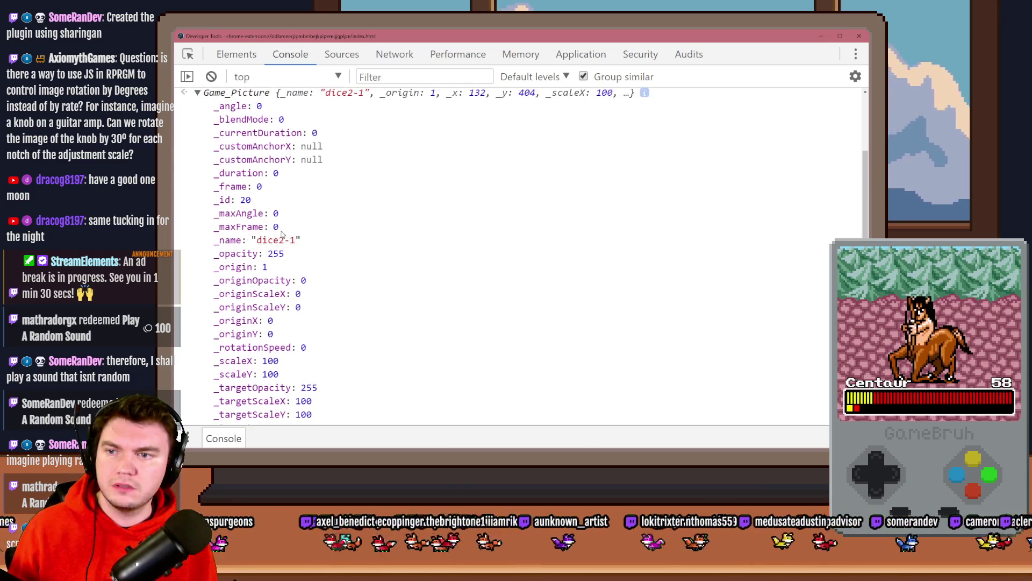
{"action": "scroll", "coordinate": [283, 232], "scroll_direction": "up", "scroll_amount": 3}
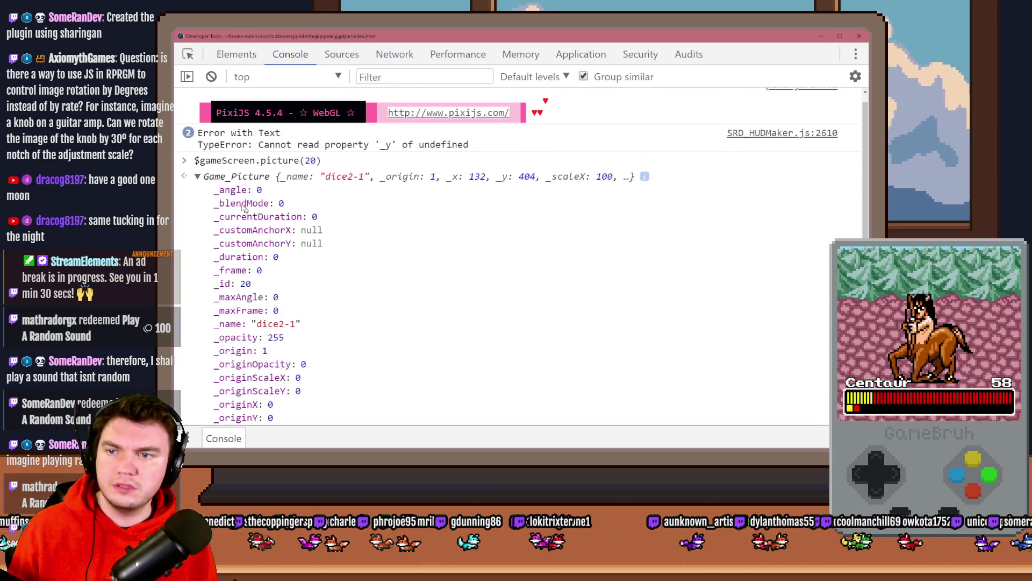
{"action": "scroll", "coordinate": [329, 267], "scroll_direction": "down", "scroll_amount": 7}
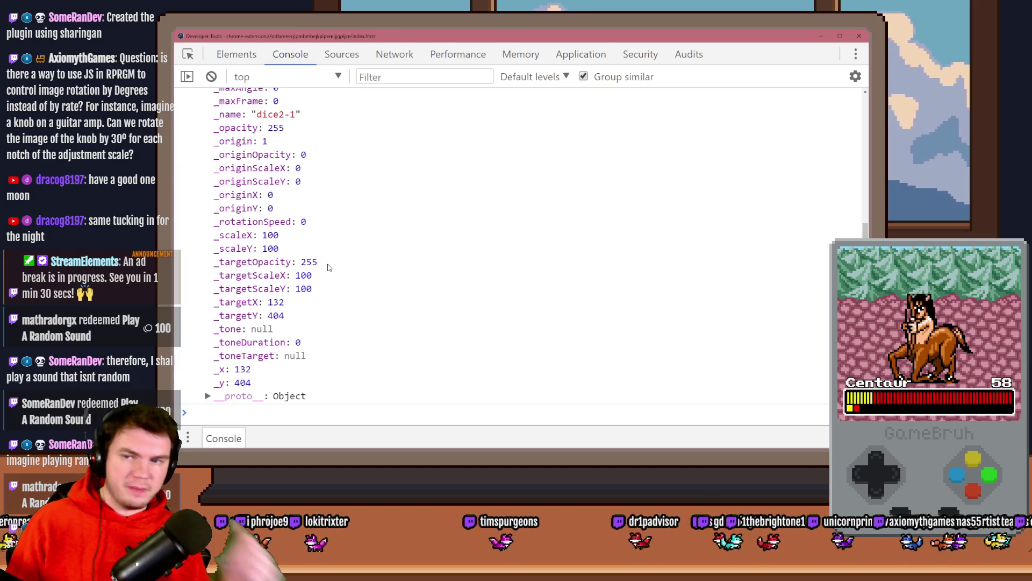
{"action": "mouse_move", "coordinate": [224, 276]}
{"action": "left_mouse_down"}
{"action": "mouse_move", "coordinate": [285, 277]}
{"action": "mouse_move", "coordinate": [285, 291]}
{"action": "left_mouse_up"}
{"action": "mouse_move", "coordinate": [220, 302]}
{"action": "left_mouse_down"}
{"action": "mouse_move", "coordinate": [258, 302]}
{"action": "mouse_move", "coordinate": [266, 317]}
{"action": "left_mouse_up"}
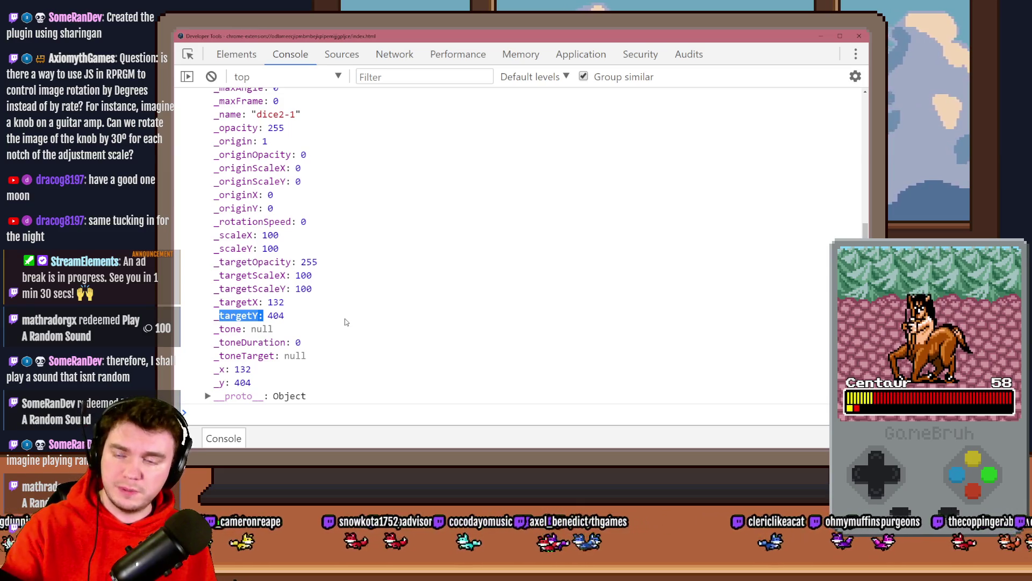
{"action": "scroll", "coordinate": [288, 282], "scroll_direction": "up", "scroll_amount": 1}
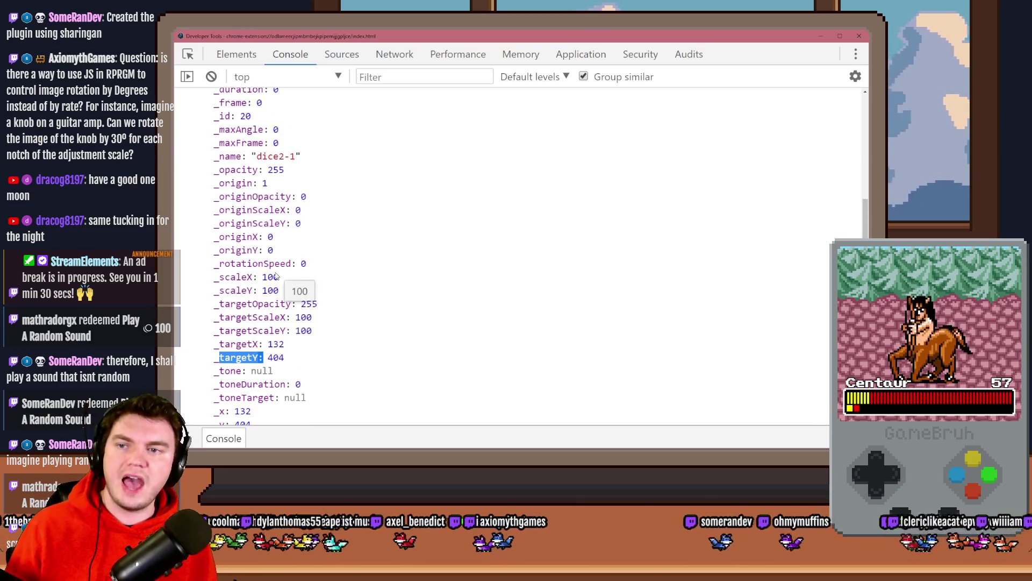
{"action": "scroll", "coordinate": [275, 276], "scroll_direction": "down", "scroll_amount": 1}
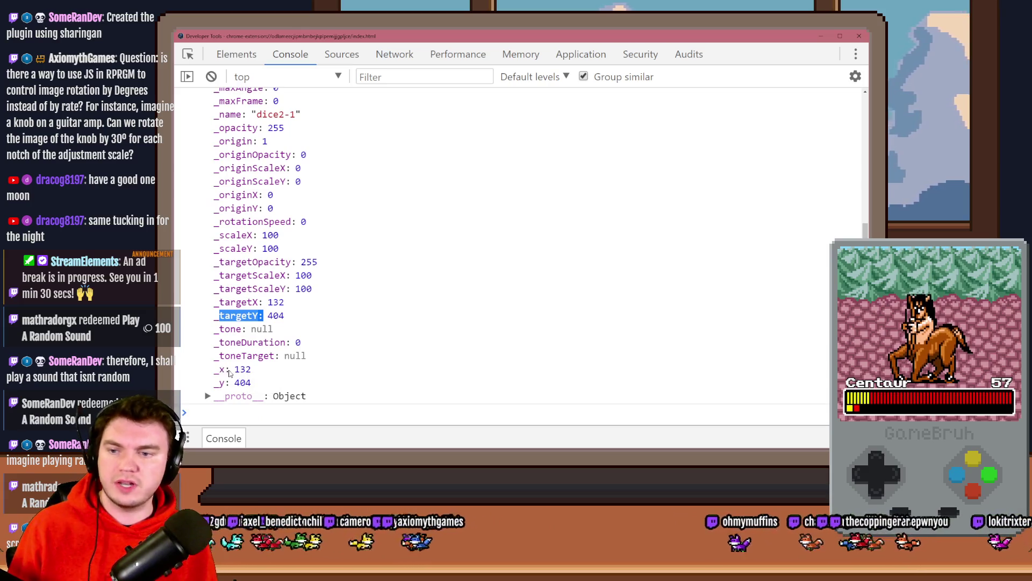
{"action": "left_click_drag", "start_coordinate": [232, 371], "coordinate": [257, 382]}
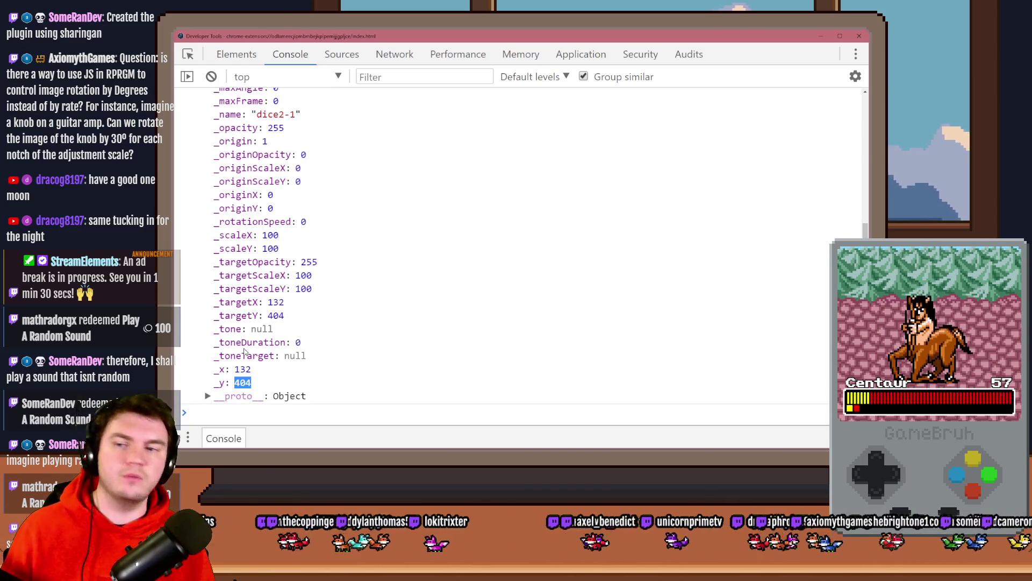
Step: Highlight picture 20's _targetY 404, _x, _y 404 and _angle 0 values in the console
{"action": "double_click", "coordinate": [276, 302]}
{"action": "left_click_drag", "start_coordinate": [274, 317], "coordinate": [285, 318]}
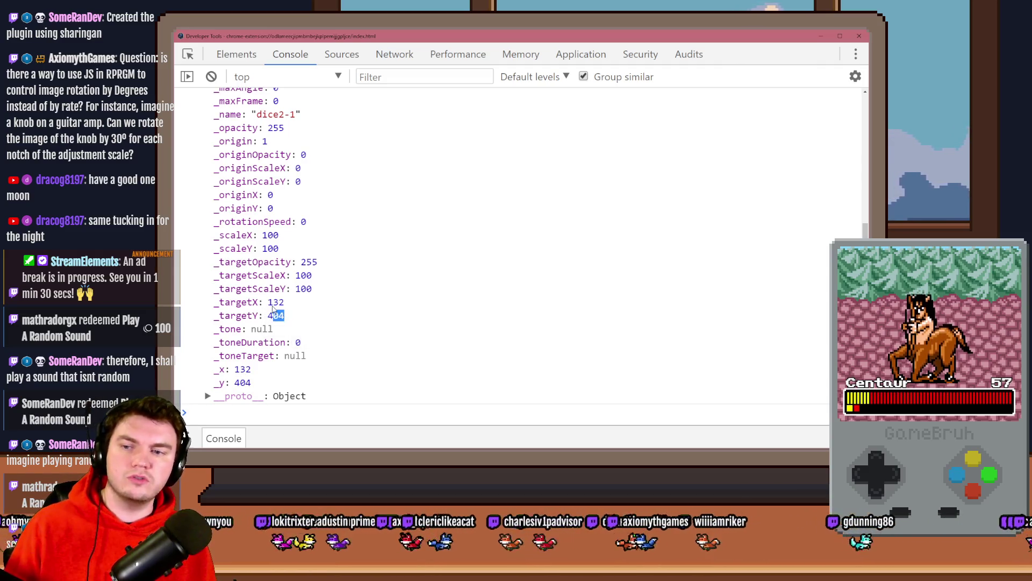
{"action": "left_click_drag", "start_coordinate": [237, 374], "coordinate": [252, 383]}
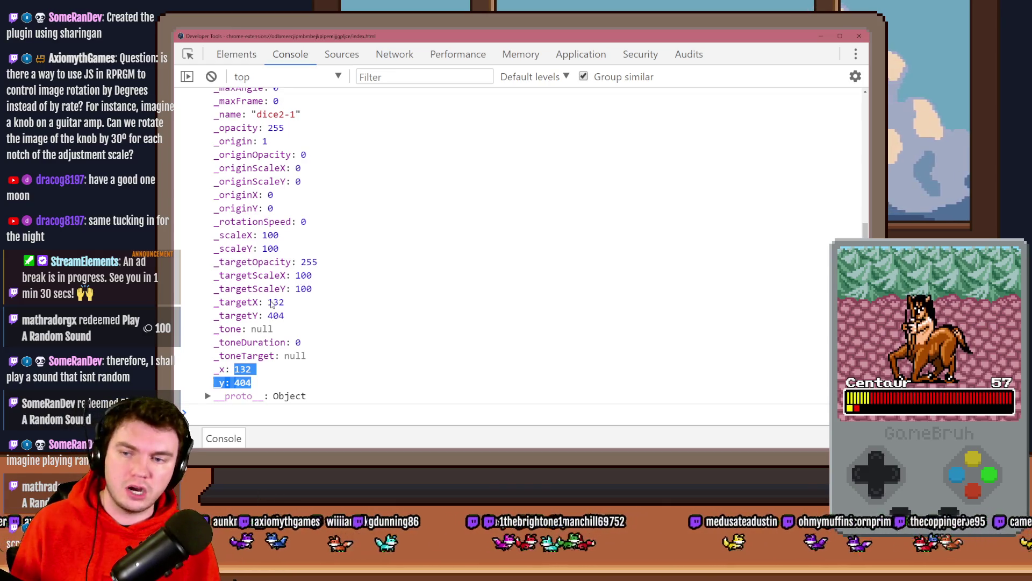
{"action": "mouse_move", "coordinate": [271, 303]}
{"action": "left_mouse_down"}
{"action": "mouse_move", "coordinate": [284, 302]}
{"action": "mouse_move", "coordinate": [285, 317]}
{"action": "left_mouse_up"}
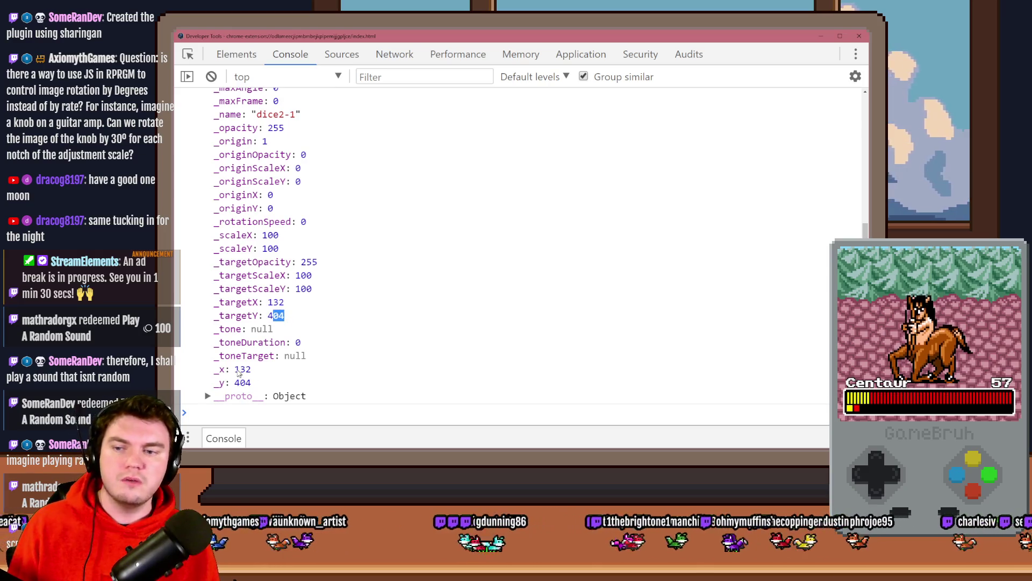
{"action": "mouse_move", "coordinate": [235, 370]}
{"action": "left_mouse_down"}
{"action": "mouse_move", "coordinate": [252, 371]}
{"action": "mouse_move", "coordinate": [250, 385]}
{"action": "left_mouse_up"}
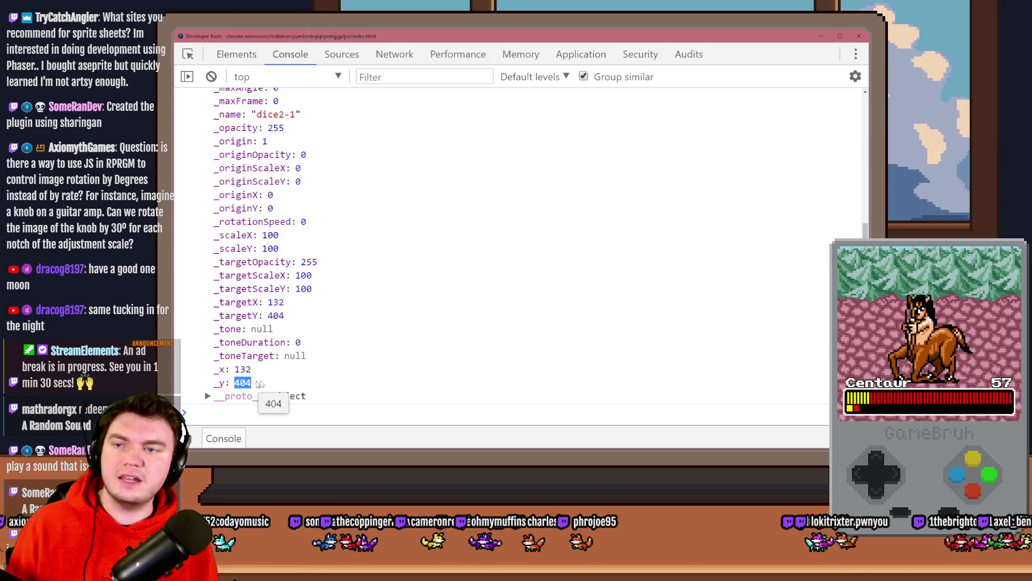
{"action": "scroll", "coordinate": [279, 323], "scroll_direction": "up", "scroll_amount": 5}
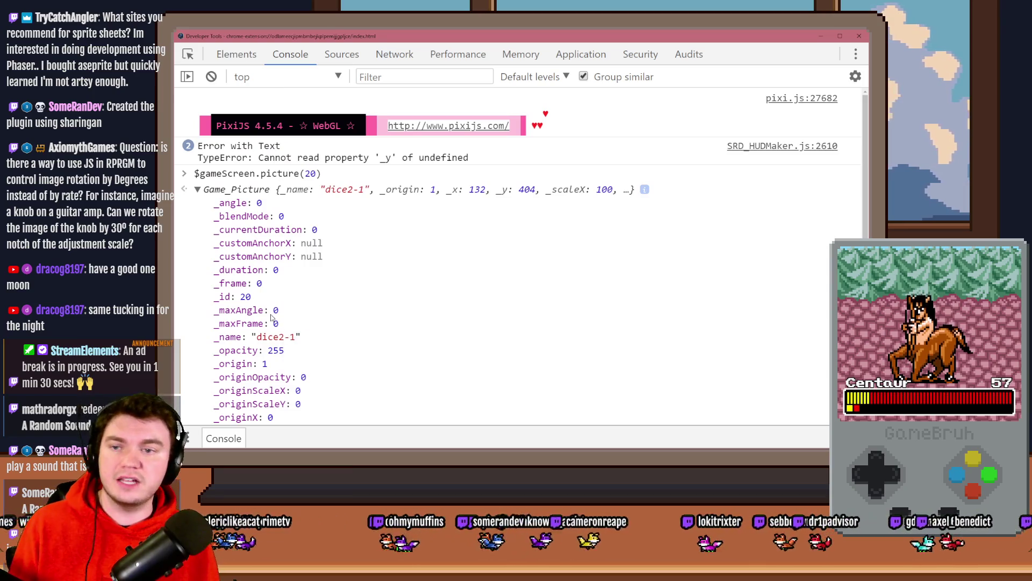
{"action": "left_click_drag", "start_coordinate": [223, 206], "coordinate": [258, 205]}
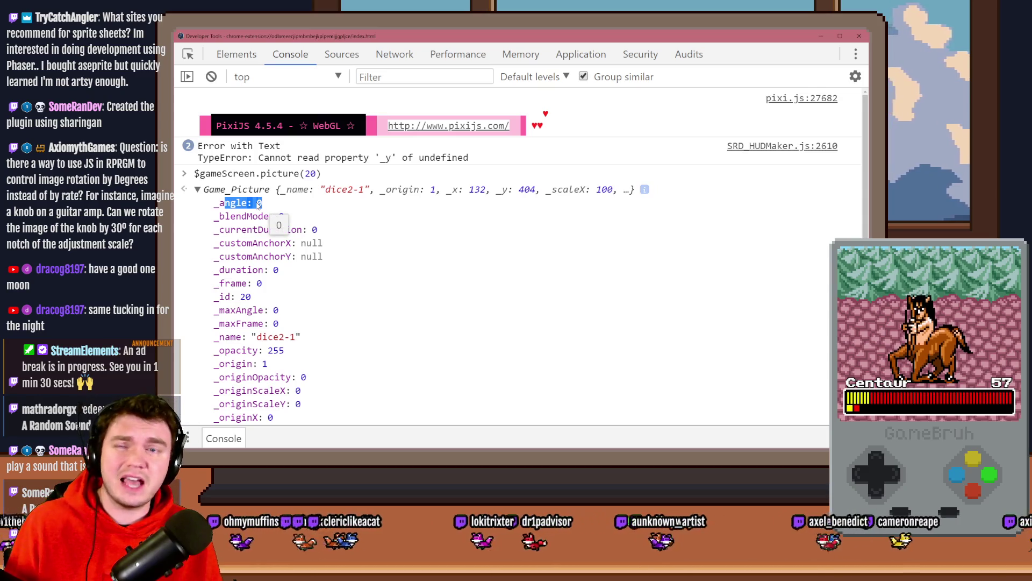
{"action": "scroll", "coordinate": [301, 288], "scroll_direction": "down", "scroll_amount": 5}
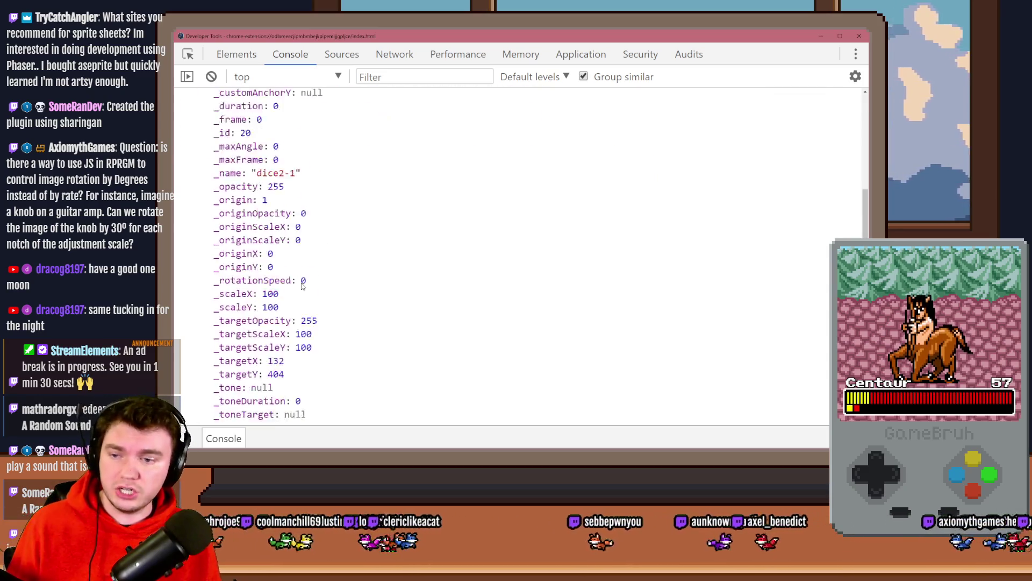
{"action": "scroll", "coordinate": [301, 290], "scroll_direction": "up", "scroll_amount": 5}
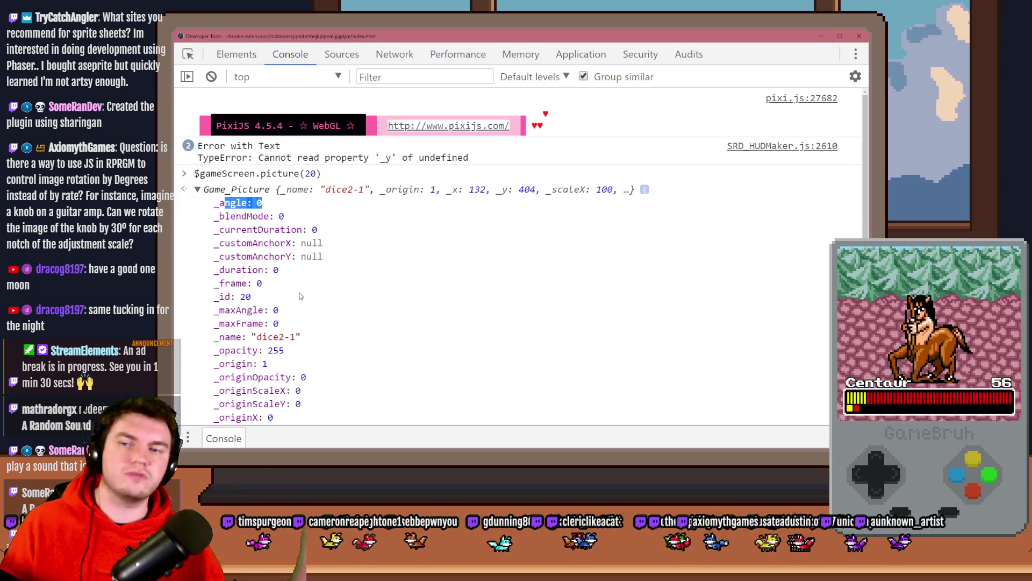
Step: Close the developer tools and debug switch list, then step forward onto the trap tile
{"action": "left_click", "coordinate": [860, 36]}
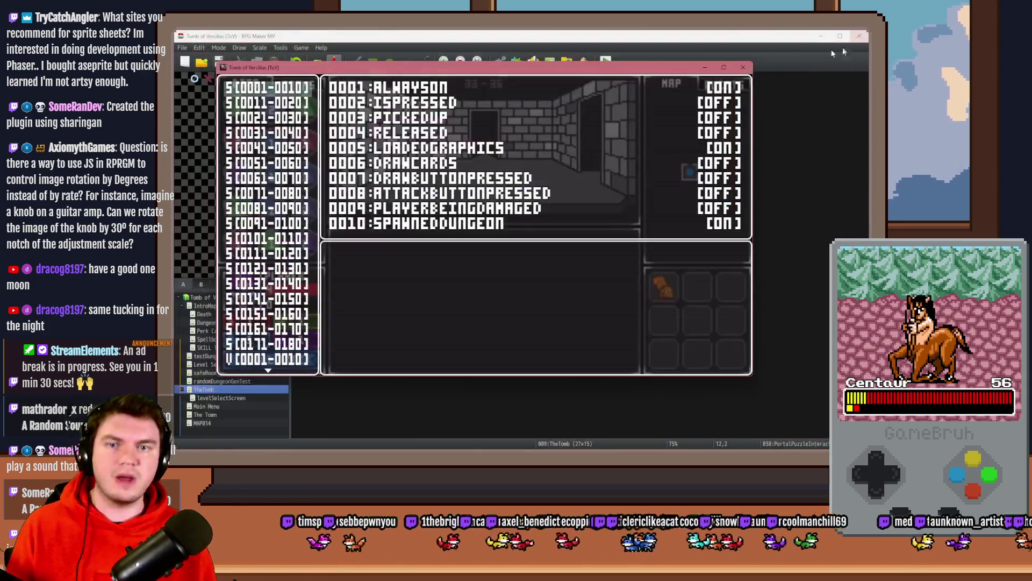
{"action": "key", "text": "Escape"}
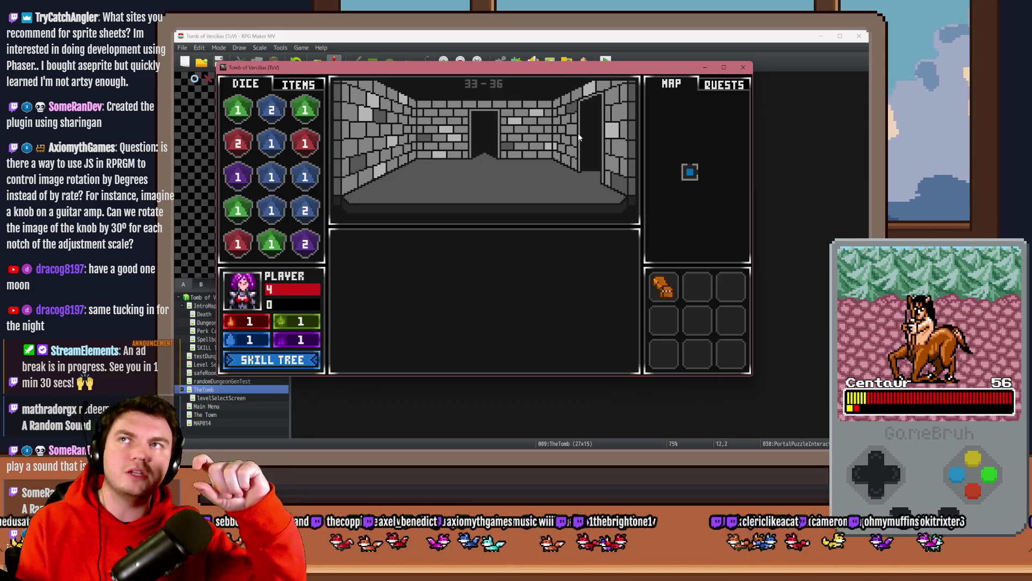
{"action": "key", "text": "Up"}
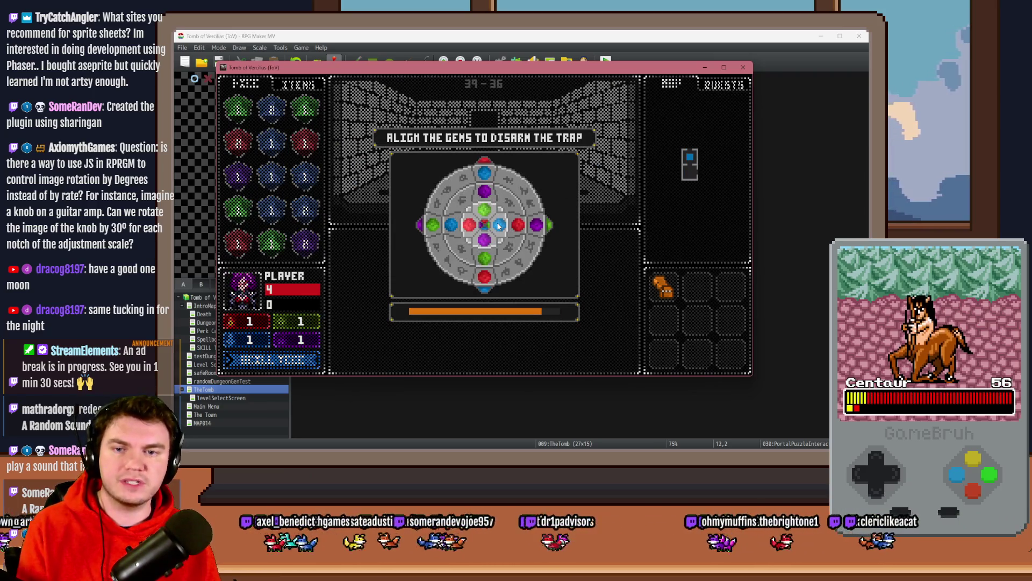
Step: Rotate the inner gem ring twice, then close the playtest window
{"action": "left_click", "coordinate": [500, 226]}
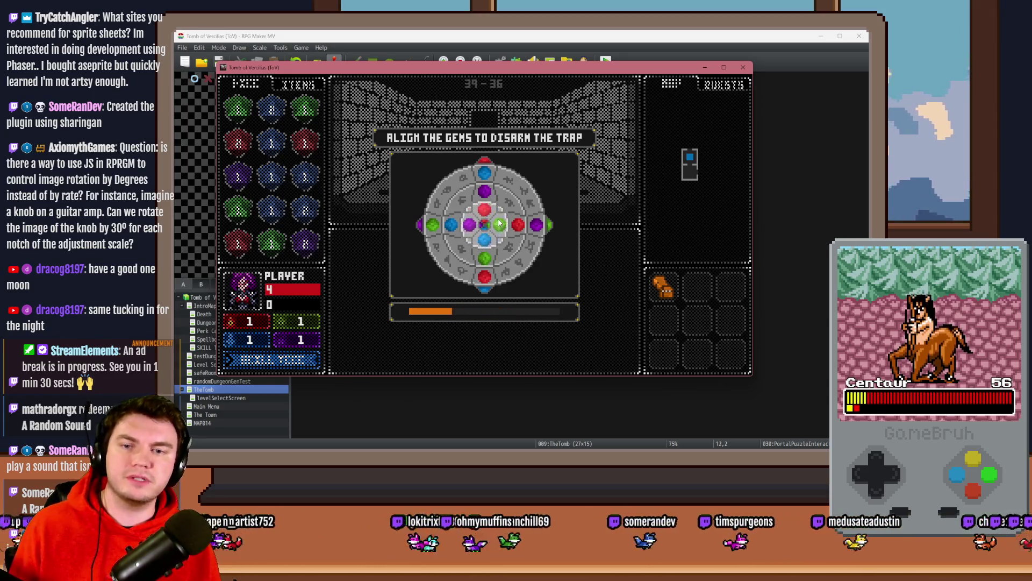
{"action": "left_click", "coordinate": [499, 222]}
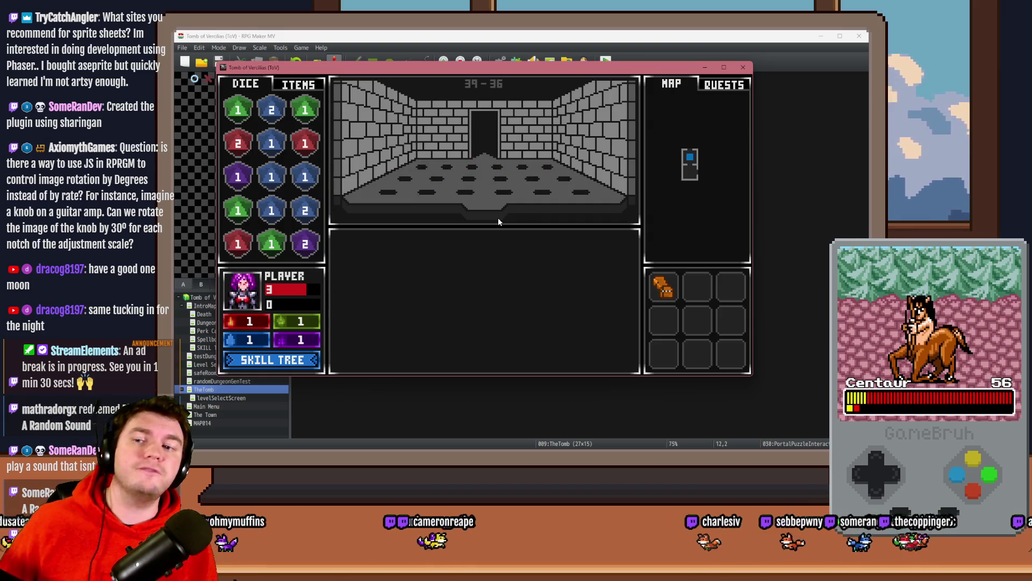
{"action": "left_click", "coordinate": [744, 67]}
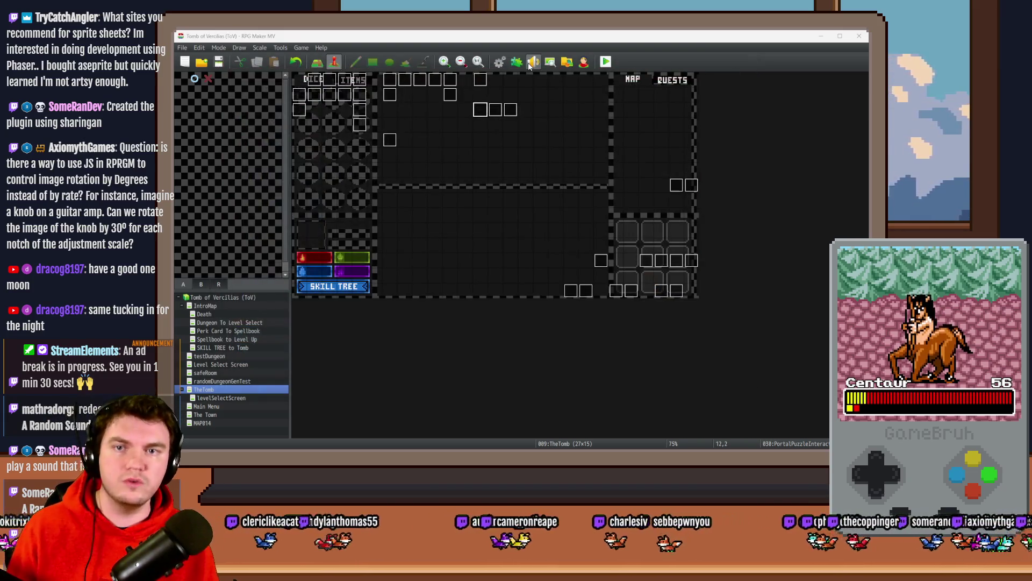
Step: Glance at JKL_PersistentData, read RotatePictureEx's help, then close Plugin Manager unchanged
{"action": "left_click", "coordinate": [516, 63]}
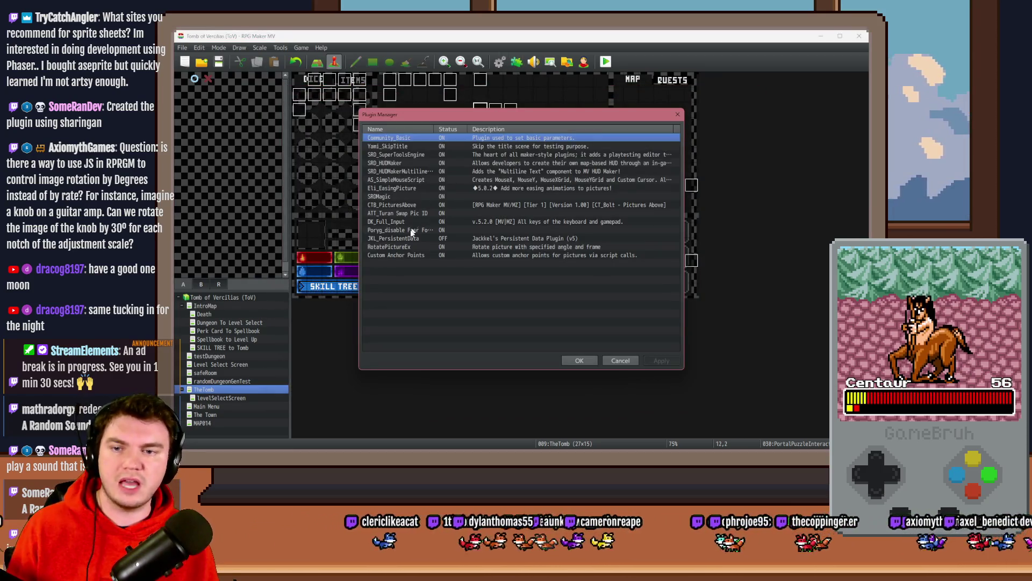
{"action": "double_click", "coordinate": [406, 240]}
{"action": "key", "text": "Escape"}
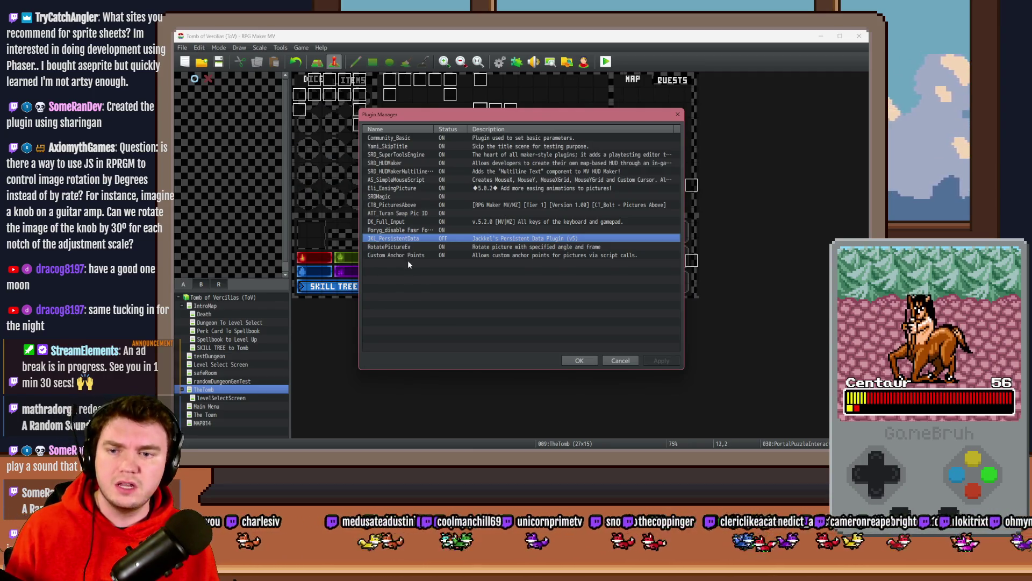
{"action": "double_click", "coordinate": [407, 246]}
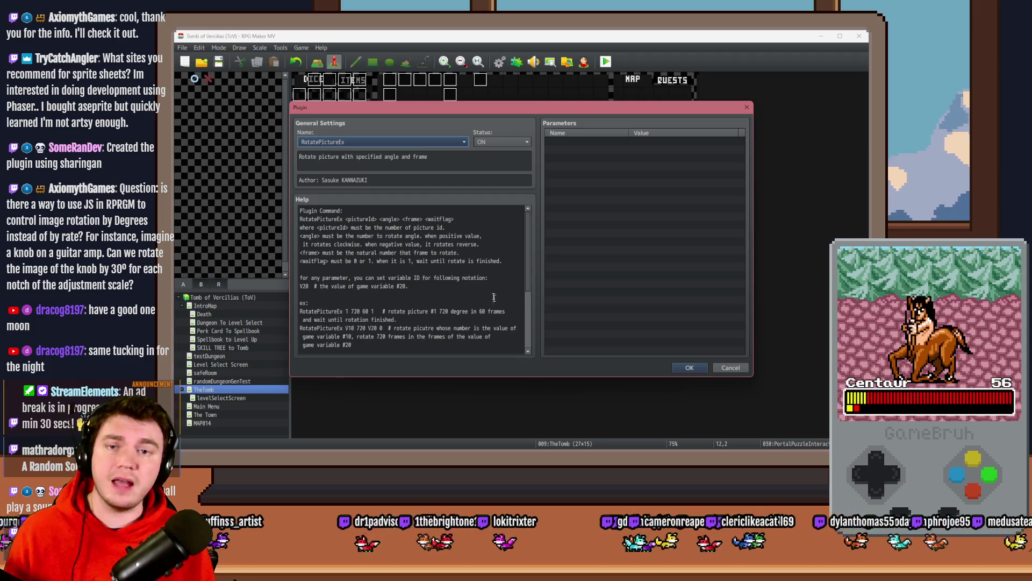
{"action": "left_click", "coordinate": [696, 369]}
{"action": "left_click", "coordinate": [621, 360]}
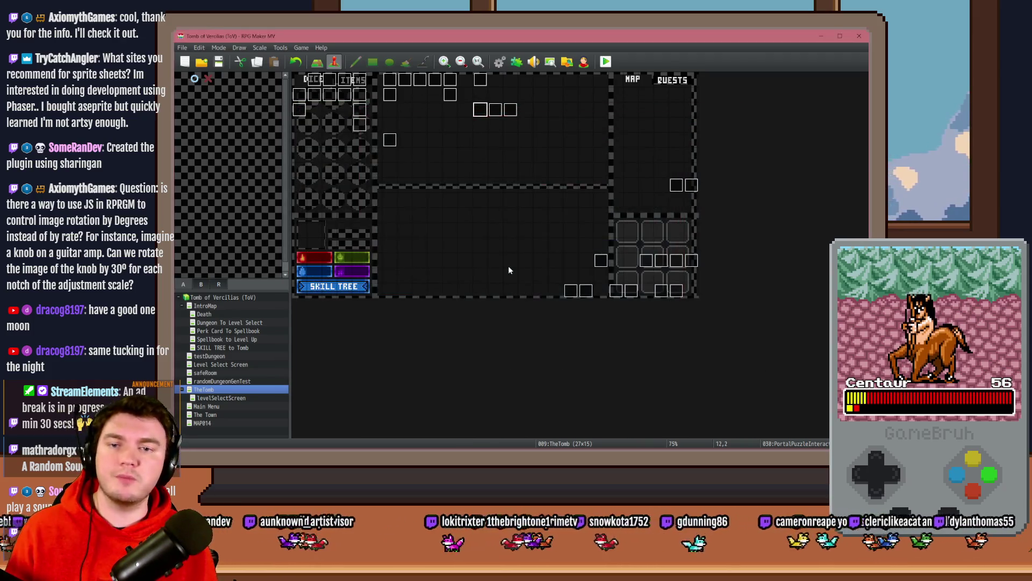
Step: Create a new map event and begin a Script command with $gameScreen.picture(1)._angle
{"action": "double_click", "coordinate": [460, 144]}
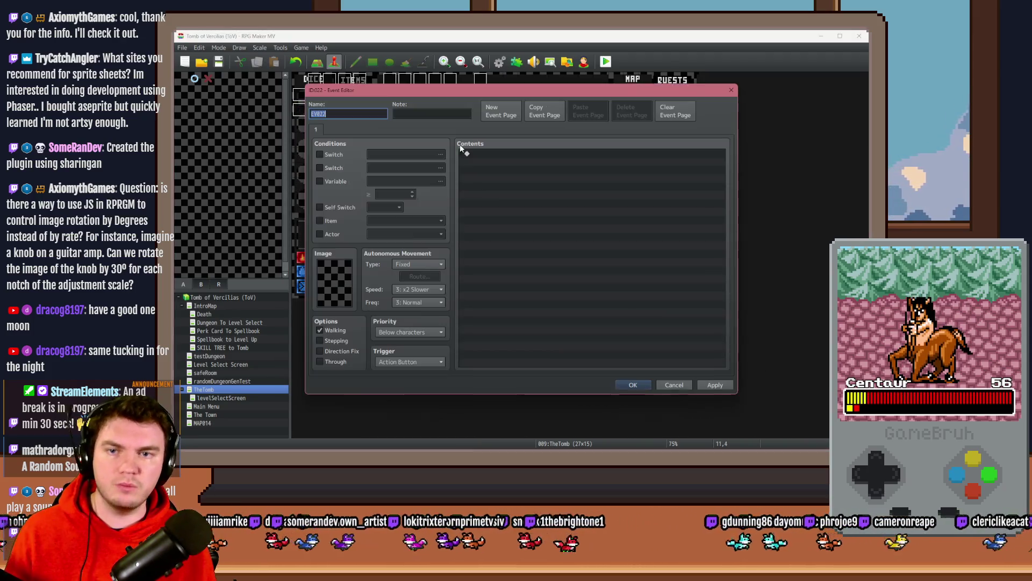
{"action": "double_click", "coordinate": [501, 169]}
{"action": "left_click", "coordinate": [654, 352]}
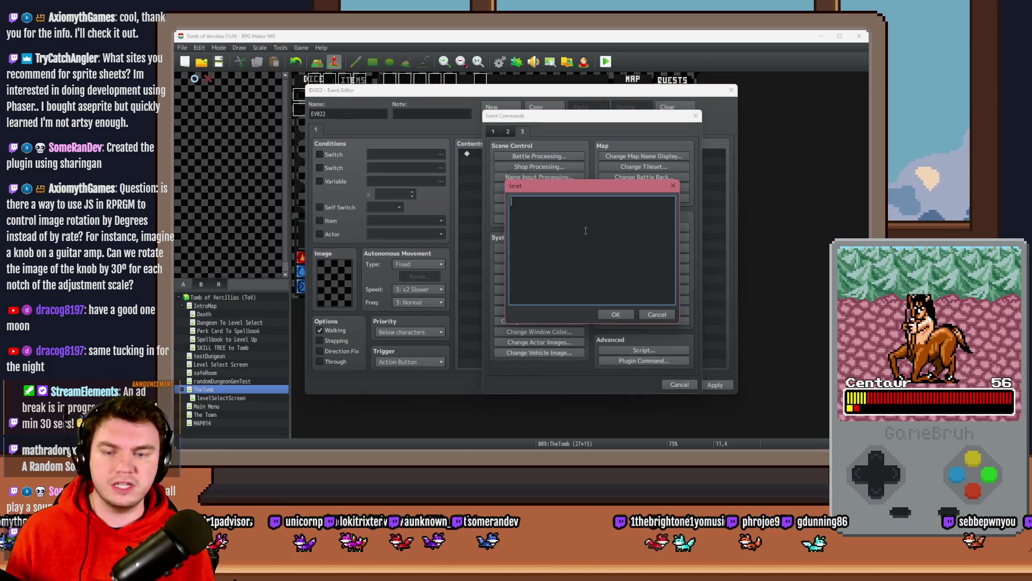
{"action": "type", "text": "$gameScr"}
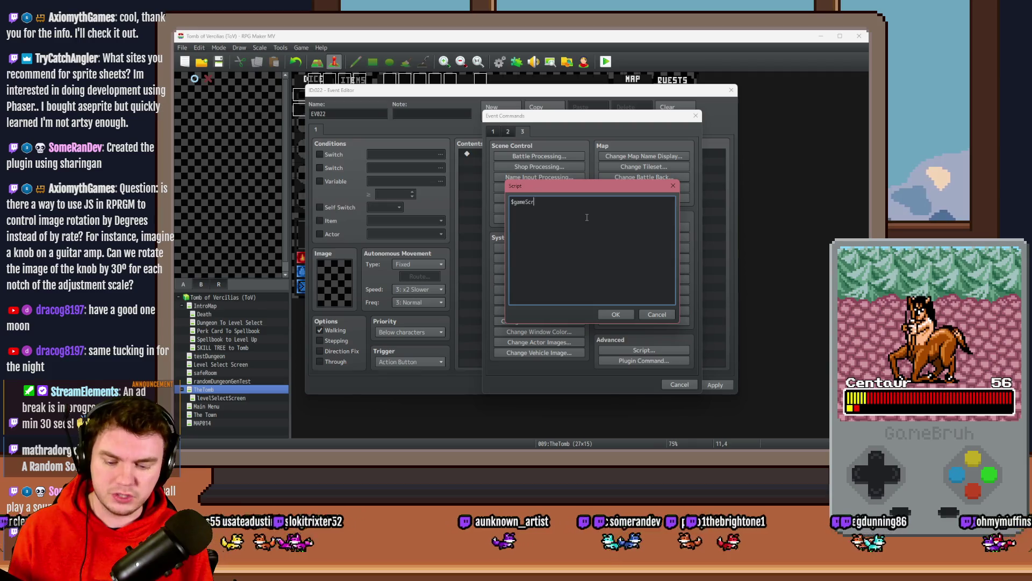
{"action": "type", "text": "een.picture"}
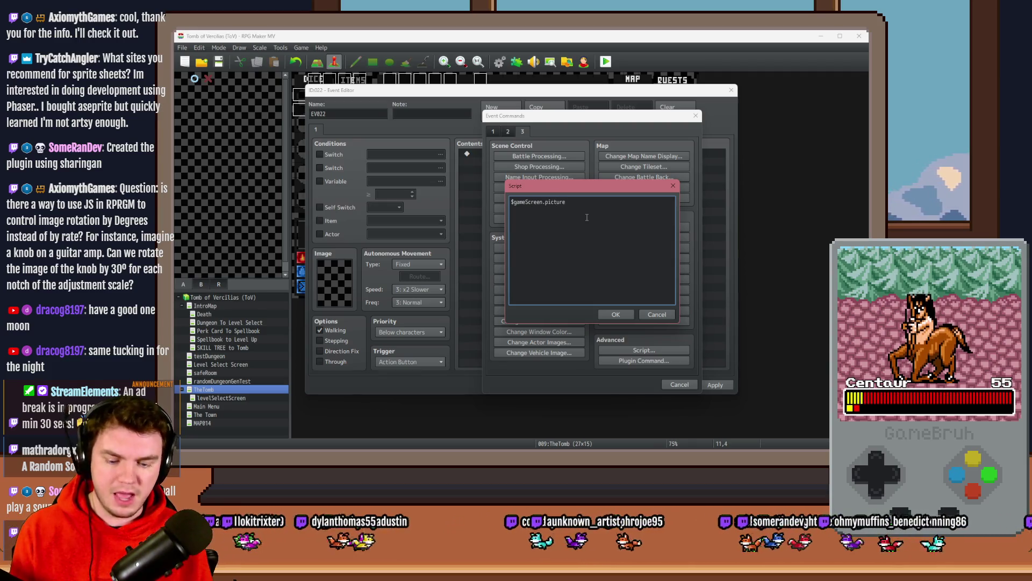
{"action": "type", "text": "()"}
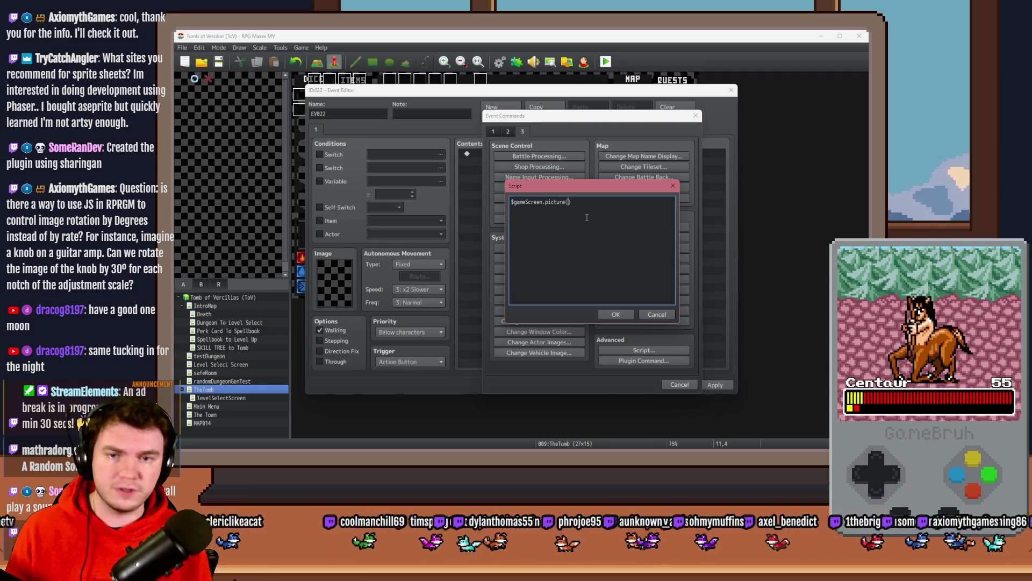
{"action": "type", "text": "1"}
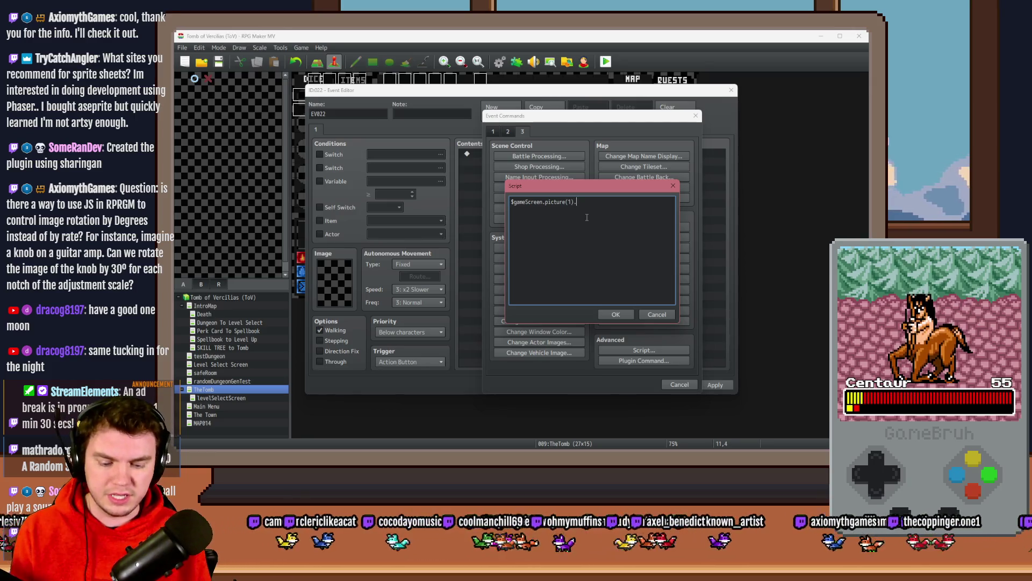
{"action": "type", "text": "_asn"}
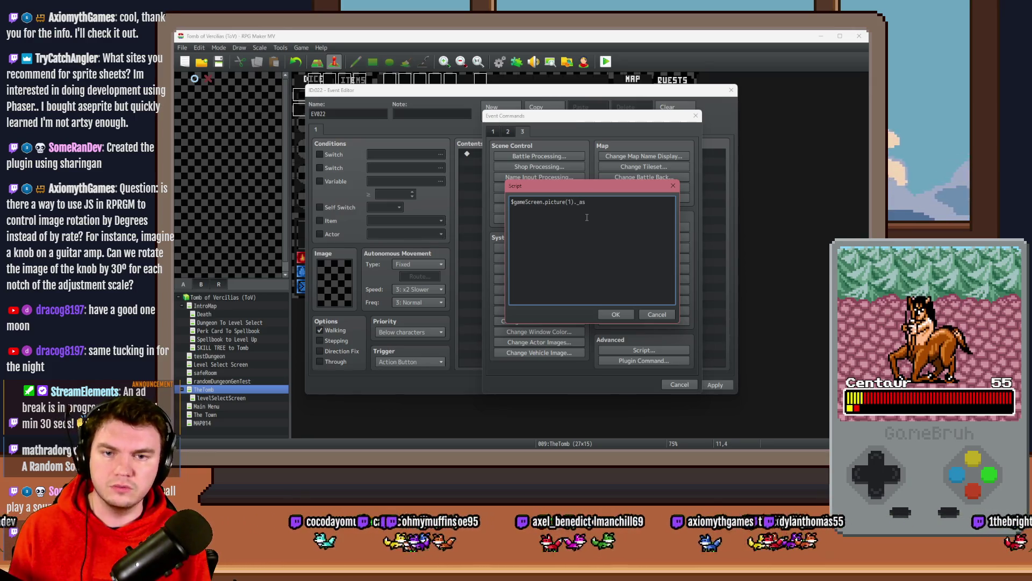
{"action": "key", "text": "BackSpace"}
{"action": "type", "text": "ngle ="}
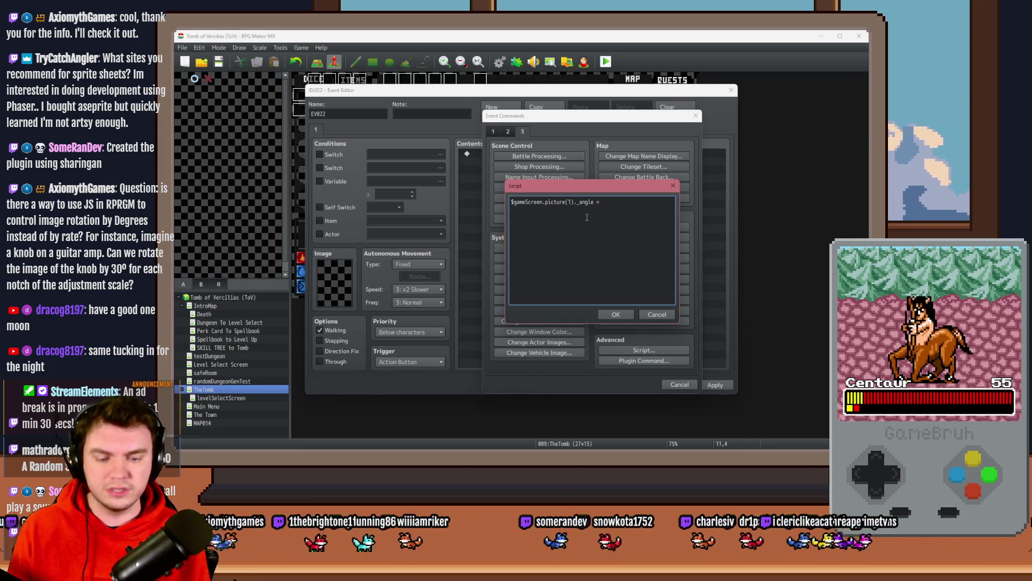
Step: Finish the script so the angle equals $gameVariables.value(1) instead of a fixed number
{"action": "type", "text": "45"}
{"action": "type", "text": ";"}
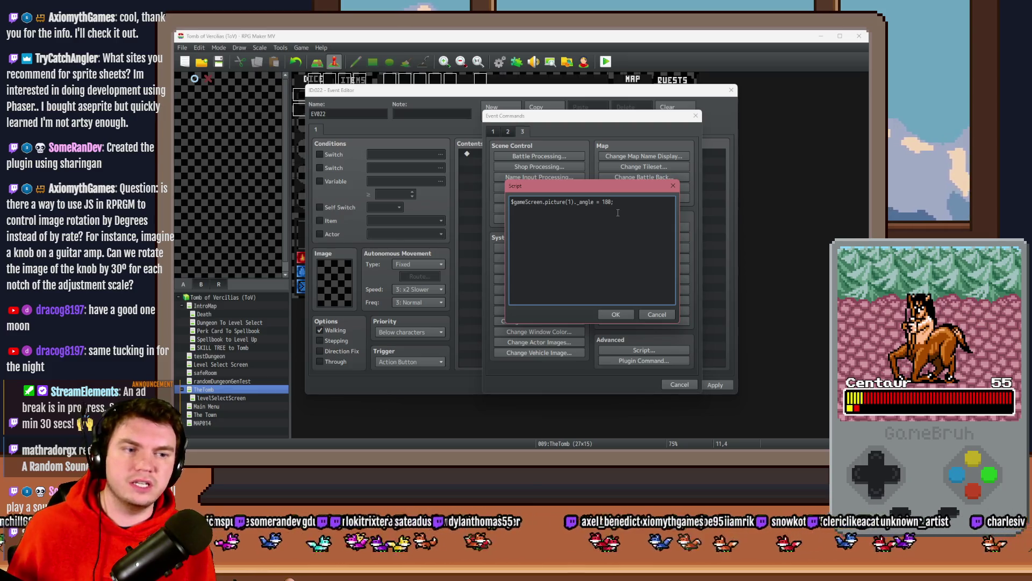
{"action": "type", "text": ";"}
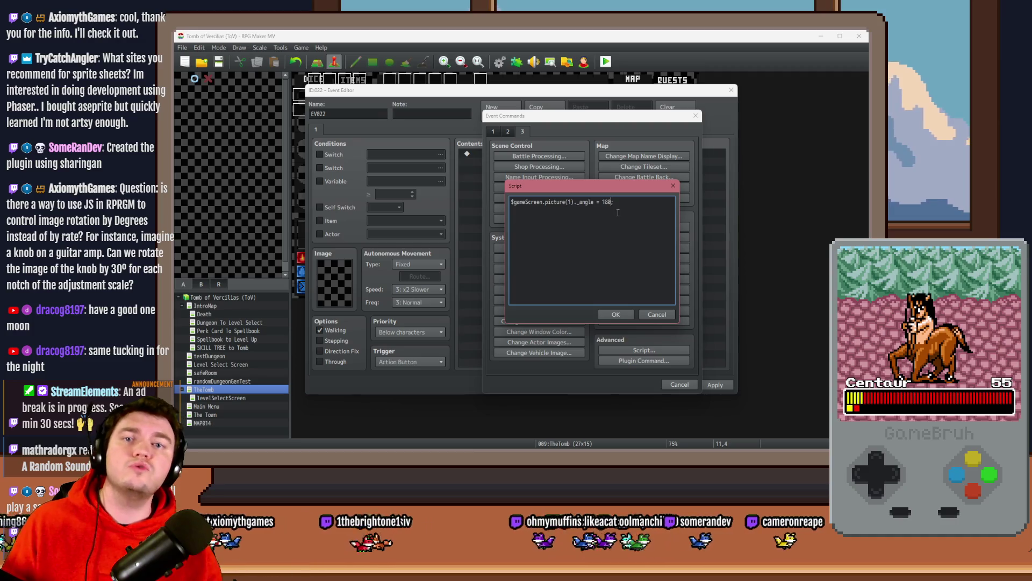
{"action": "type", "text": ";"}
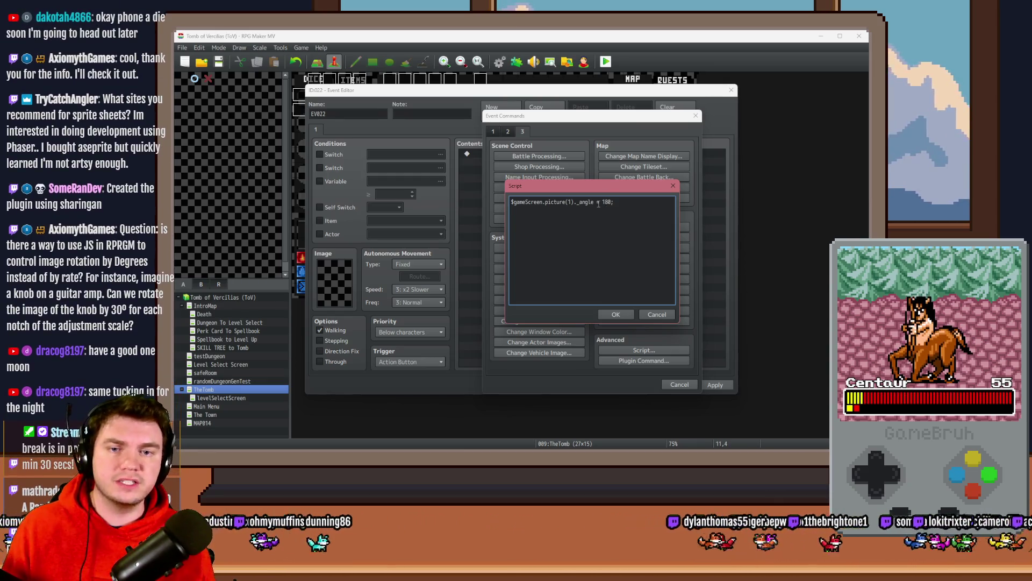
{"action": "double_click", "coordinate": [609, 201]}
{"action": "type", "text": "$"}
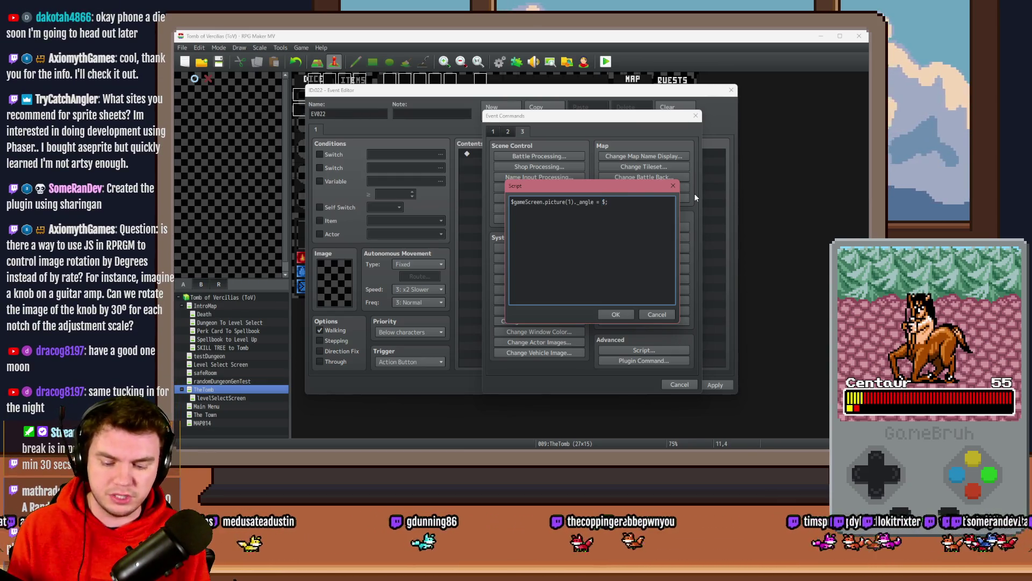
{"action": "type", "text": "gameVar"}
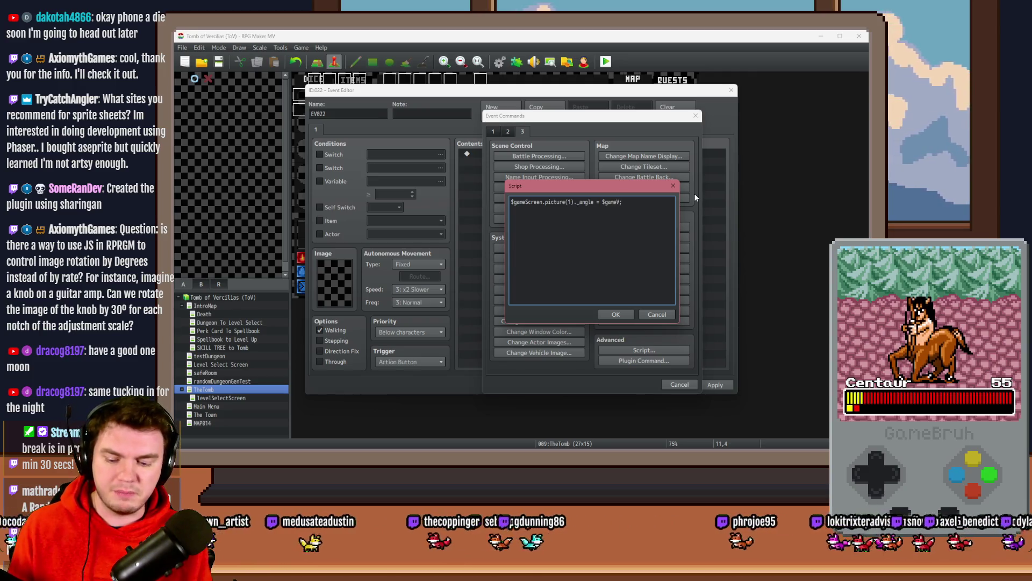
{"action": "type", "text": "ial"}
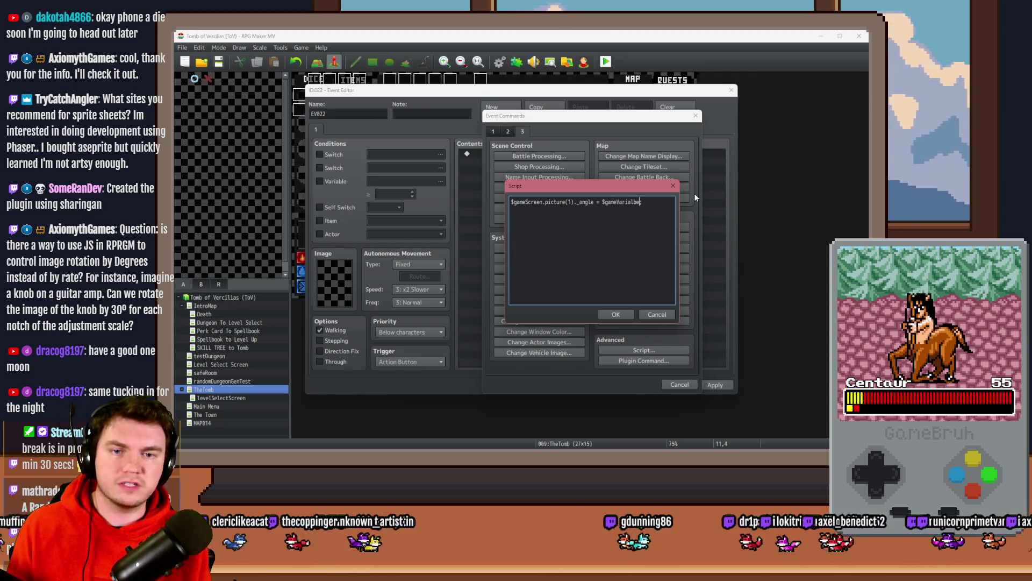
{"action": "key", "text": "BackSpace"}
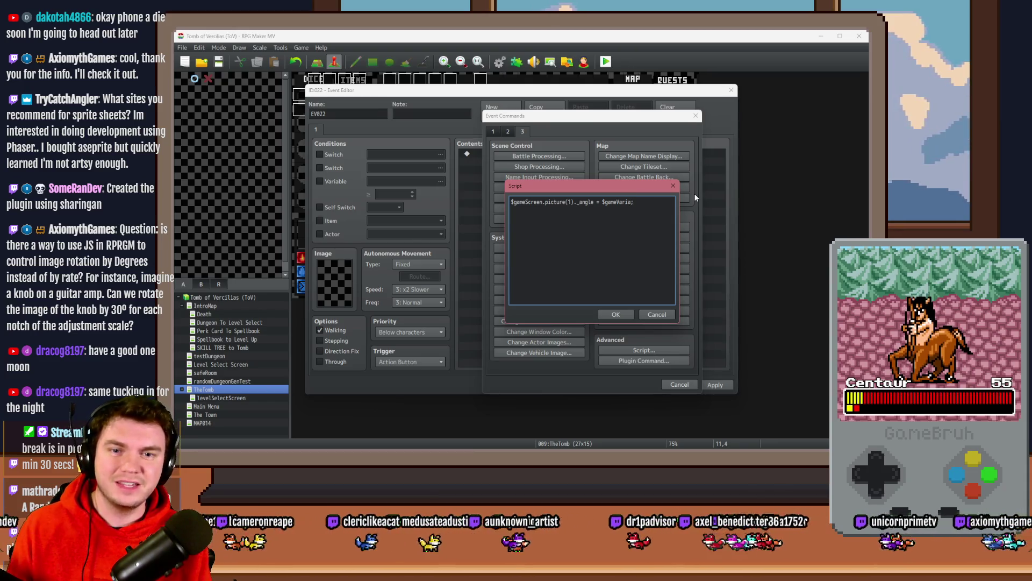
{"action": "type", "text": "bles.value()"}
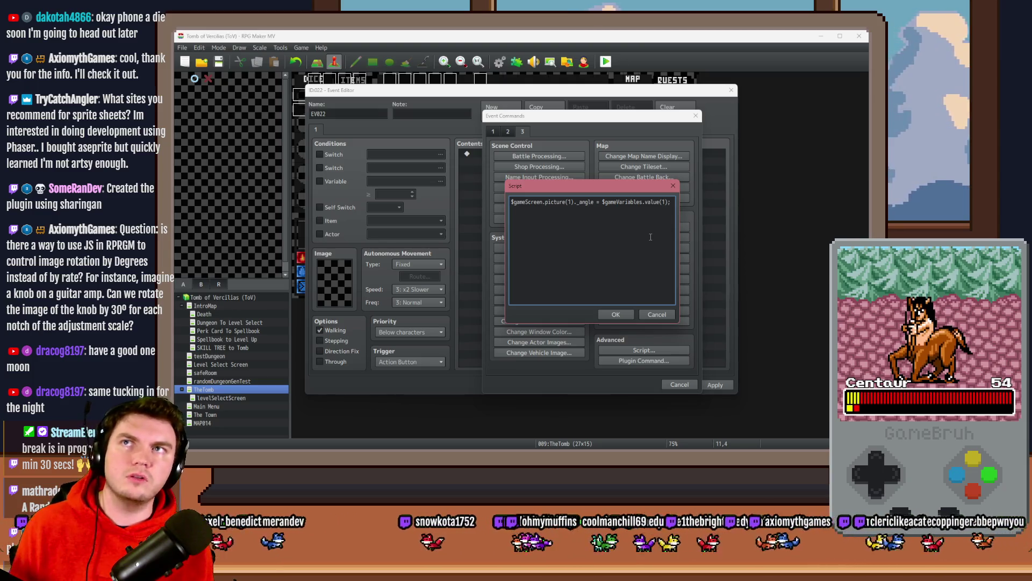
Step: Confirm the script line and add a Control Variables command targeting #0001 TOUCHINPUTX
{"action": "left_click", "coordinate": [618, 316]}
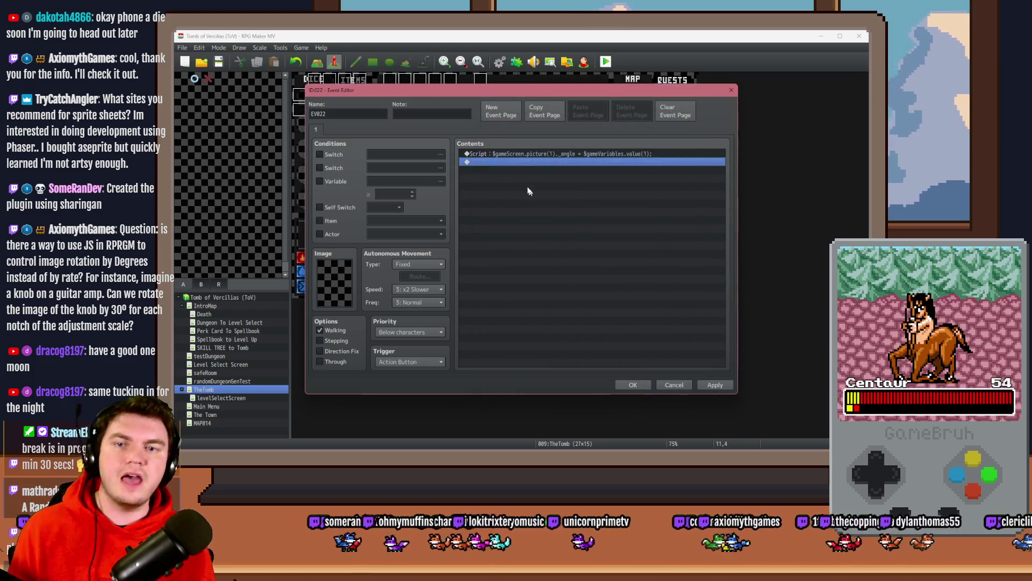
{"action": "double_click", "coordinate": [521, 164]}
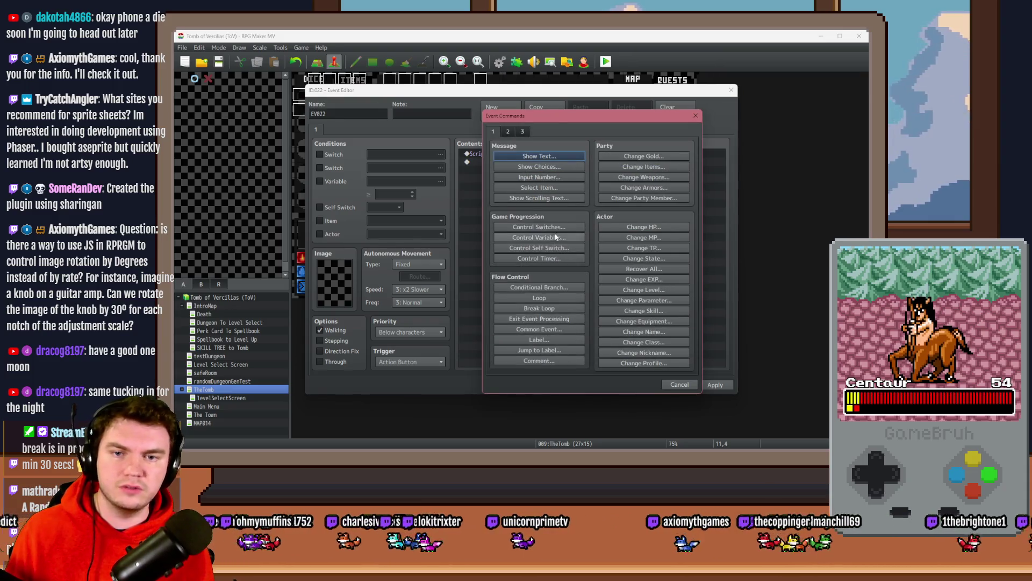
{"action": "left_click", "coordinate": [556, 237]}
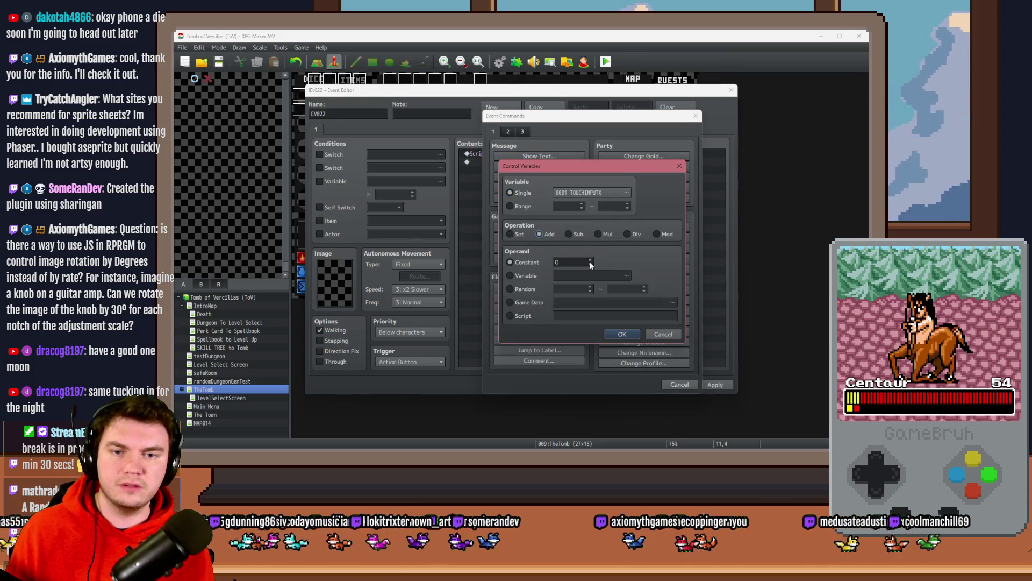
{"action": "left_click", "coordinate": [617, 194]}
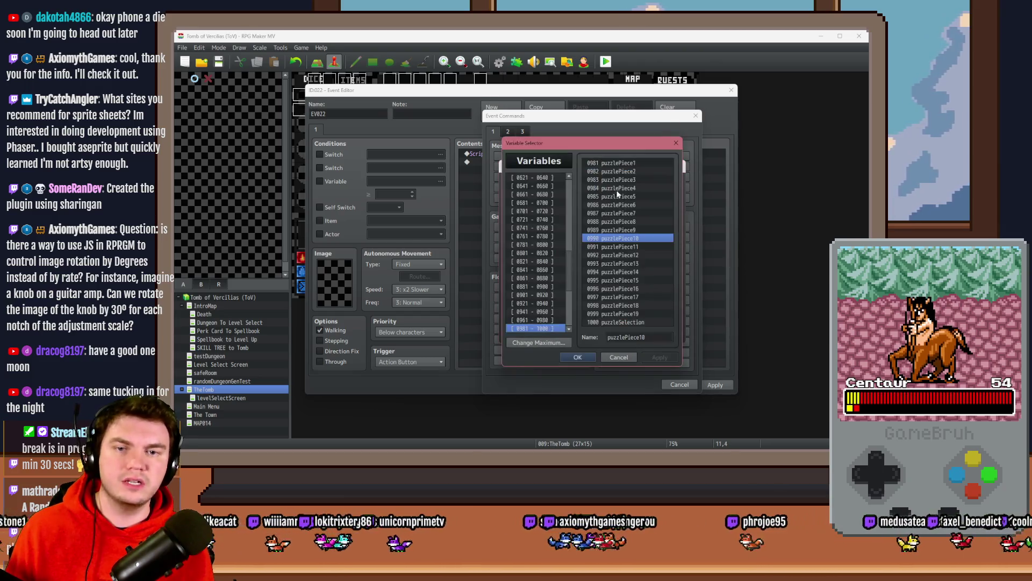
{"action": "scroll", "coordinate": [563, 183], "scroll_direction": "up", "scroll_amount": 15}
{"action": "left_click", "coordinate": [562, 178]}
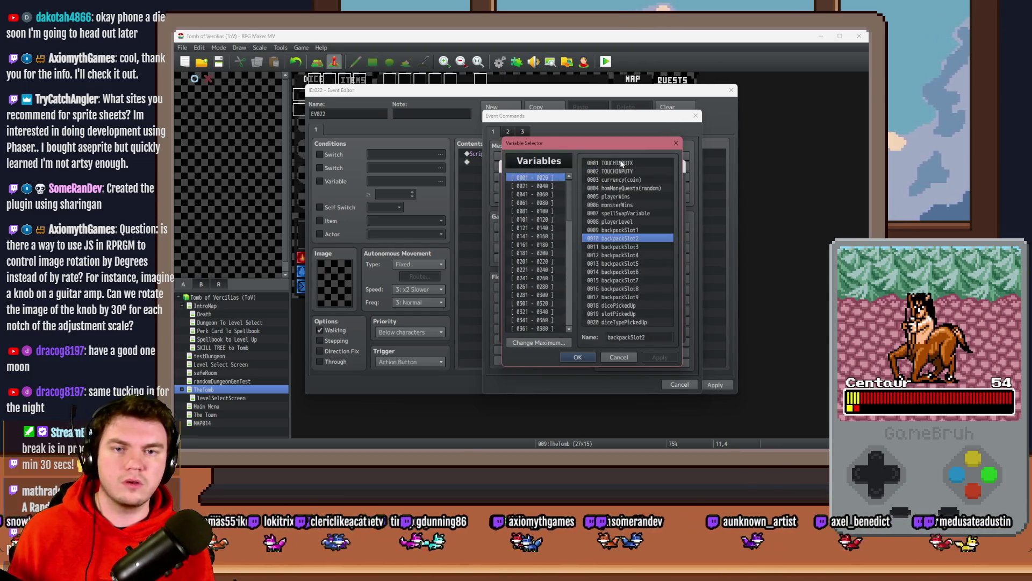
{"action": "double_click", "coordinate": [621, 164]}
Step: Make it add 1, then cancel the event and confirm discarding all changes
{"action": "left_click", "coordinate": [627, 336]}
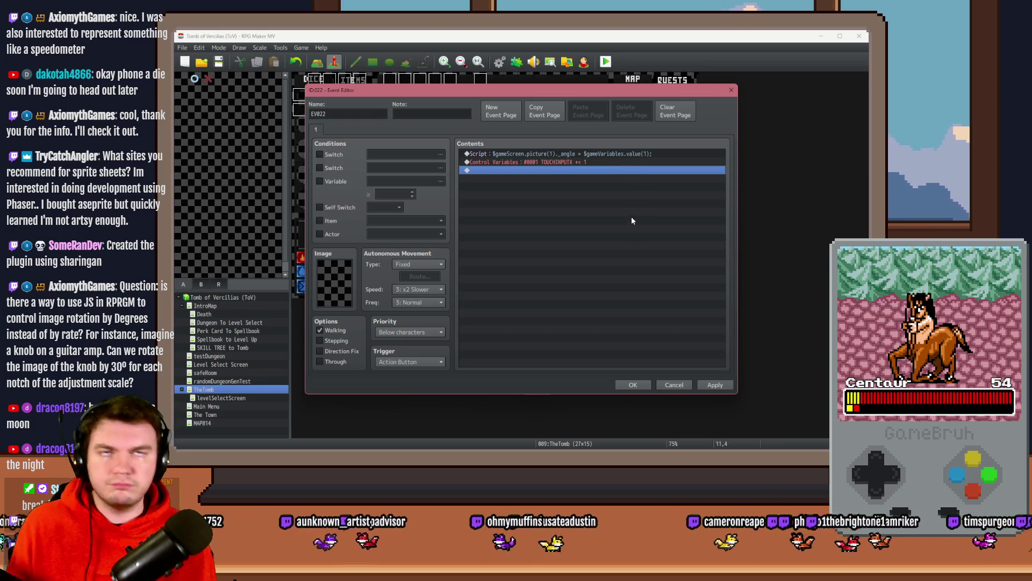
{"action": "left_click", "coordinate": [674, 384]}
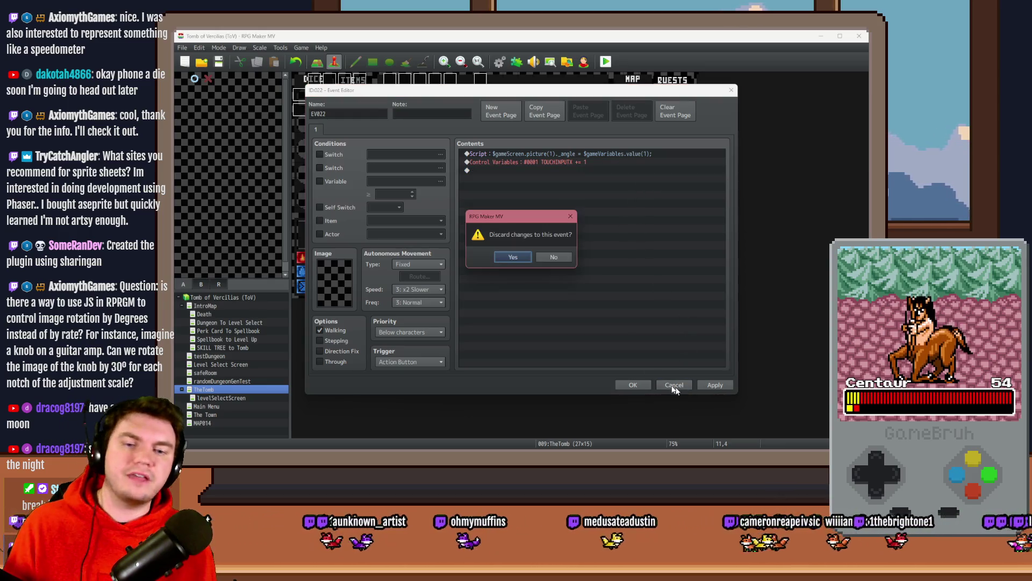
{"action": "left_click", "coordinate": [518, 260]}
Step: Read RotatePictureEx's help on its pictureId, angle, frame and waitFlag arguments
{"action": "left_click", "coordinate": [514, 64]}
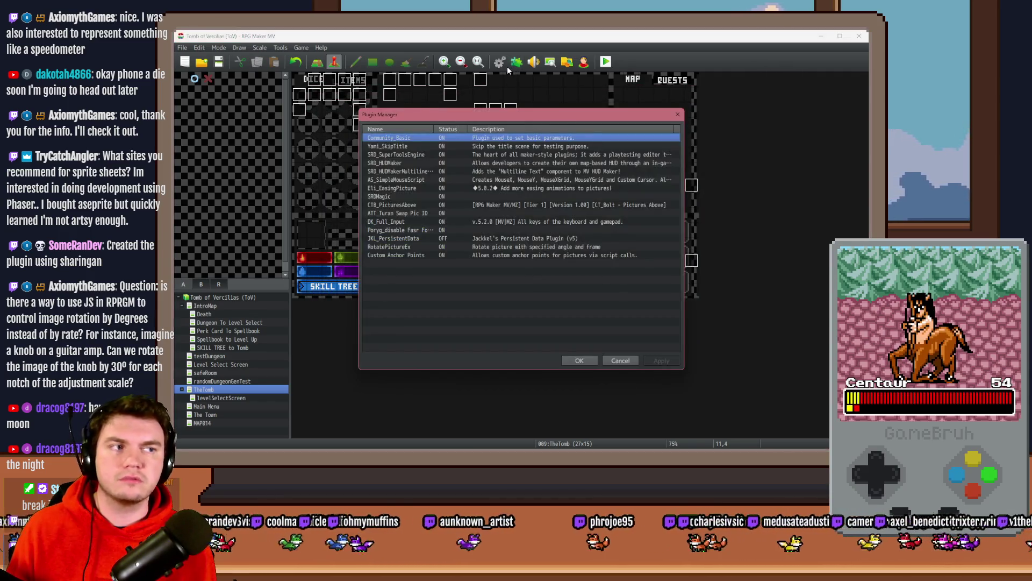
{"action": "double_click", "coordinate": [391, 247]}
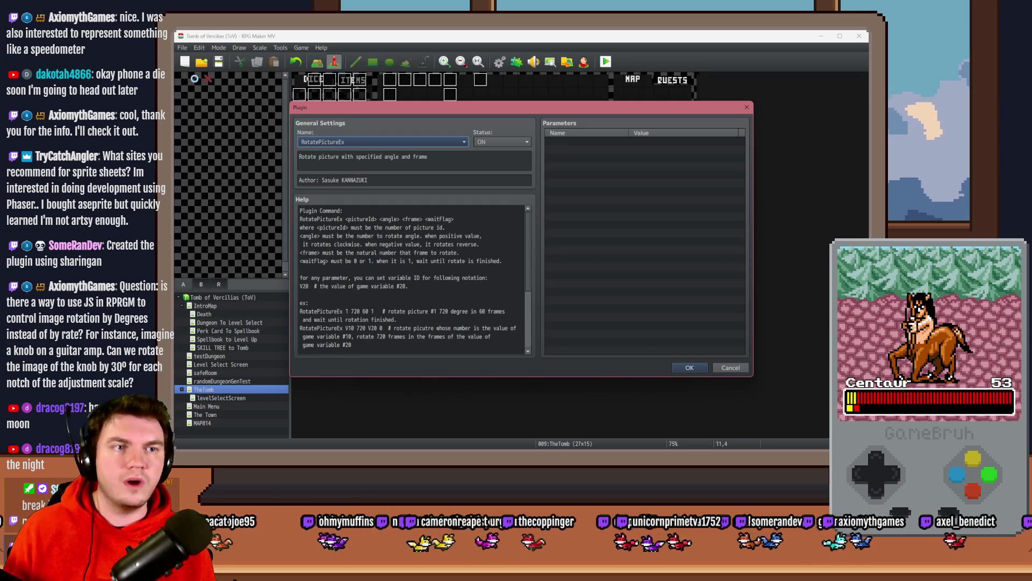
{"action": "key", "text": "alt+Tab"}
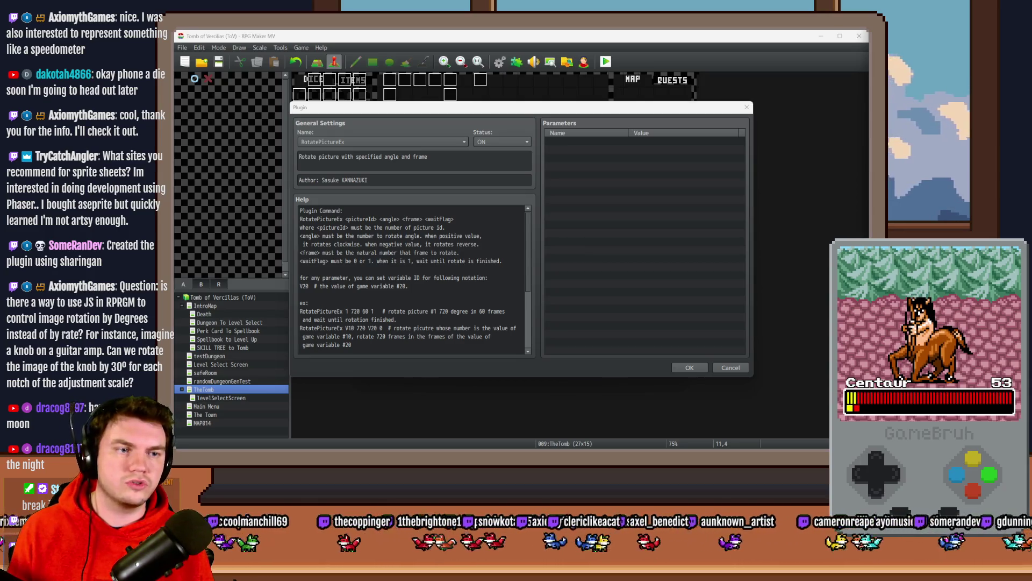
Step: Maximize the itch.io browser, open Game assets and filter by the Sprites and 2D tags
{"action": "key", "text": "alt+Tab"}
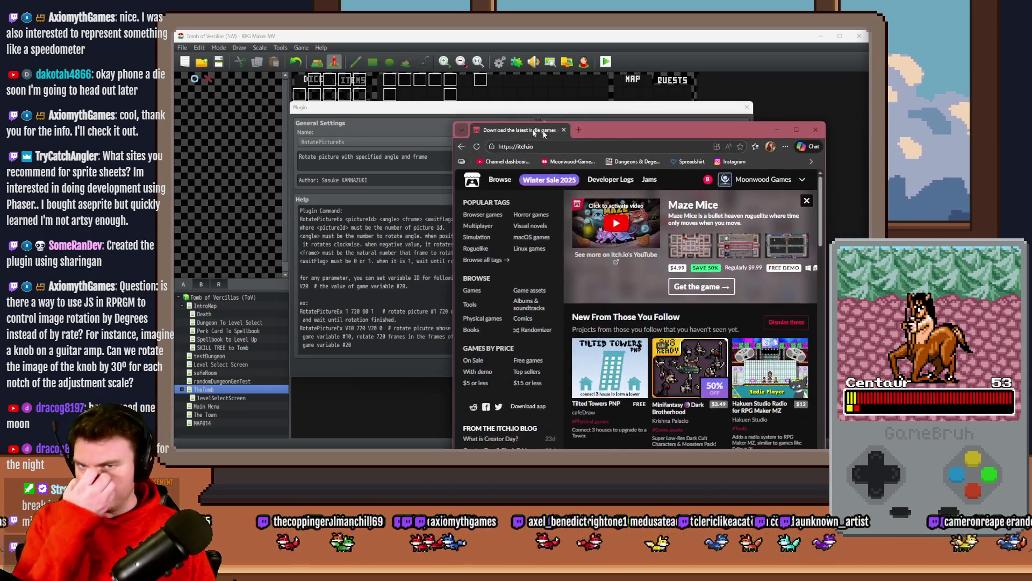
{"action": "double_click", "coordinate": [621, 131]}
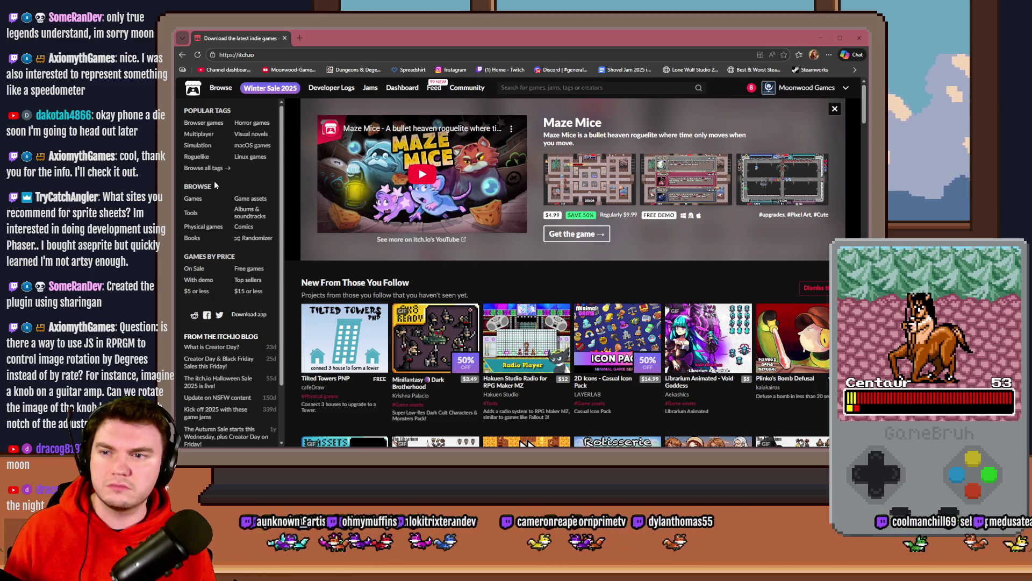
{"action": "left_click", "coordinate": [250, 198]}
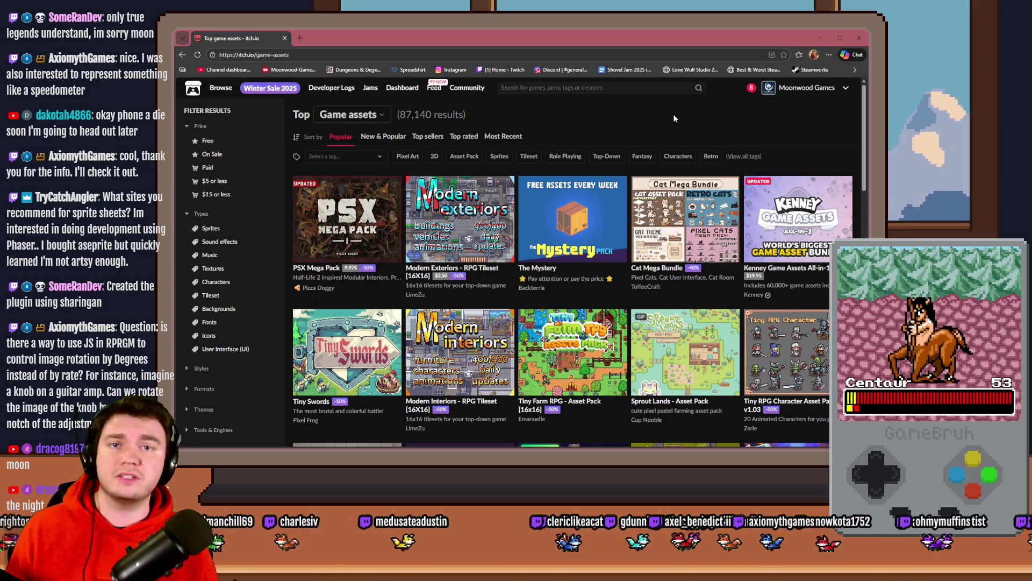
{"action": "left_click", "coordinate": [499, 156]}
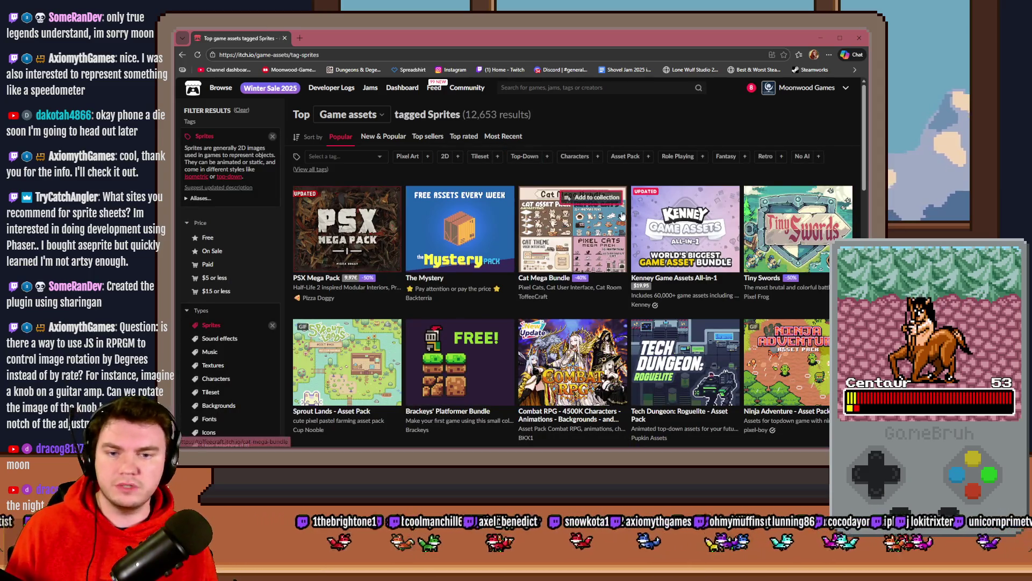
{"action": "left_click", "coordinate": [457, 158]}
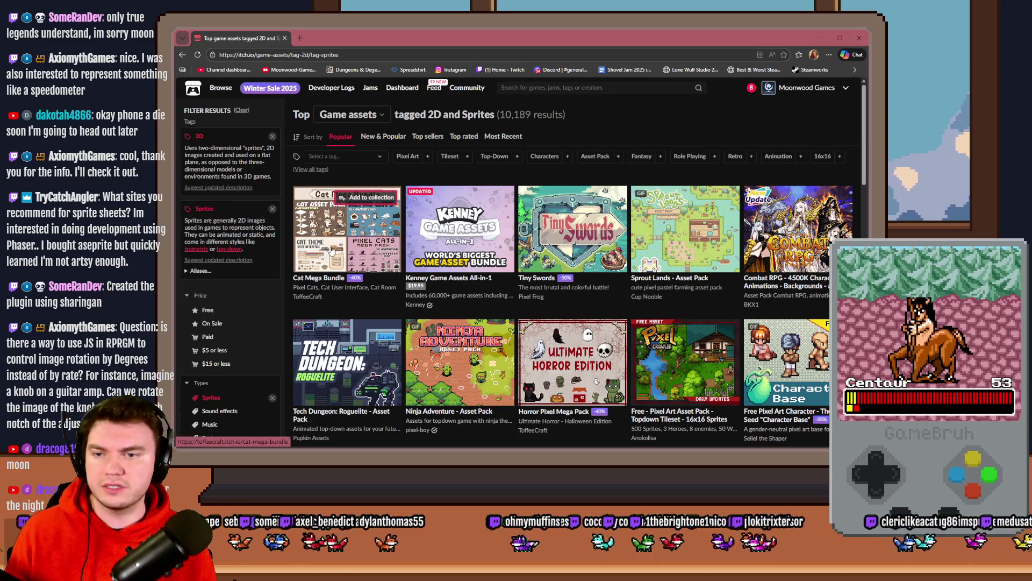
Step: Remove the Sprites and Pixel Art tag filters from the listing
{"action": "mouse_move", "coordinate": [333, 252]}
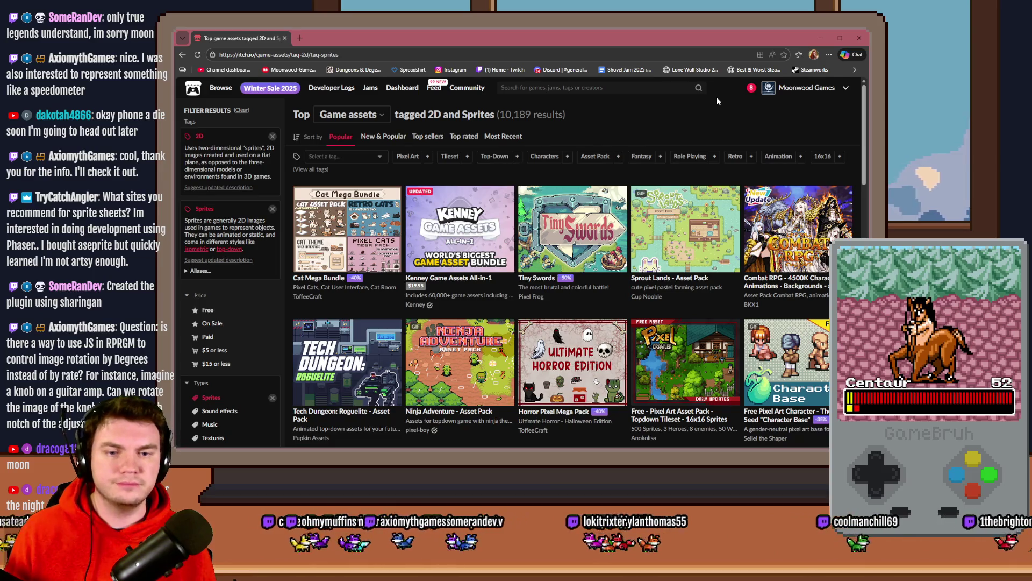
{"action": "scroll", "coordinate": [489, 300], "scroll_direction": "down", "scroll_amount": 5}
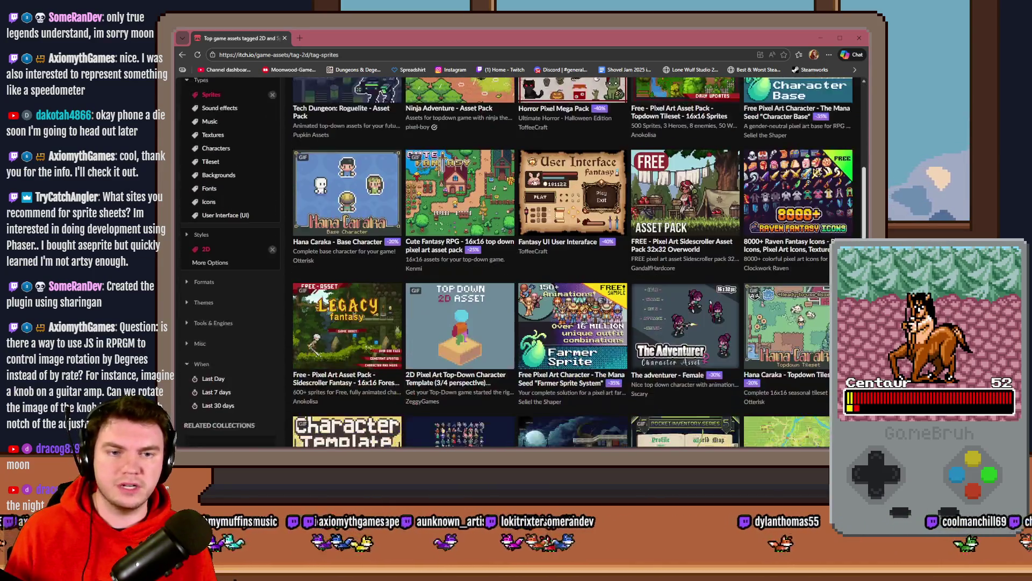
{"action": "scroll", "coordinate": [489, 300], "scroll_direction": "up", "scroll_amount": 10}
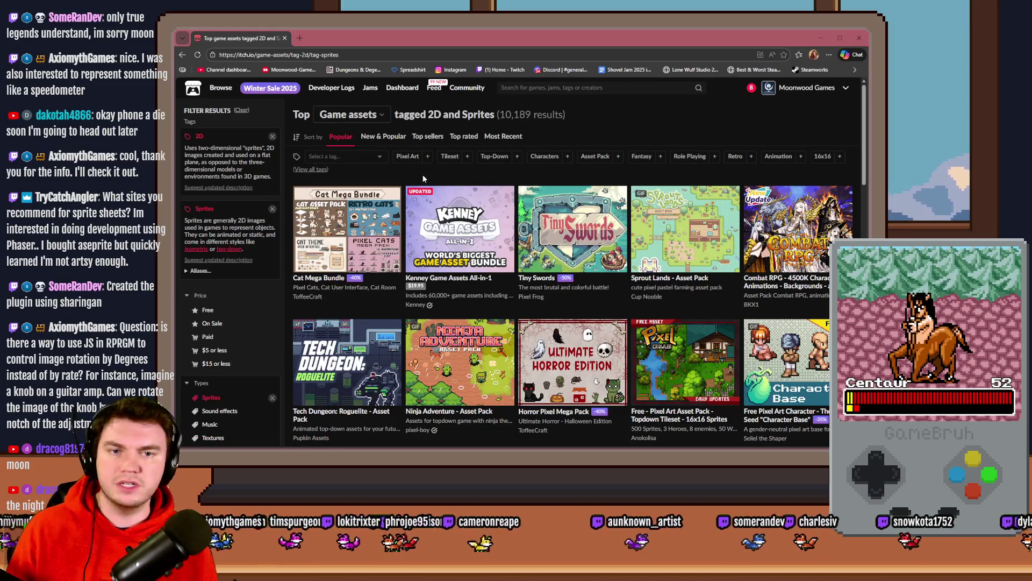
{"action": "left_click", "coordinate": [272, 208]}
{"action": "left_click", "coordinate": [273, 137]}
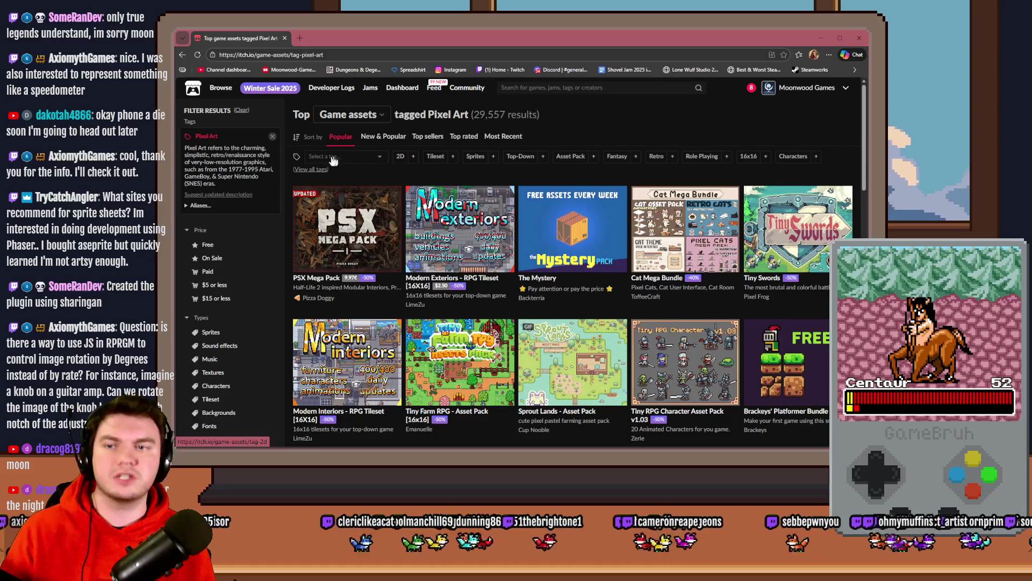
{"action": "left_click", "coordinate": [273, 136]}
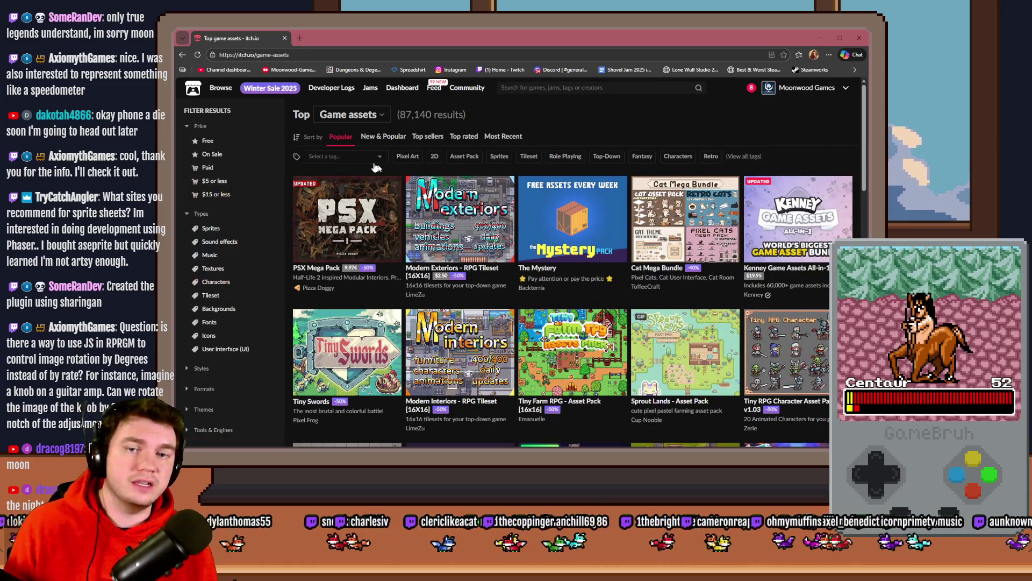
Step: Filter the assets by the Characters, 2D and Pixel Art tags
{"action": "left_click", "coordinate": [371, 158]}
{"action": "left_click_drag", "start_coordinate": [385, 171], "coordinate": [389, 206]}
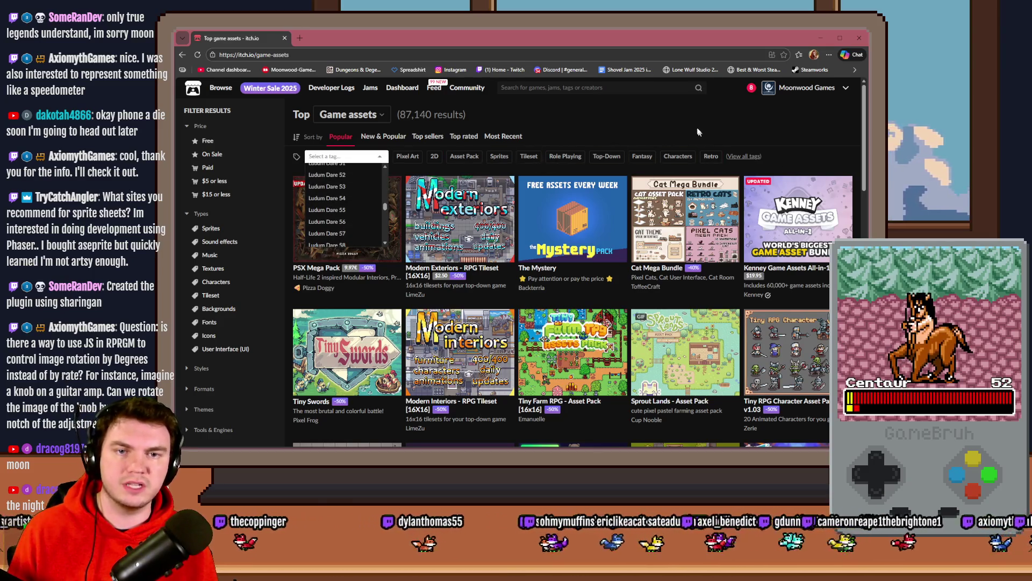
{"action": "left_click", "coordinate": [680, 157]}
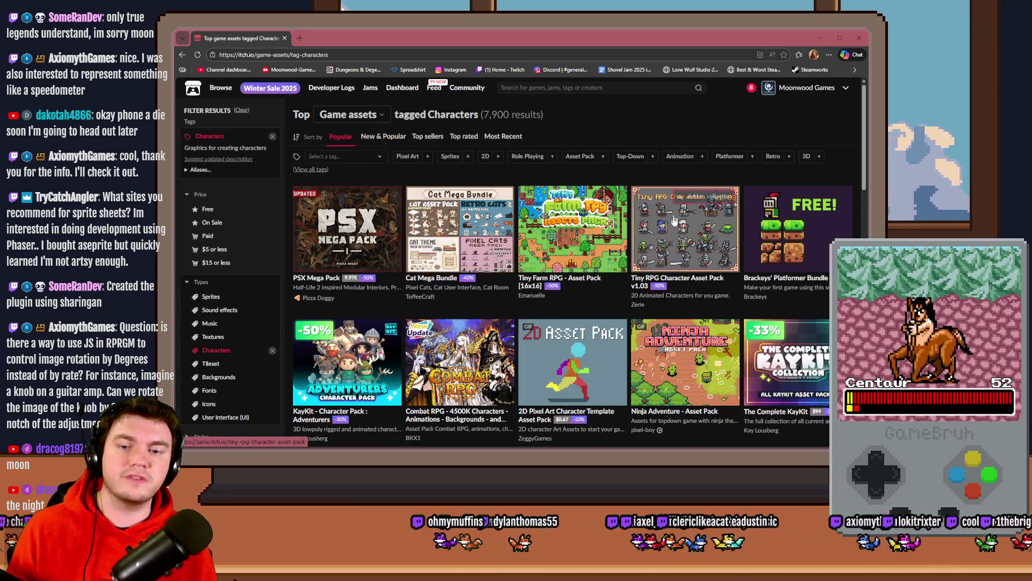
{"action": "left_click", "coordinate": [498, 157]}
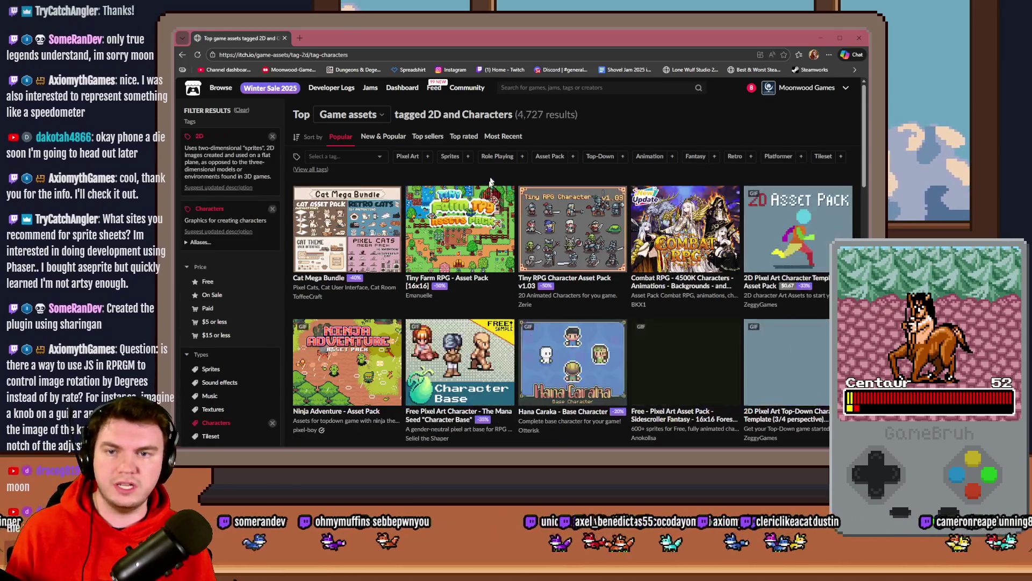
{"action": "left_click", "coordinate": [428, 157]}
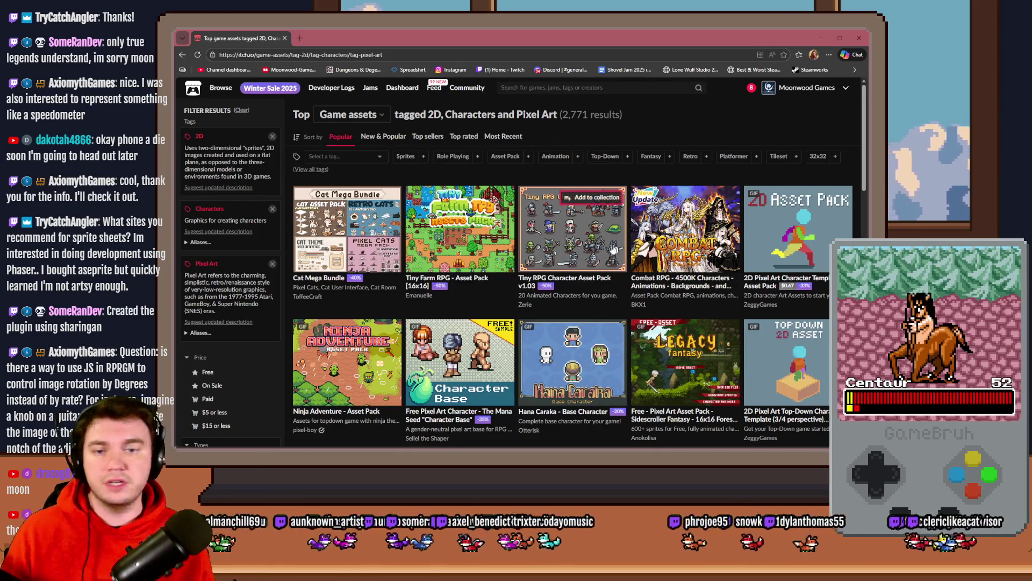
Step: View the Tiny RPG Character Asset Pack page, go back, and drop the 2D tag
{"action": "left_click", "coordinate": [571, 242]}
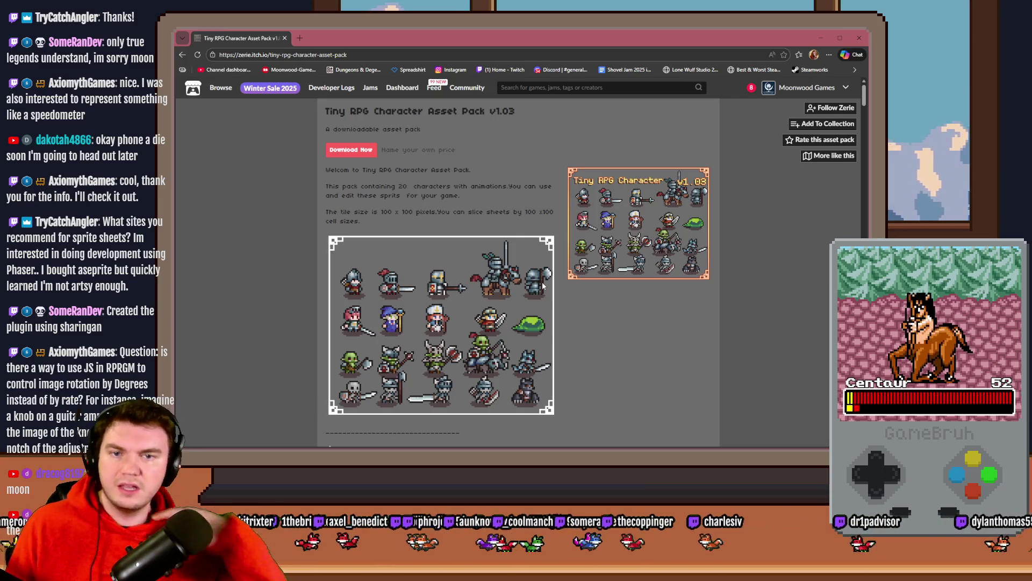
{"action": "scroll", "coordinate": [540, 294], "scroll_direction": "down", "scroll_amount": 10}
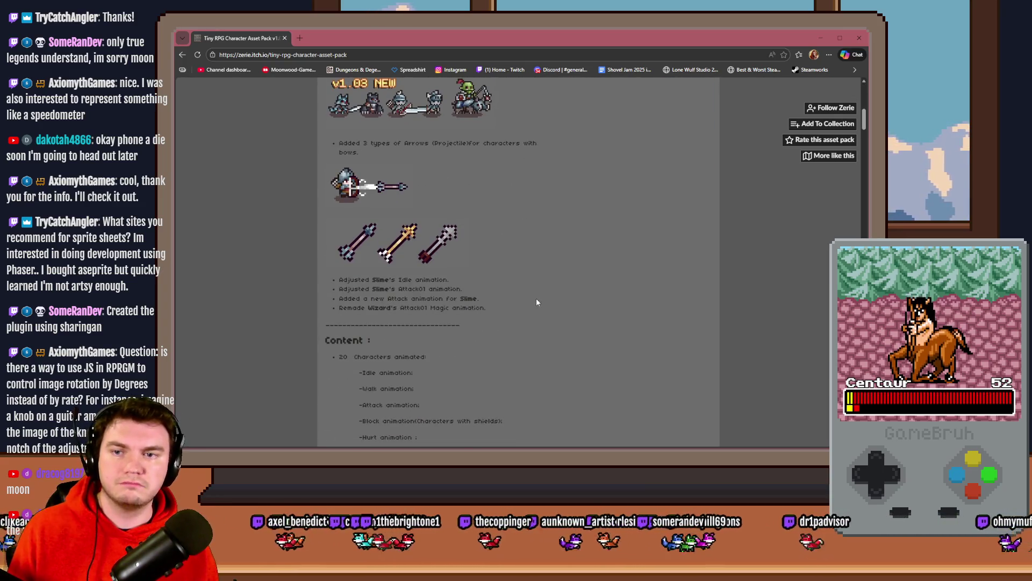
{"action": "key", "text": "alt+Left"}
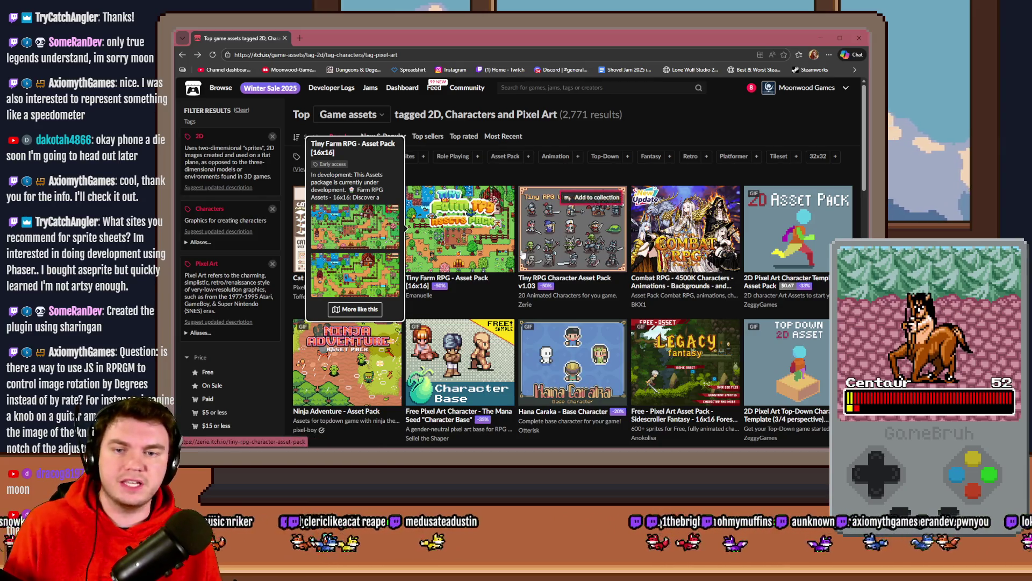
{"action": "mouse_move", "coordinate": [520, 255]}
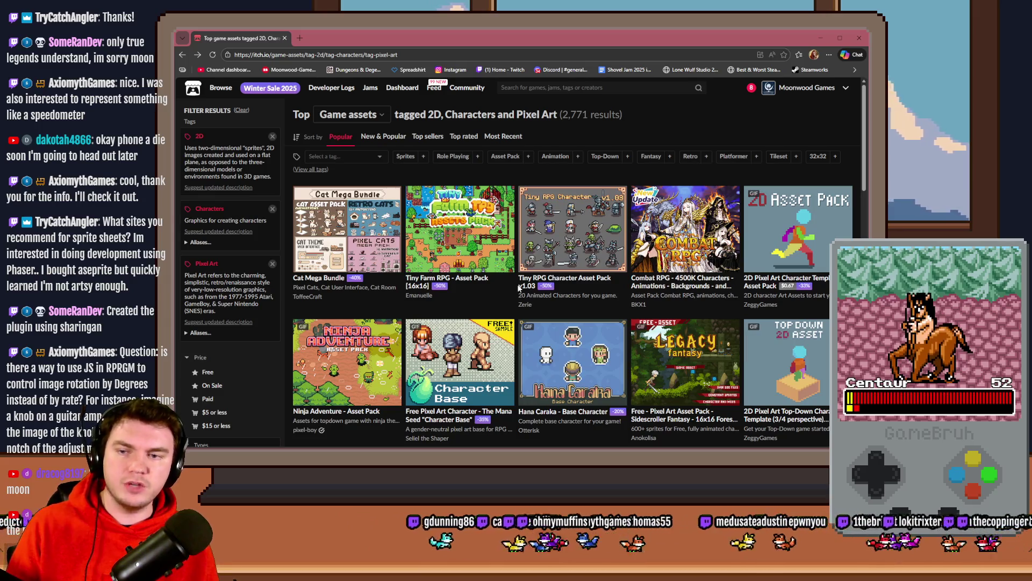
{"action": "left_click", "coordinate": [273, 137]}
Step: Remove the Characters and Pixel Art tags, leaving all 87,140 game assets listed
{"action": "left_click", "coordinate": [273, 137]}
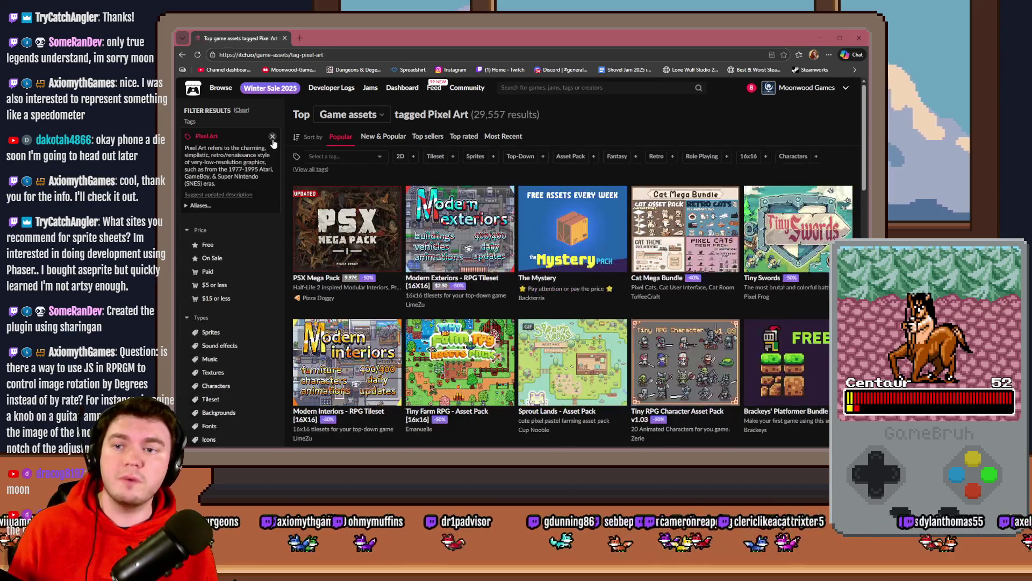
{"action": "left_click", "coordinate": [273, 137]}
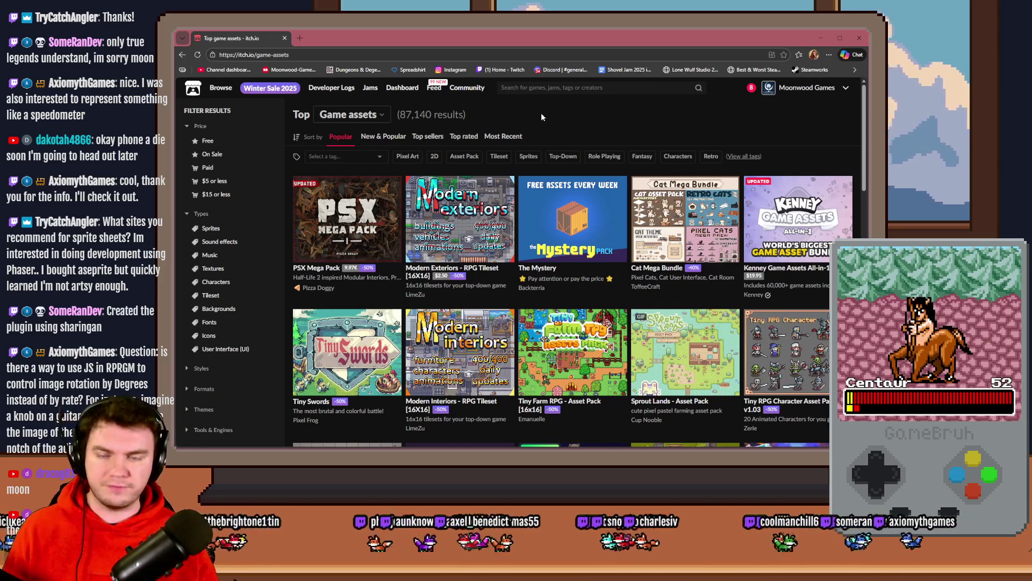
{"action": "scroll", "coordinate": [541, 125], "scroll_direction": "down", "scroll_amount": 5}
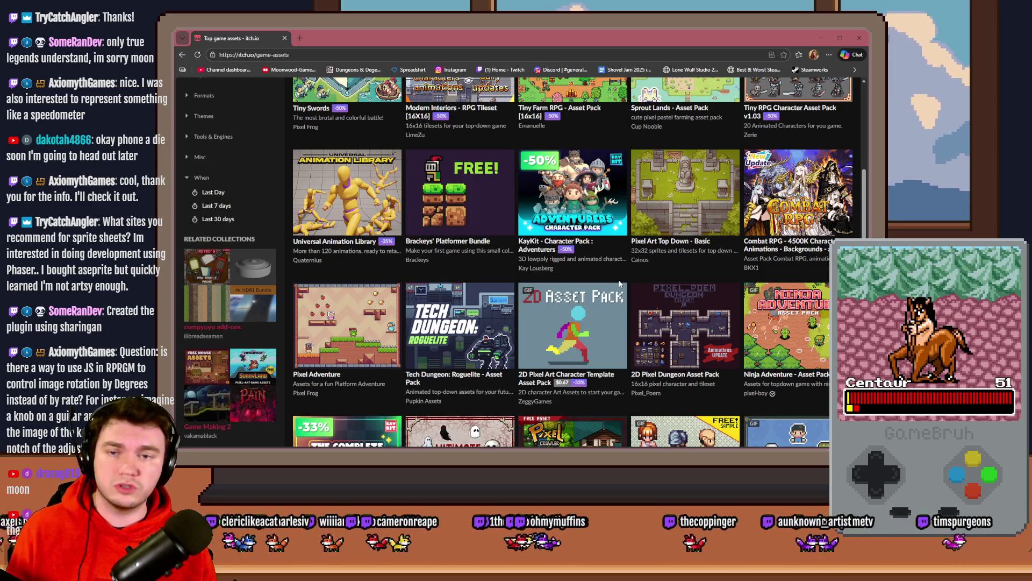
{"action": "scroll", "coordinate": [529, 283], "scroll_direction": "up", "scroll_amount": 5}
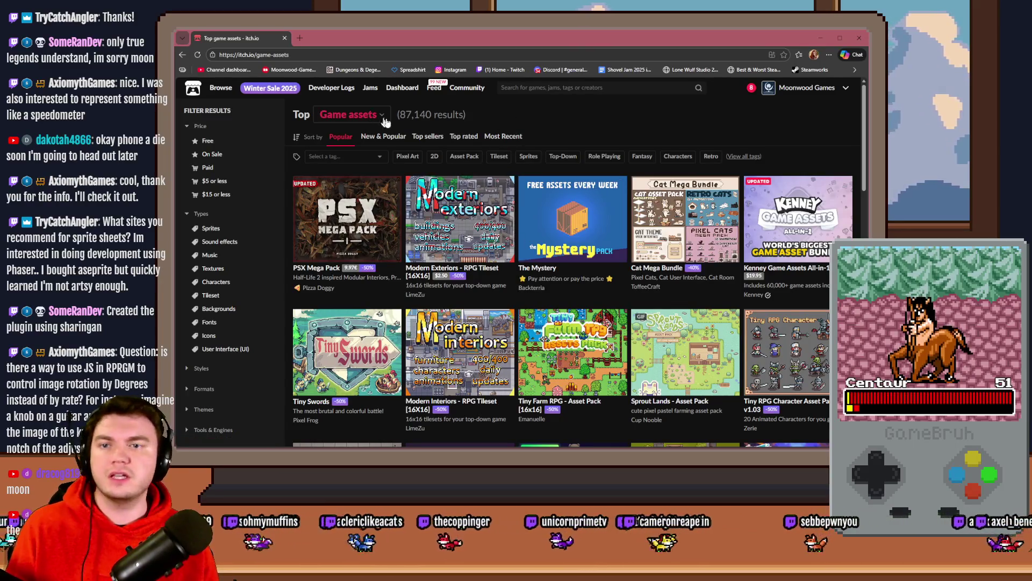
{"action": "left_click_drag", "start_coordinate": [401, 114], "coordinate": [468, 115]}
{"action": "left_click", "coordinate": [646, 115]}
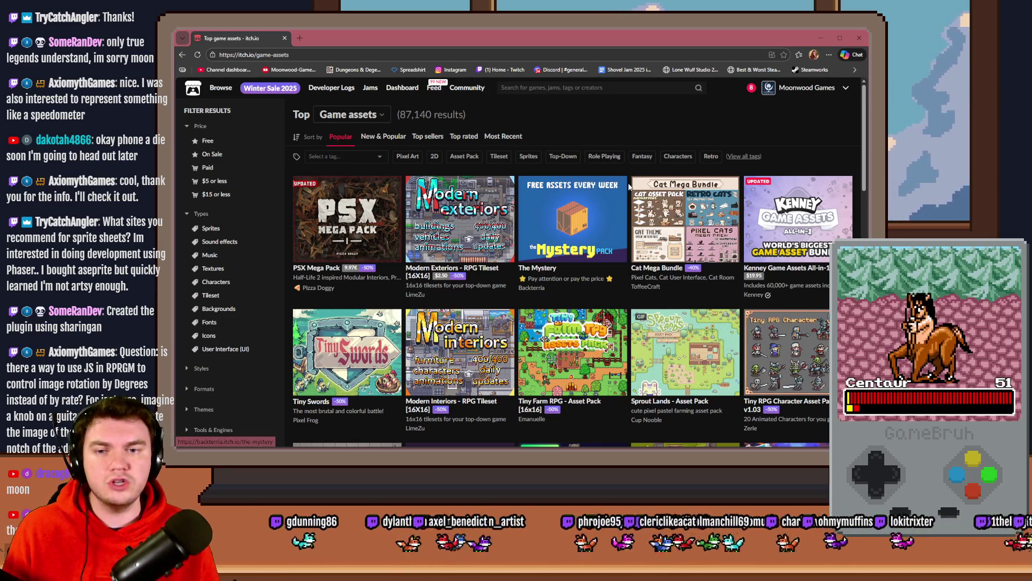
{"action": "mouse_move", "coordinate": [627, 187]}
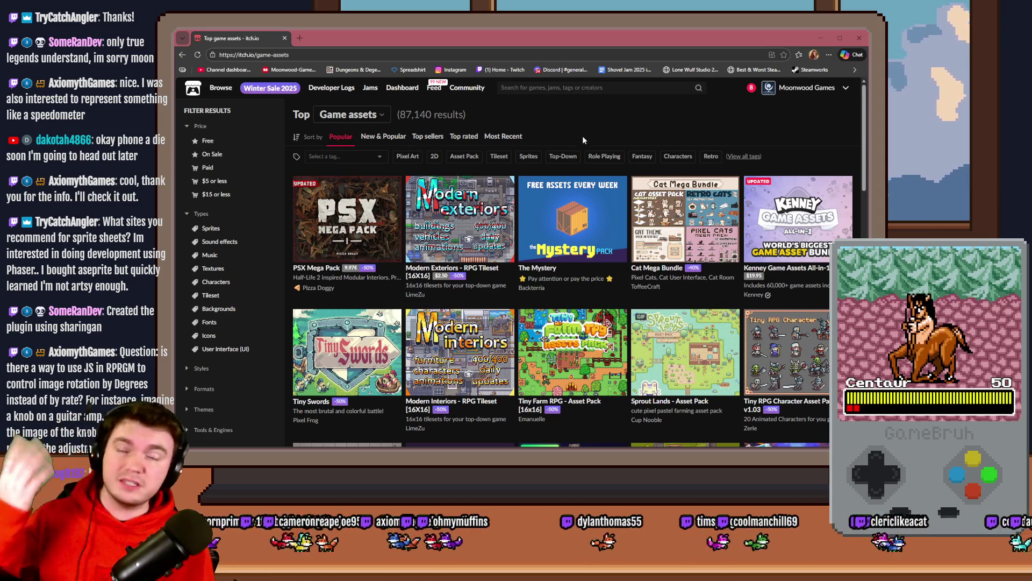
Step: Visit the Moonwood Games creator page, go back, then return to the itch.io homepage
{"action": "left_click", "coordinate": [807, 88]}
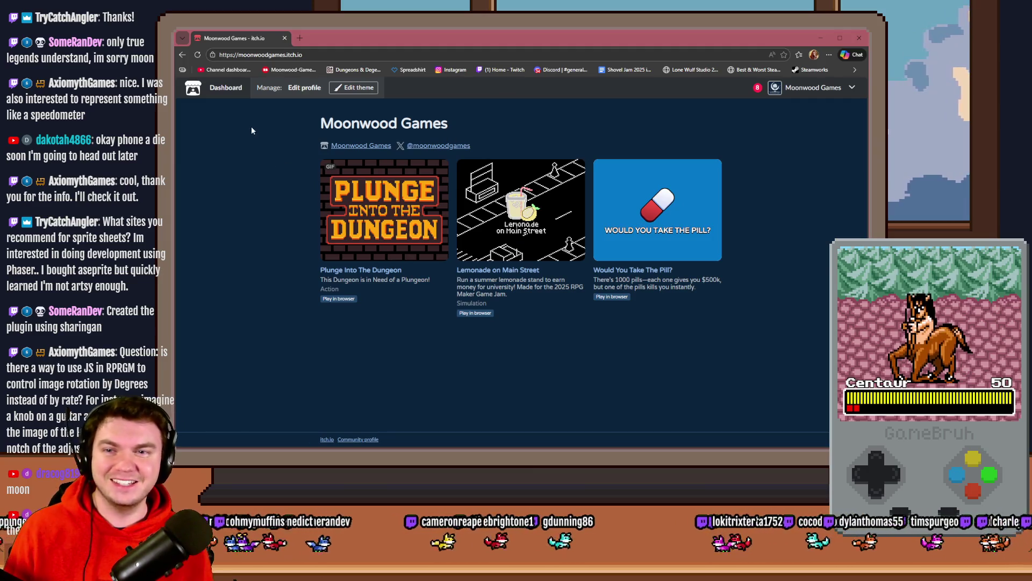
{"action": "key", "text": "alt+Left"}
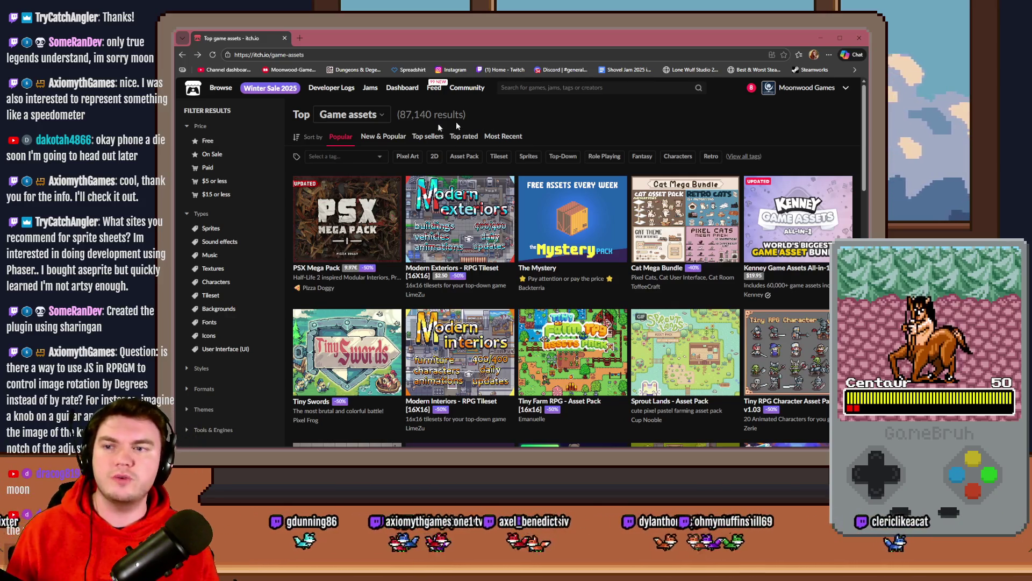
{"action": "left_click", "coordinate": [516, 138]}
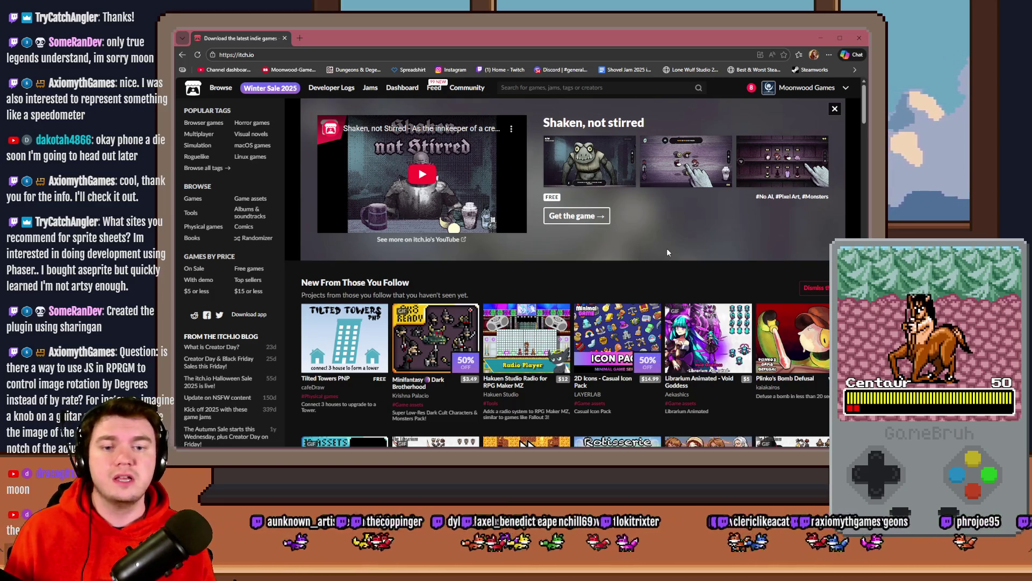
{"action": "scroll", "coordinate": [666, 247], "scroll_direction": "down", "scroll_amount": 2}
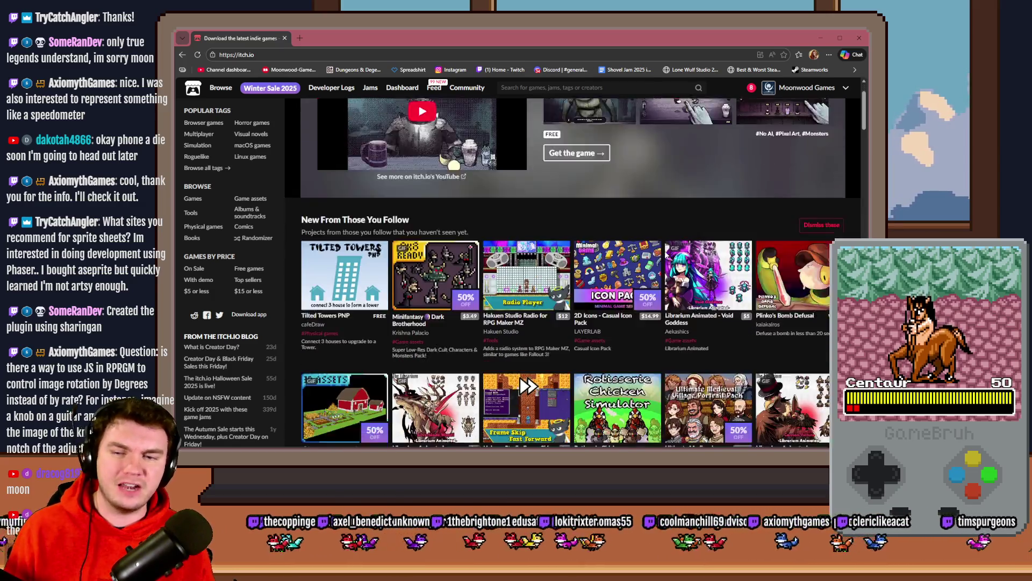
{"action": "scroll", "coordinate": [665, 251], "scroll_direction": "down", "scroll_amount": 3}
{"action": "scroll", "coordinate": [666, 252], "scroll_direction": "down", "scroll_amount": 3}
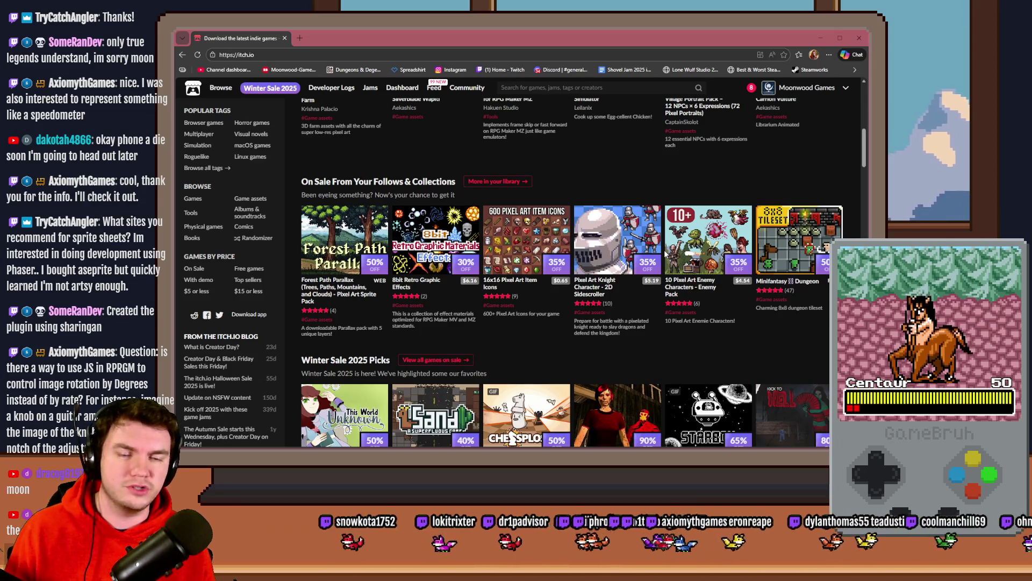
{"action": "scroll", "coordinate": [665, 253], "scroll_direction": "down", "scroll_amount": 2}
{"action": "scroll", "coordinate": [663, 251], "scroll_direction": "down", "scroll_amount": 2}
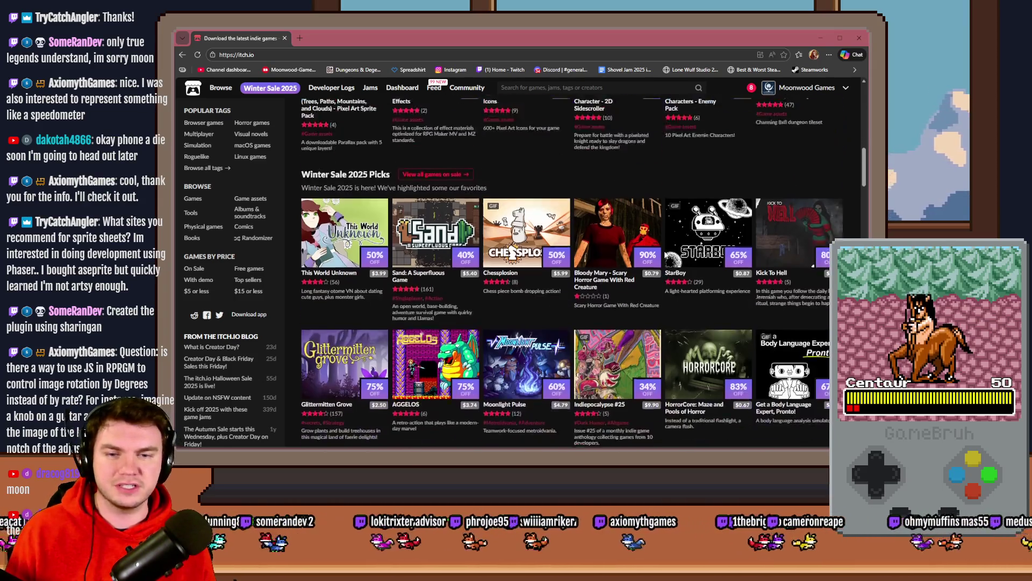
{"action": "scroll", "coordinate": [663, 251], "scroll_direction": "up", "scroll_amount": 7}
{"action": "scroll", "coordinate": [666, 256], "scroll_direction": "up", "scroll_amount": 2}
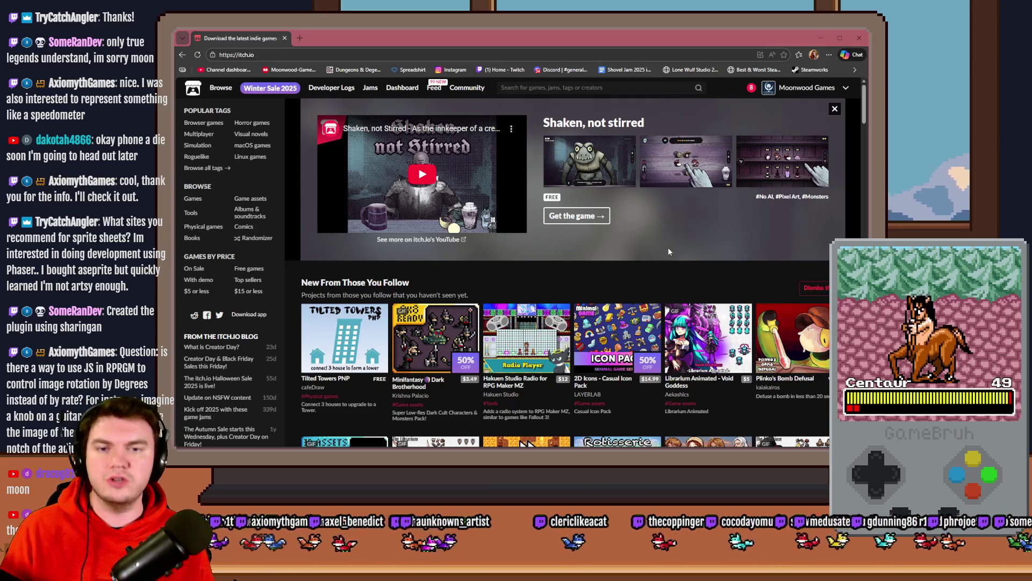
Step: Back in RPG Maker MV, cancel the RotatePictureEx settings and Plugin Manager
{"action": "key", "text": "alt+Tab"}
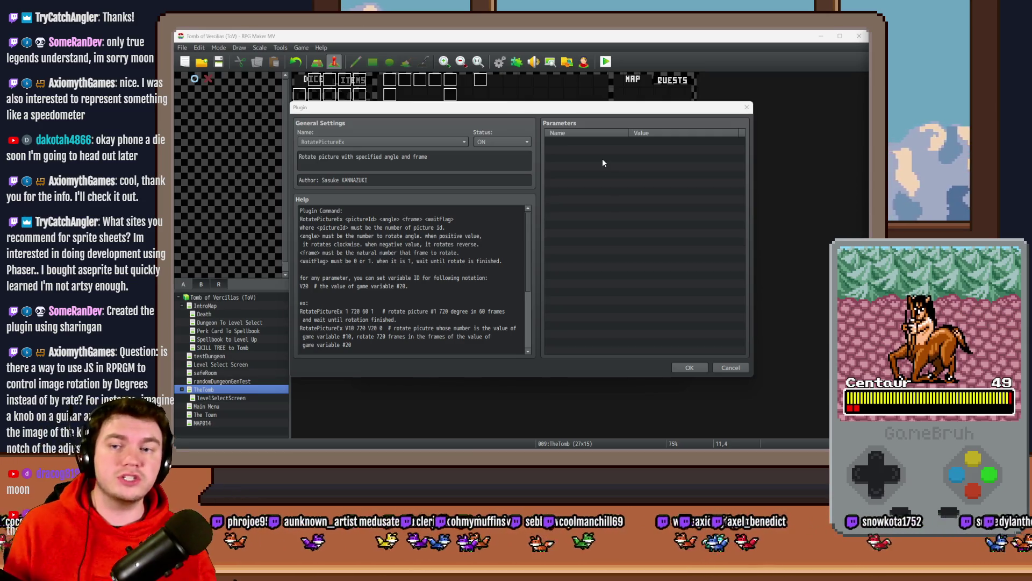
{"action": "left_click", "coordinate": [726, 367]}
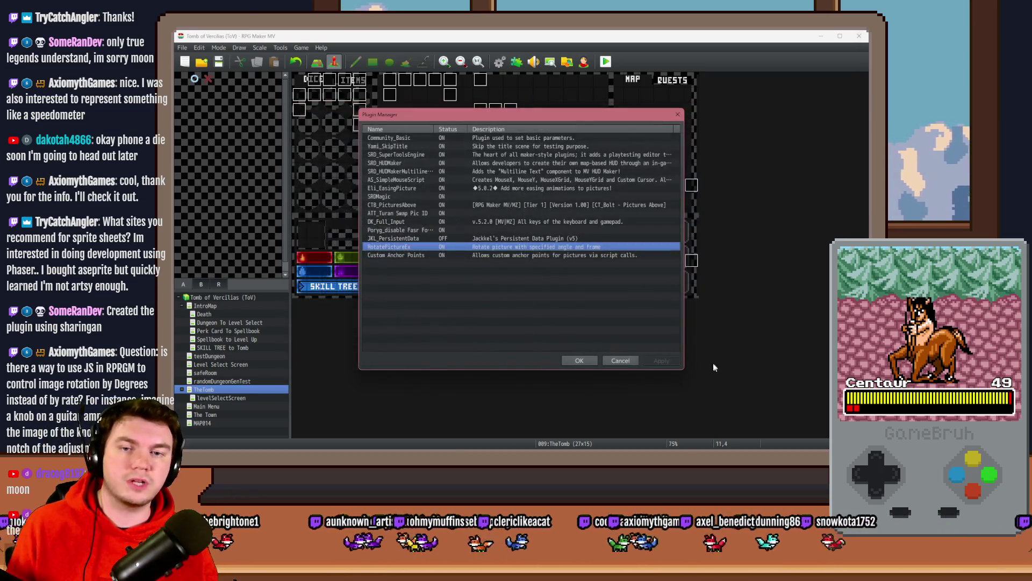
{"action": "left_click", "coordinate": [624, 361]}
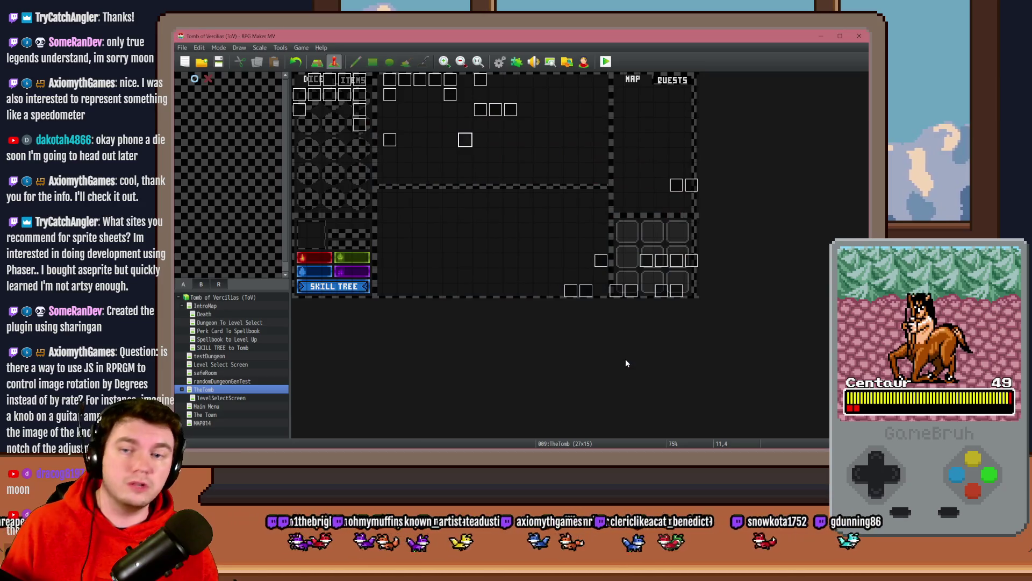
Step: Inspect event EV022 and its command list, then close both without changes
{"action": "double_click", "coordinate": [465, 140]}
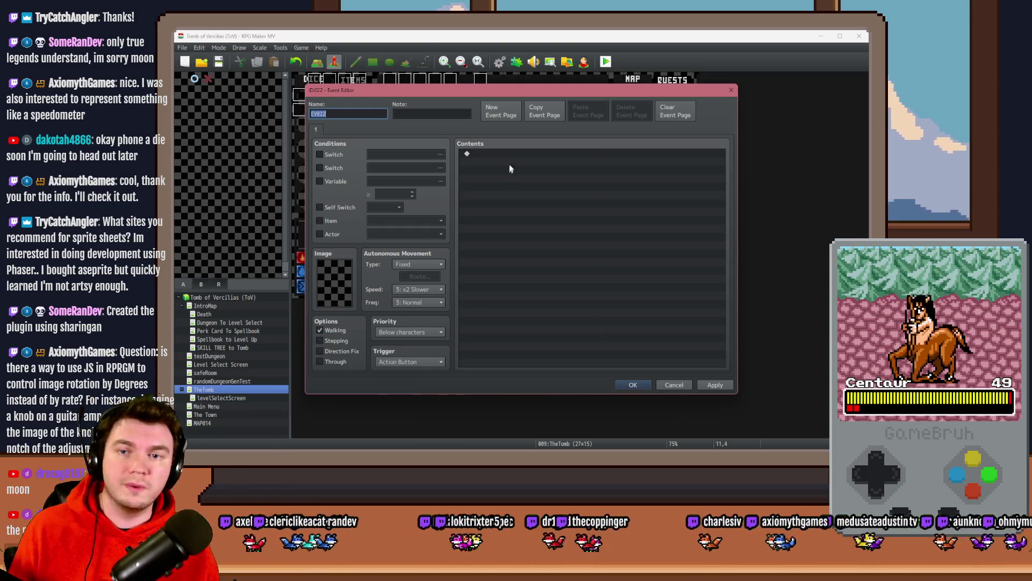
{"action": "double_click", "coordinate": [516, 156]}
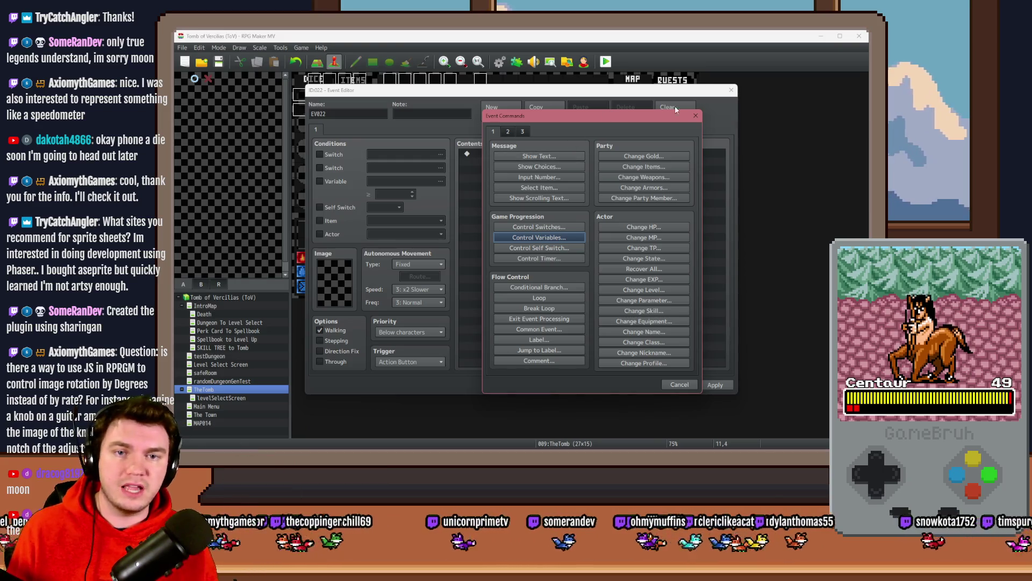
{"action": "left_click", "coordinate": [696, 115]}
{"action": "left_click", "coordinate": [680, 384]}
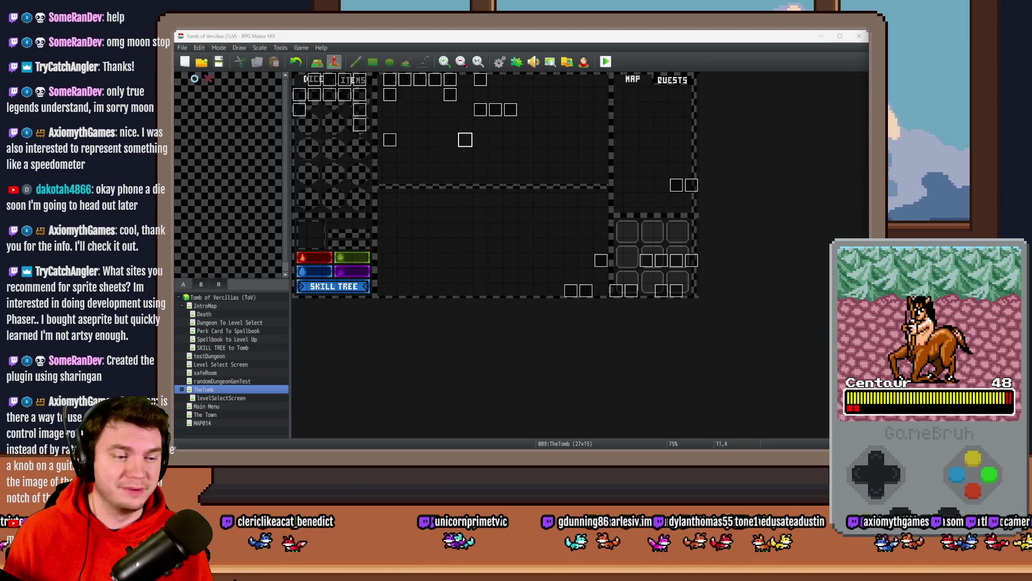
Step: Focus the RPG Maker window, then switch to room0.png in Photoshop
{"action": "left_click", "coordinate": [768, 91]}
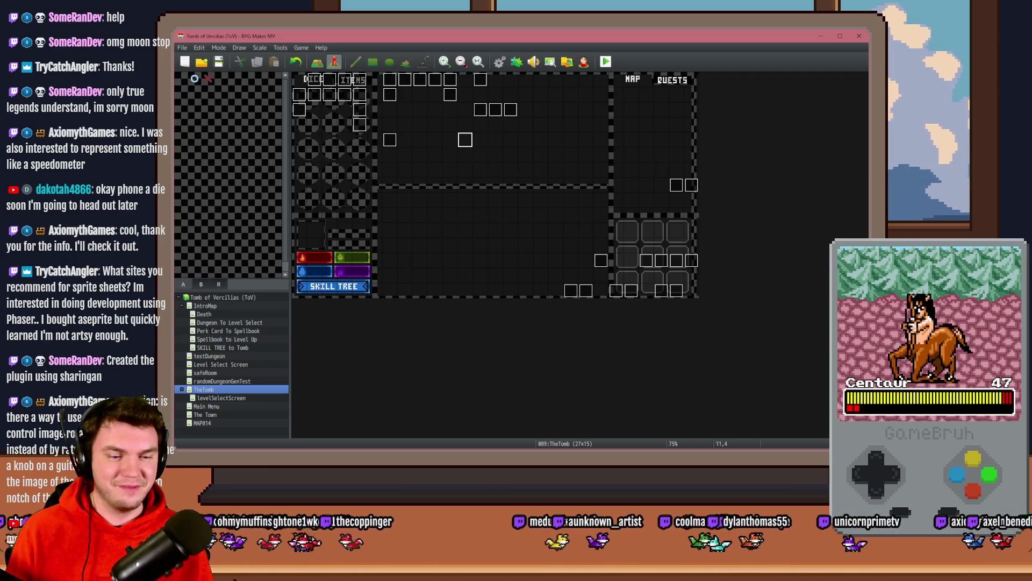
{"action": "key", "text": "alt+Tab"}
Step: Zoom out and make the brick room background layer (Layer 1) active
{"action": "left_click", "coordinate": [183, 87]}
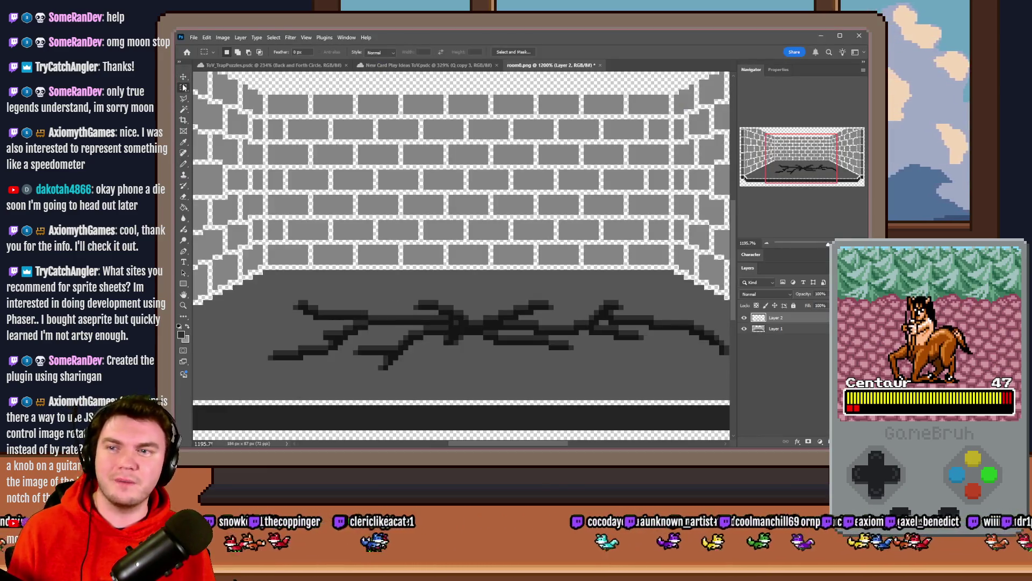
{"action": "scroll", "coordinate": [472, 265], "scroll_direction": "down", "scroll_amount": 3}
{"action": "scroll", "coordinate": [473, 265], "scroll_direction": "down", "scroll_amount": 1}
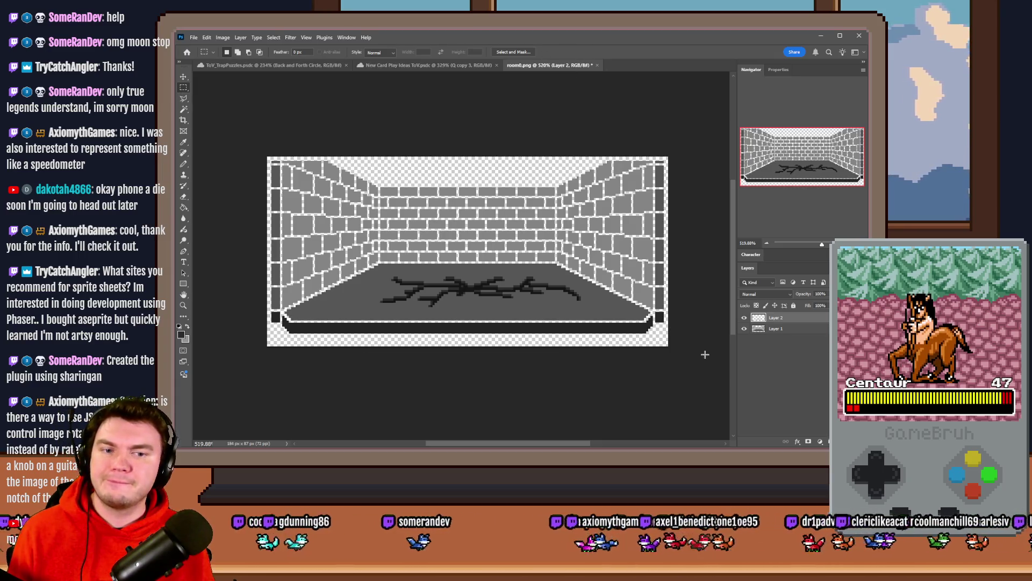
{"action": "left_click", "coordinate": [790, 329]}
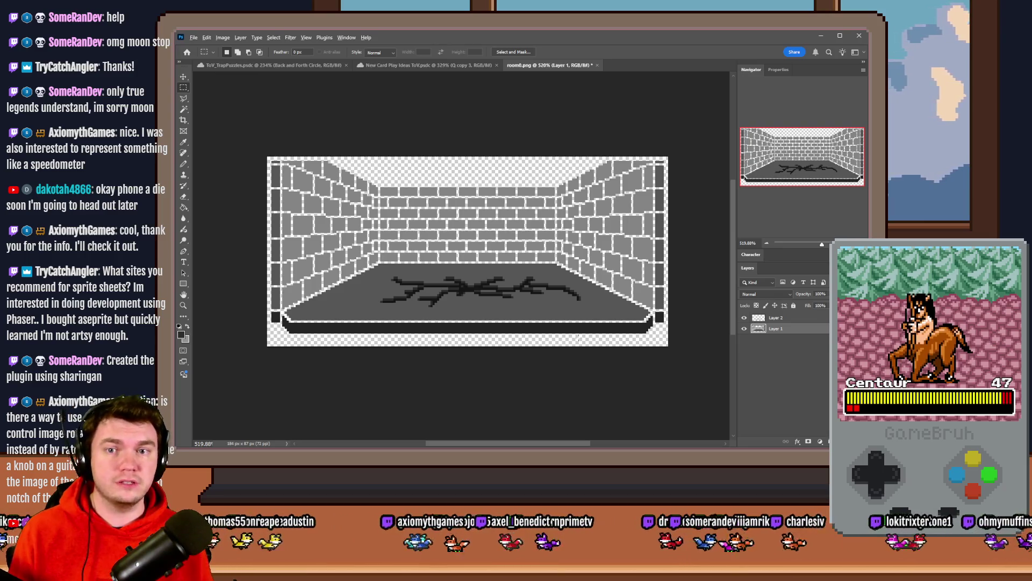
Step: Check the game's pictures folder, then delete Layer 1 so only the crack remains
{"action": "key", "text": "alt+Tab"}
{"action": "key", "text": "Tab"}
{"action": "key", "text": "Tab"}
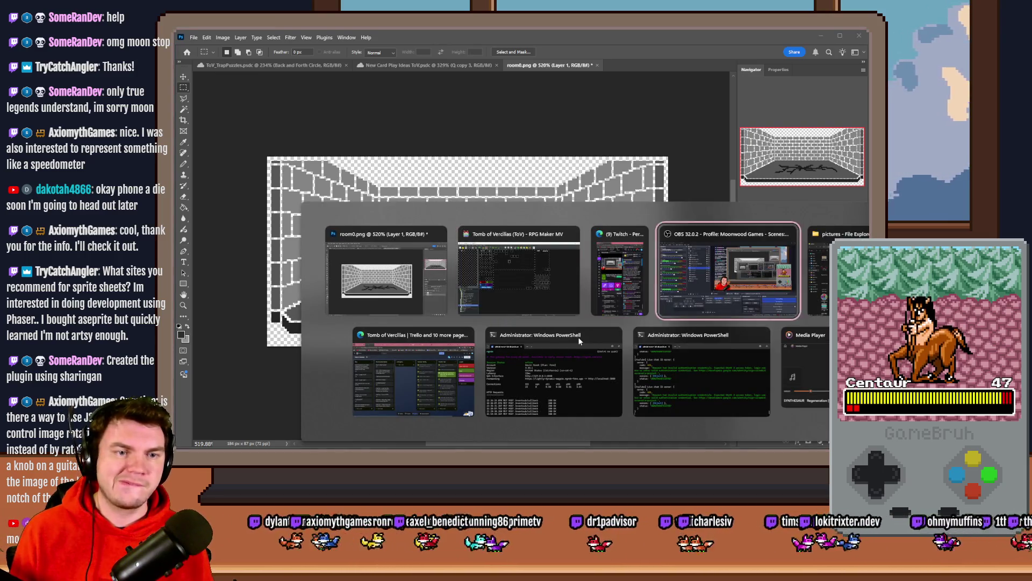
{"action": "key", "text": "Tab"}
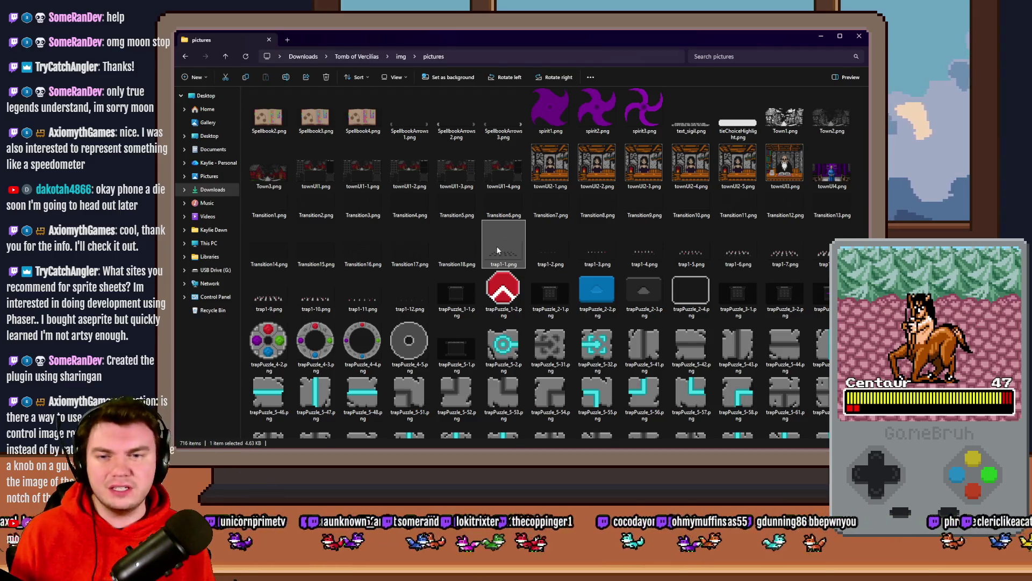
{"action": "mouse_move", "coordinate": [498, 250]}
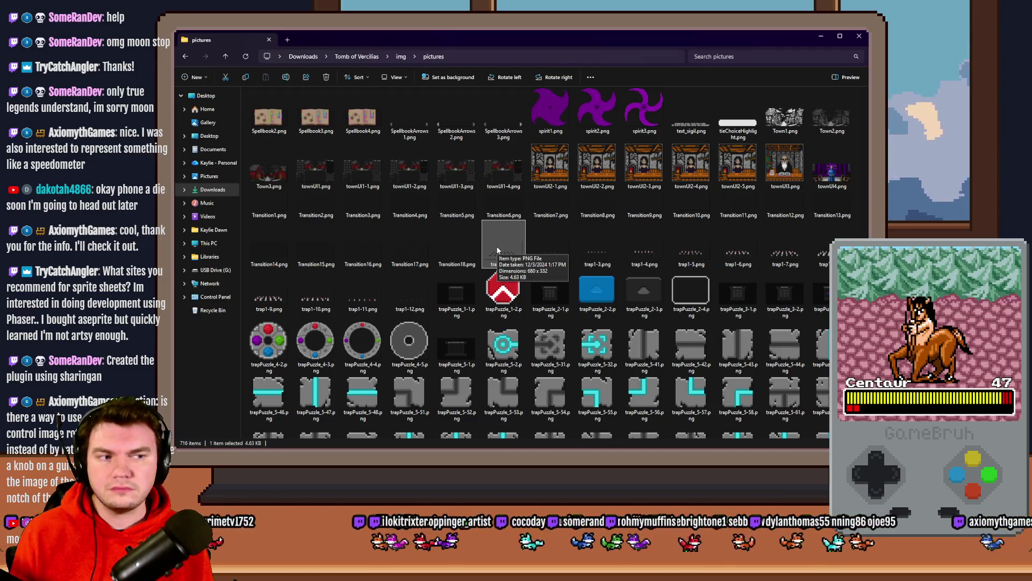
{"action": "key", "text": "alt+Tab"}
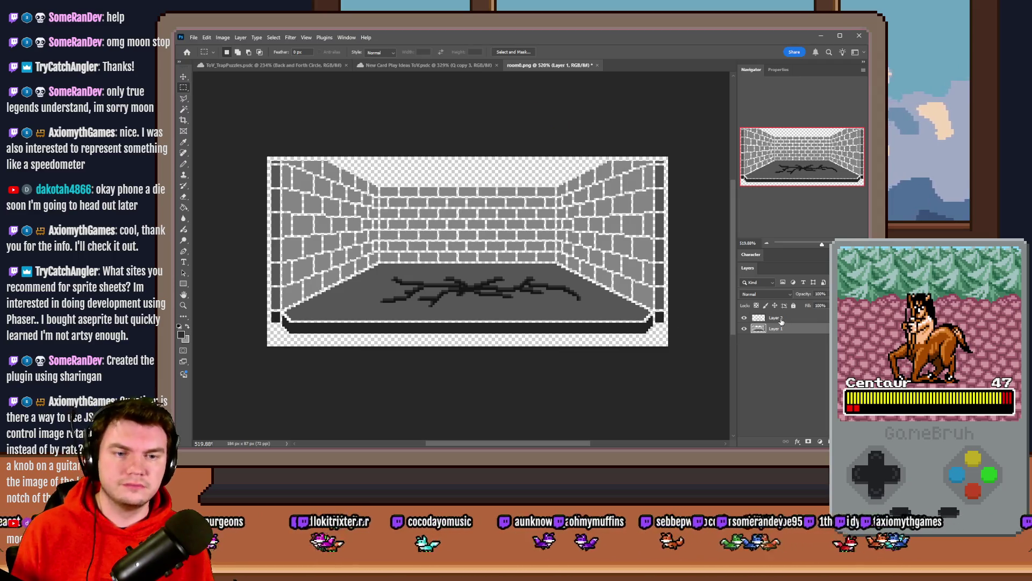
{"action": "key", "text": "Delete"}
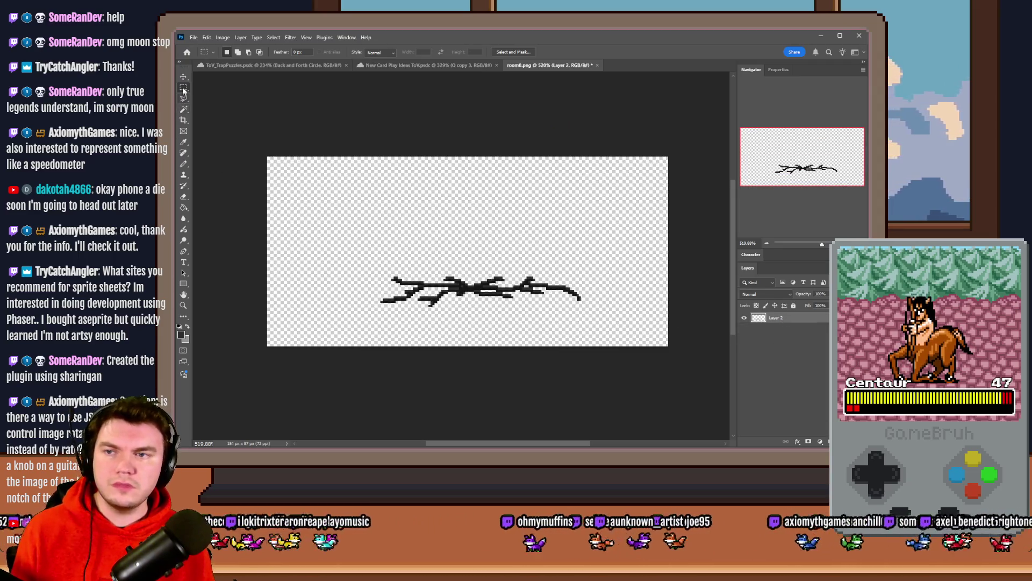
Step: Start a Save a Copy in img/pictures, basing the name on the existing trap files
{"action": "key", "text": "ctrl+shift+s"}
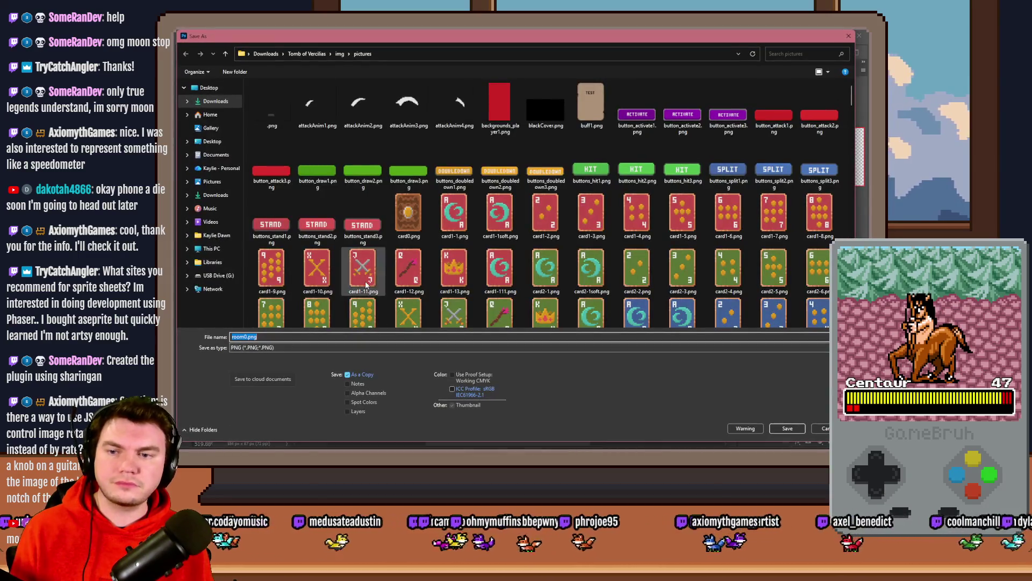
{"action": "scroll", "coordinate": [769, 161], "scroll_direction": "down", "scroll_amount": 3}
{"action": "left_click", "coordinate": [769, 115]}
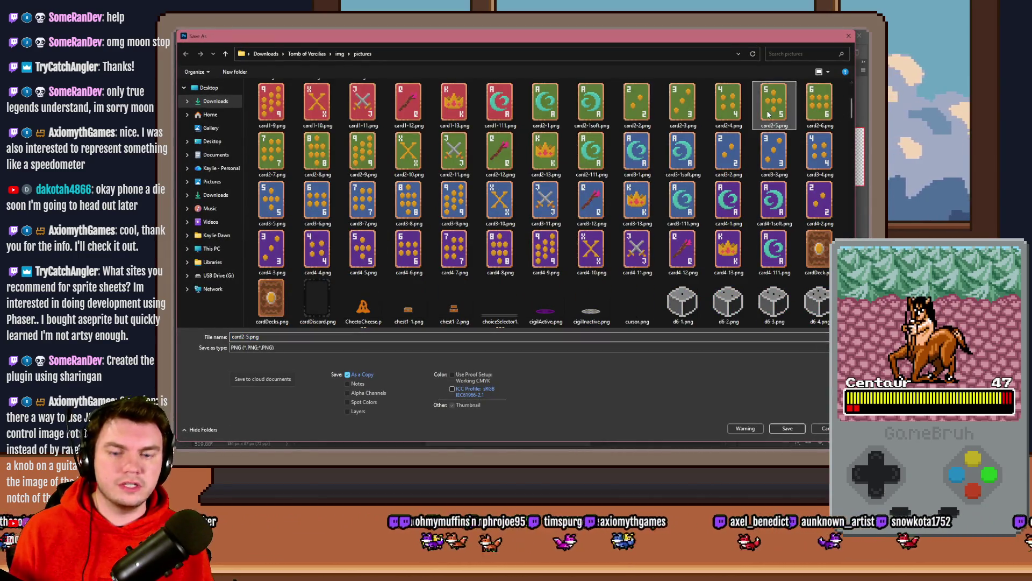
{"action": "type", "text": "trap1"}
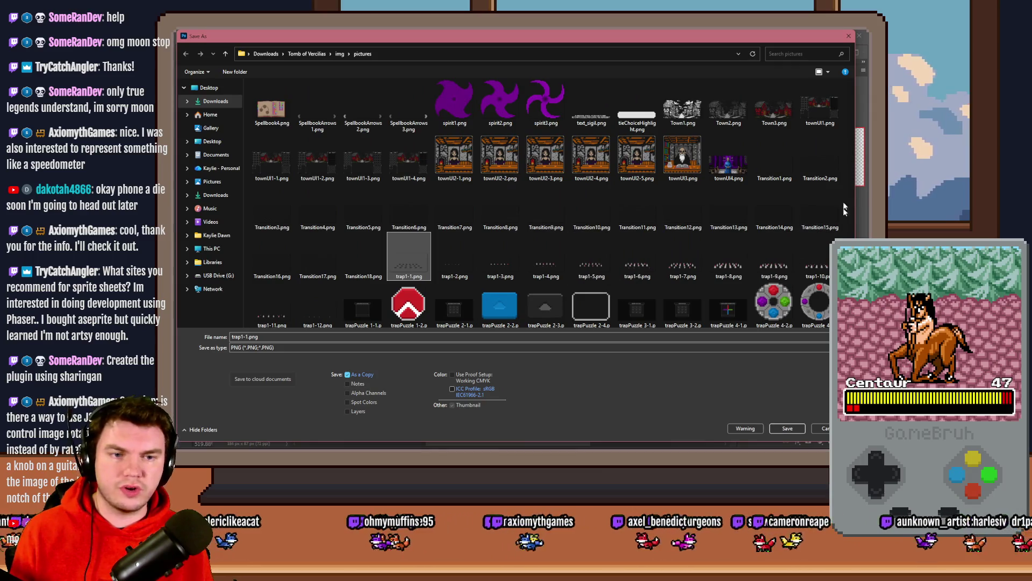
{"action": "scroll", "coordinate": [383, 267], "scroll_direction": "down", "scroll_amount": 1}
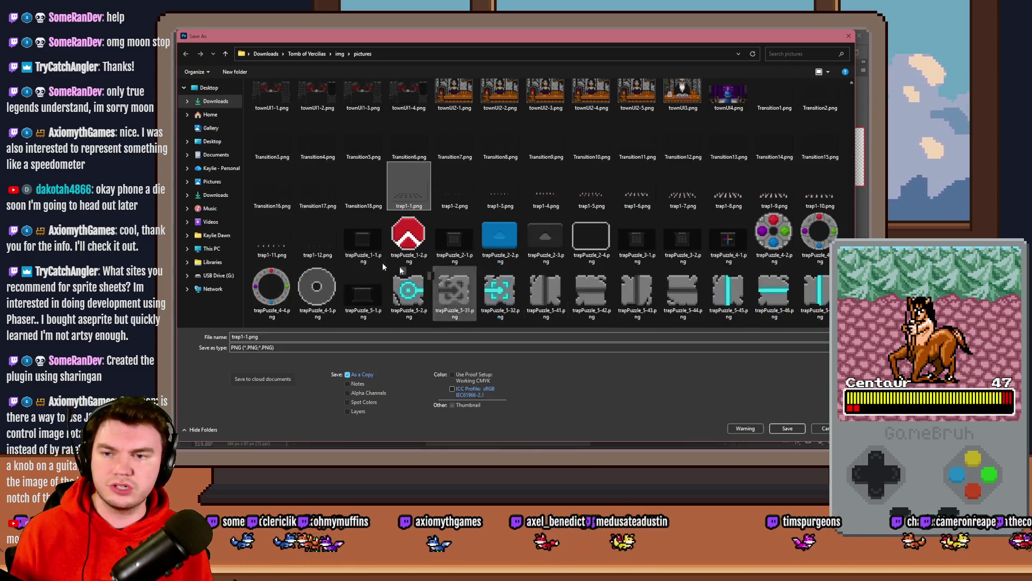
{"action": "left_click", "coordinate": [318, 236]}
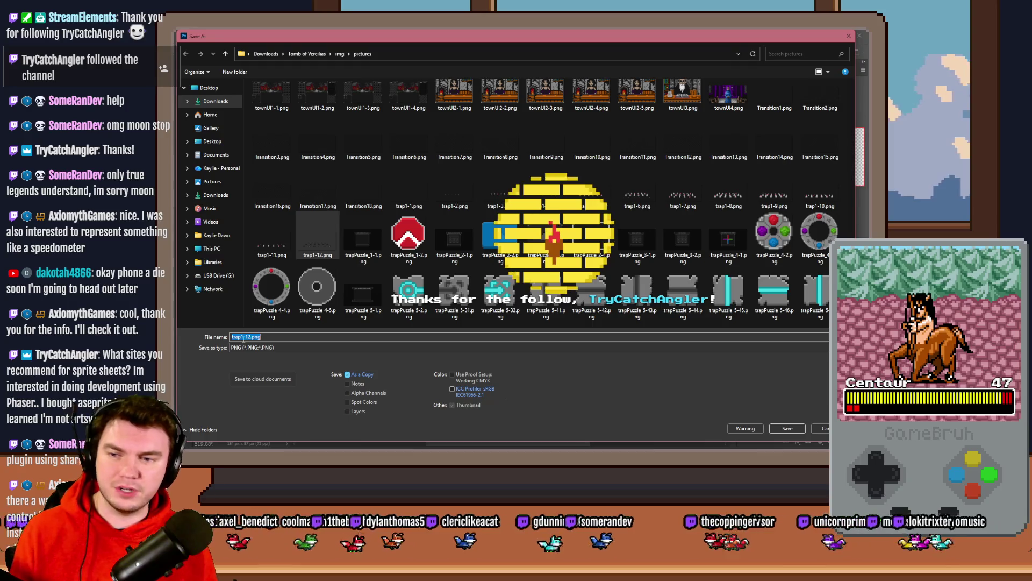
{"action": "left_click", "coordinate": [245, 336]}
{"action": "key", "text": "BackSpace"}
{"action": "type", "text": "2"}
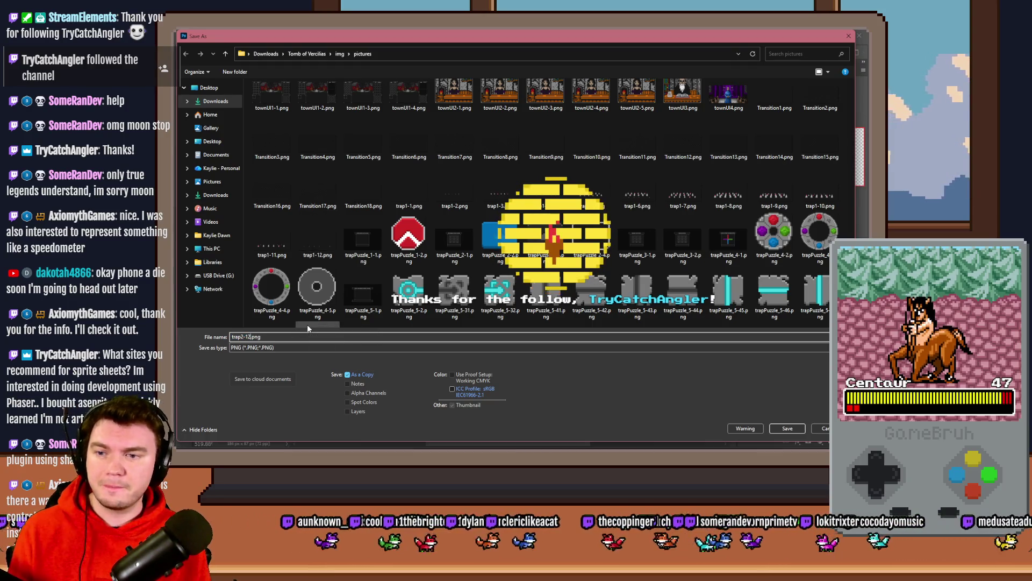
{"action": "key", "text": "Delete"}
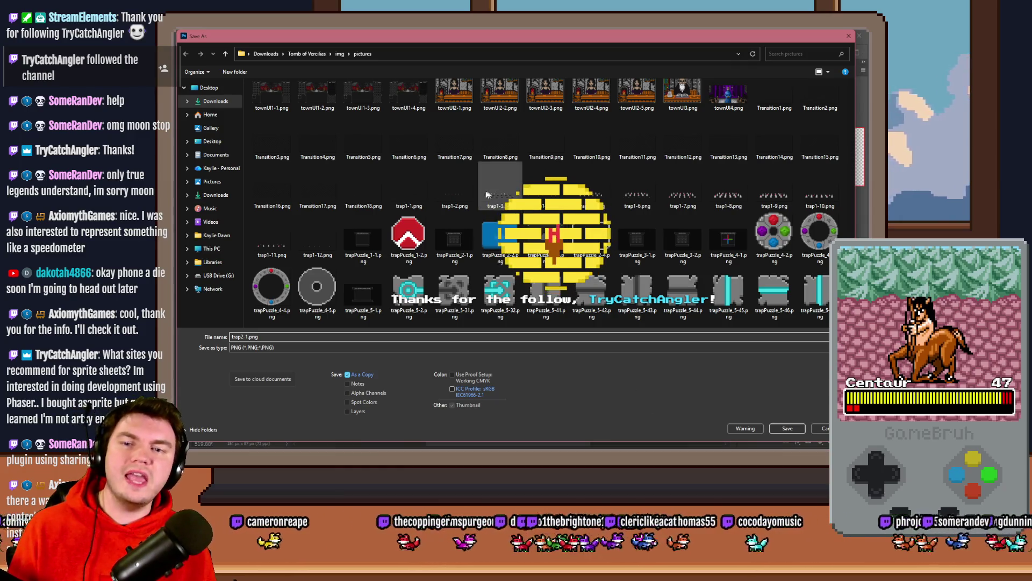
Step: Inspect trap1-1.png's file properties, then return to the save dialog
{"action": "left_click", "coordinate": [404, 201]}
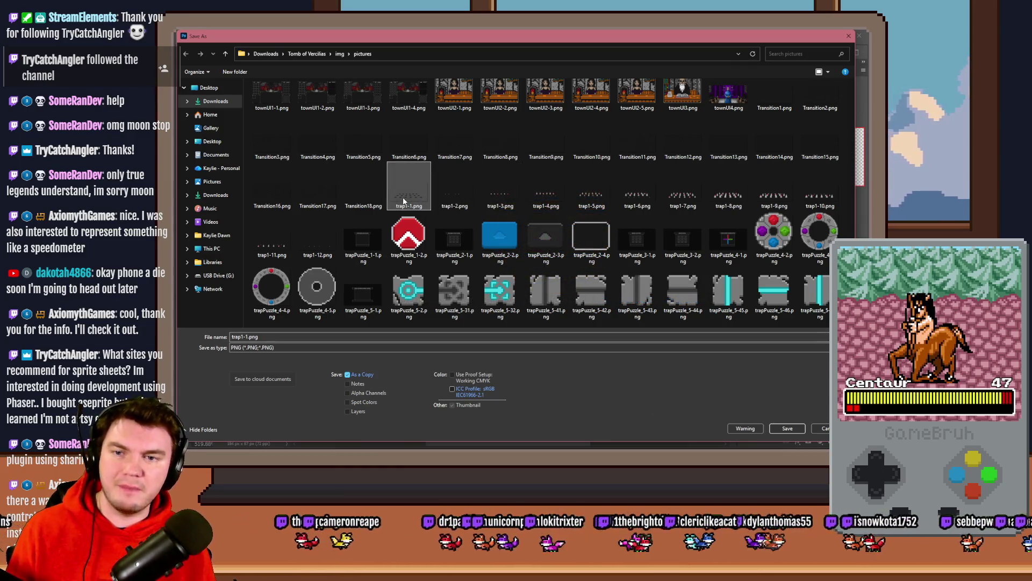
{"action": "right_click", "coordinate": [403, 198]}
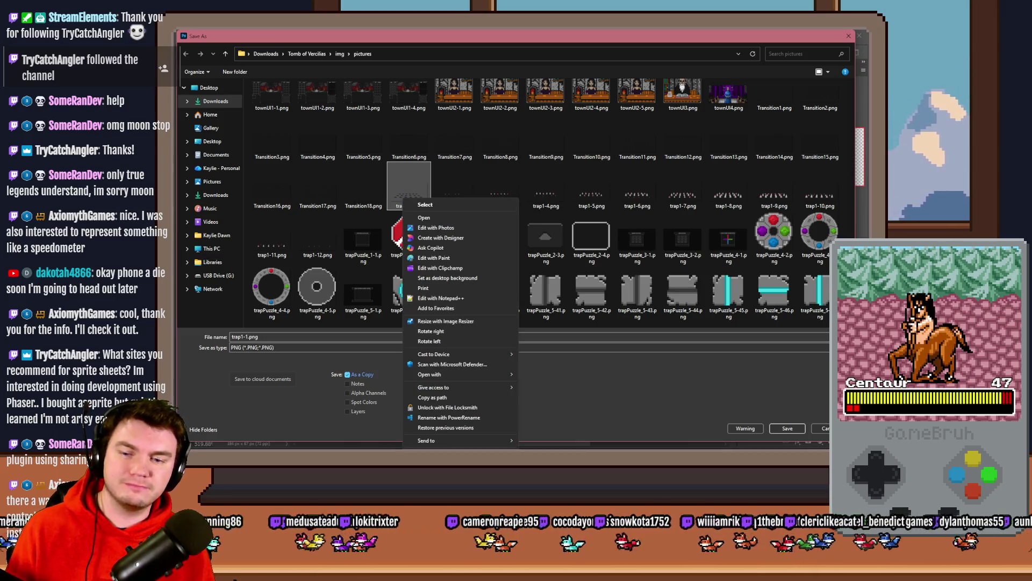
{"action": "left_click", "coordinate": [431, 510]}
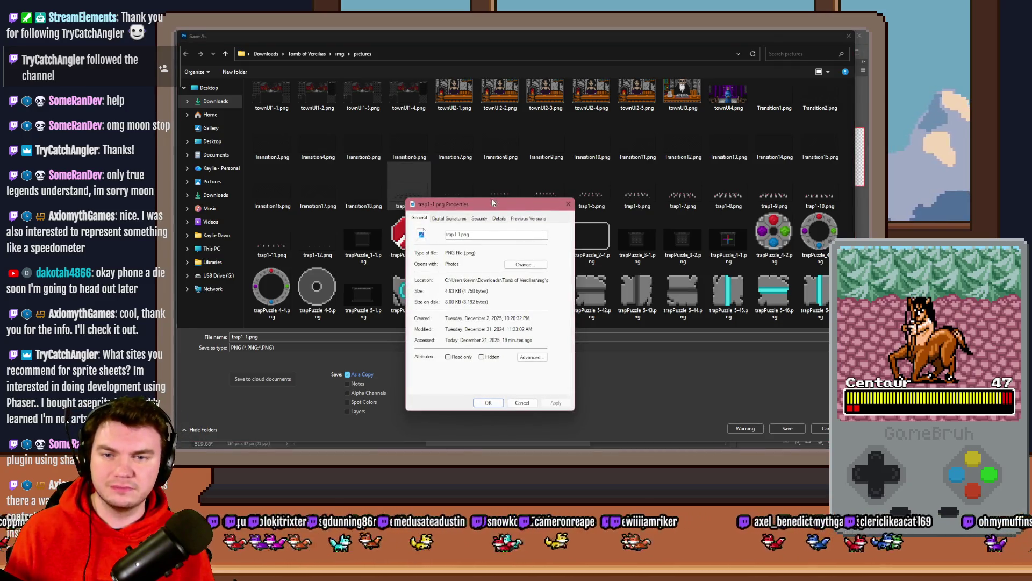
{"action": "key", "text": "Escape"}
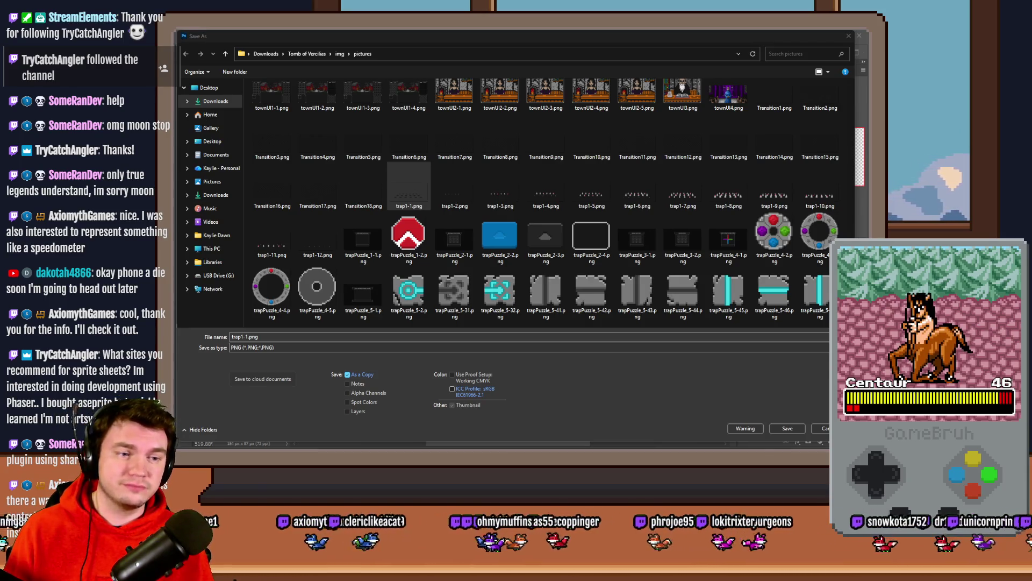
{"action": "key", "text": "alt+Tab"}
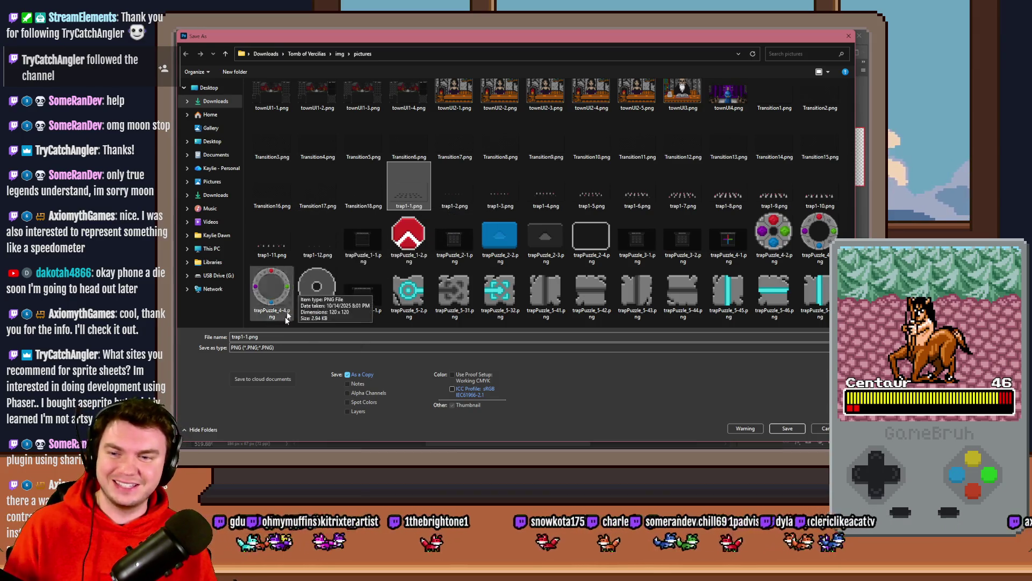
Step: Name the copy trap2-1.png and confirm the save
{"action": "left_click", "coordinate": [245, 337]}
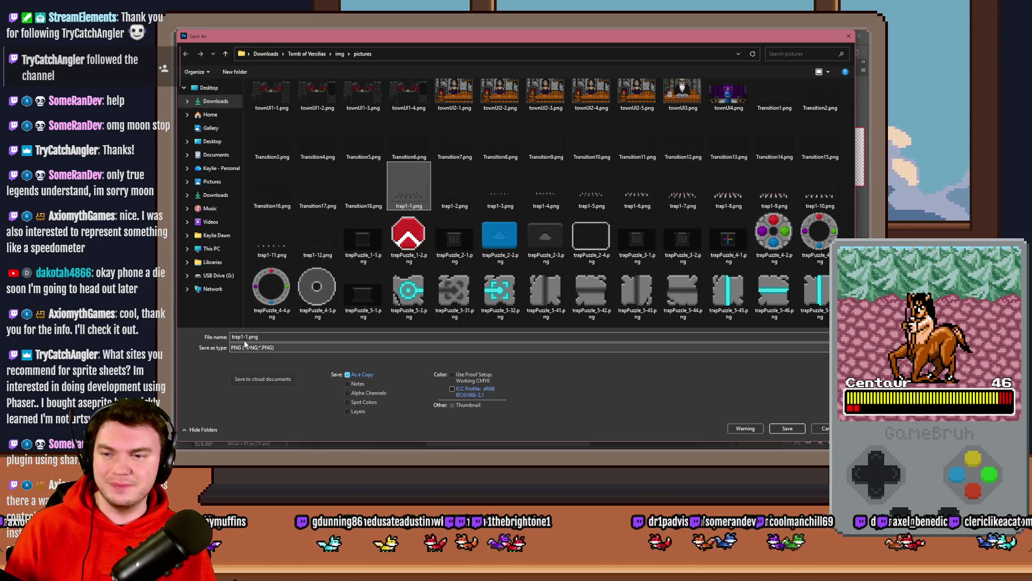
{"action": "key", "text": "BackSpace"}
{"action": "type", "text": "2"}
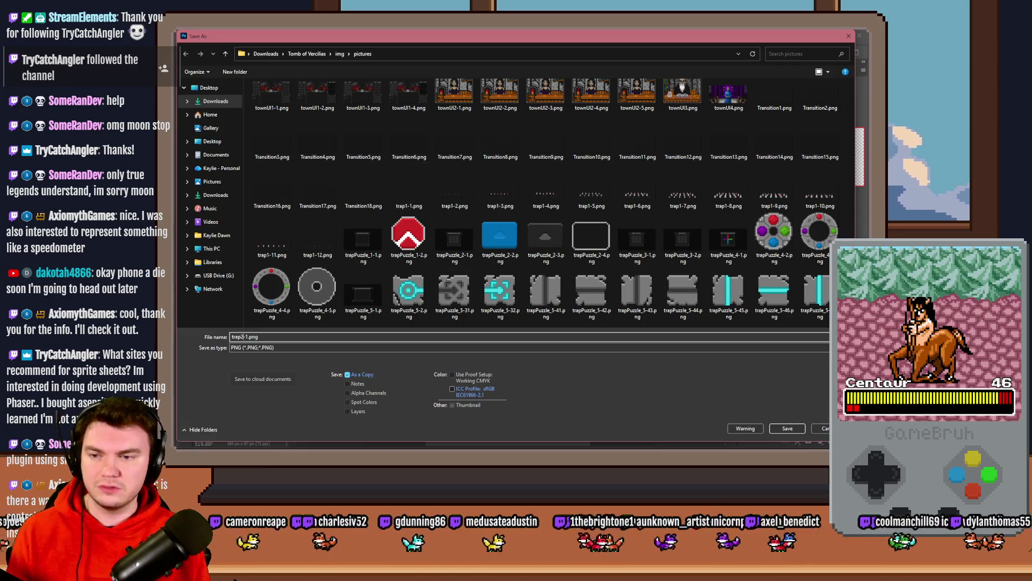
{"action": "key", "text": "Return"}
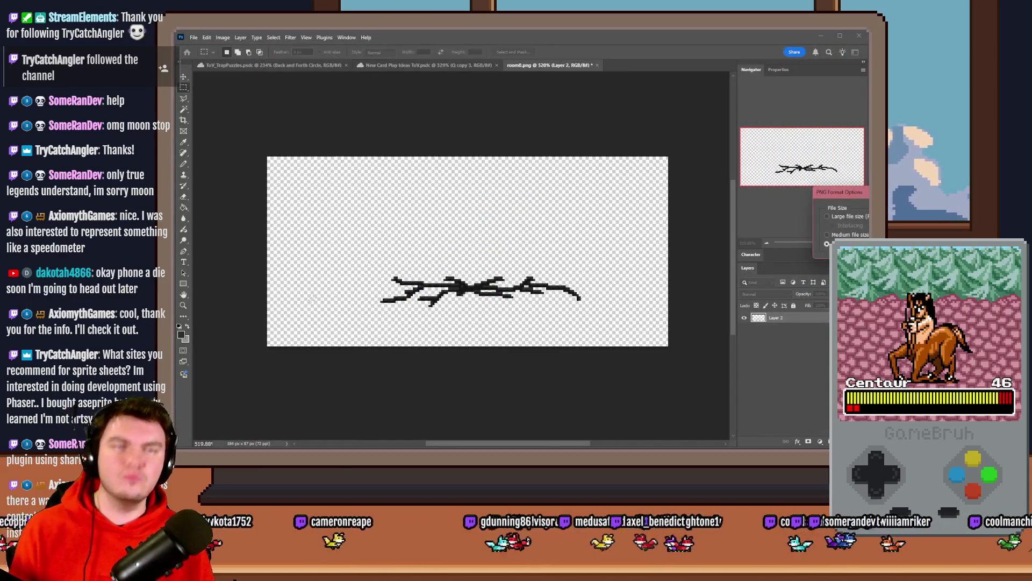
Step: Finish the PNG save, fit the drawing in view, and save again over trap2-1.png
{"action": "key", "text": "Return"}
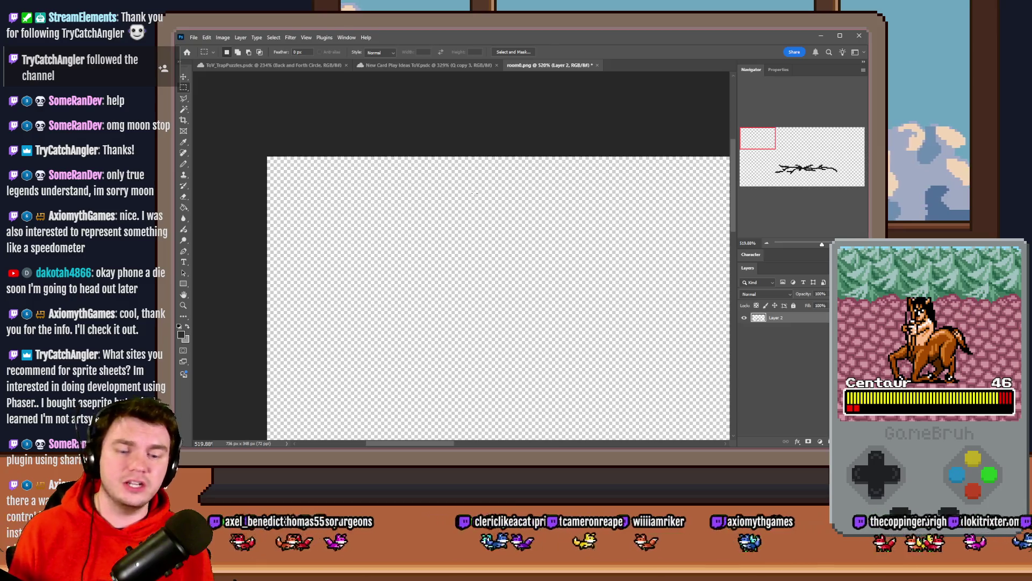
{"action": "key", "text": "ctrl+0"}
{"action": "key", "text": "ctrl+shift+s"}
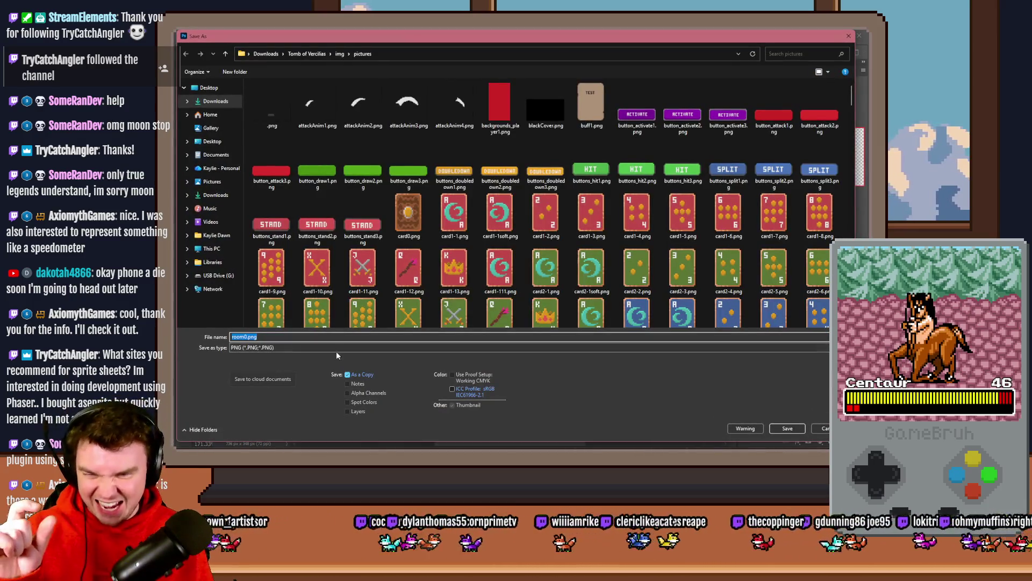
{"action": "left_click", "coordinate": [422, 284]}
{"action": "scroll", "coordinate": [421, 279], "scroll_direction": "down", "scroll_amount": 10}
{"action": "left_click", "coordinate": [421, 269]}
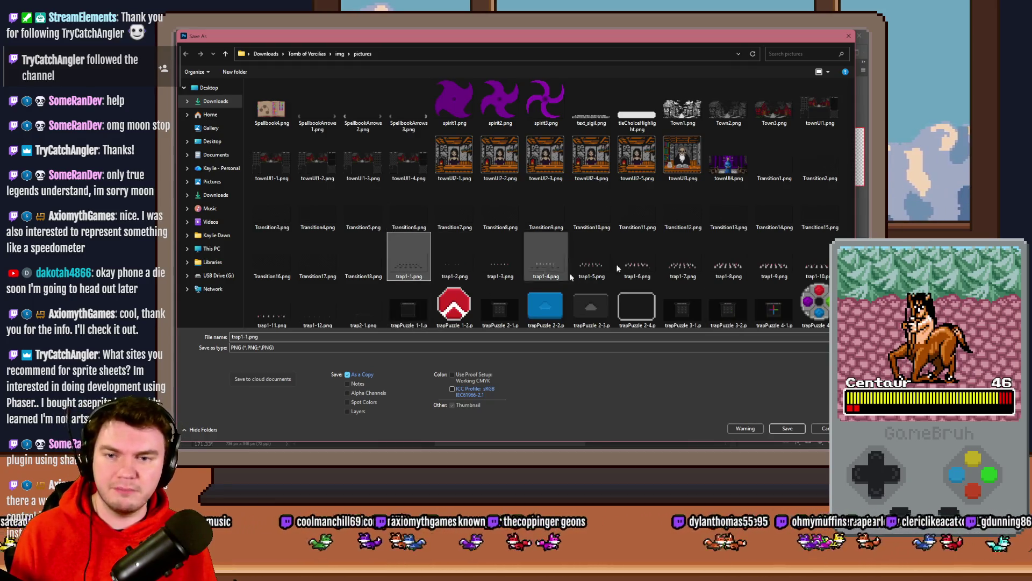
{"action": "scroll", "coordinate": [806, 304], "scroll_direction": "down", "scroll_amount": 1}
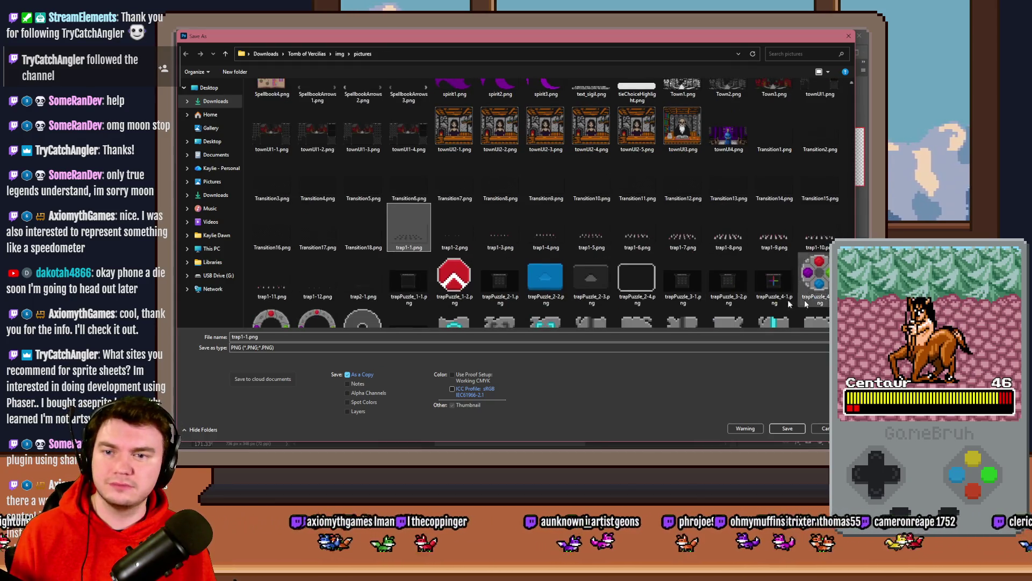
{"action": "left_click", "coordinate": [356, 284]}
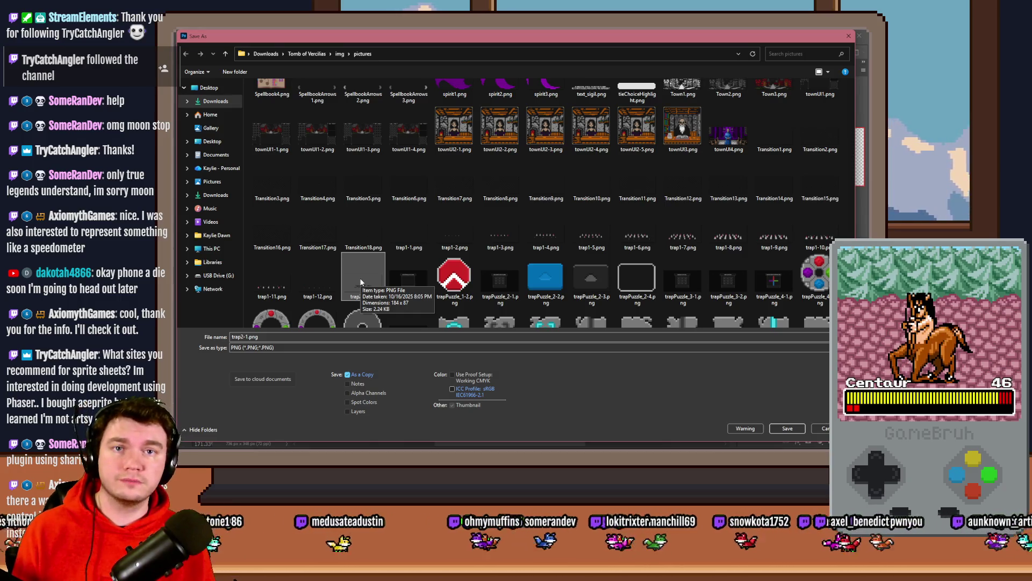
{"action": "double_click", "coordinate": [362, 283]}
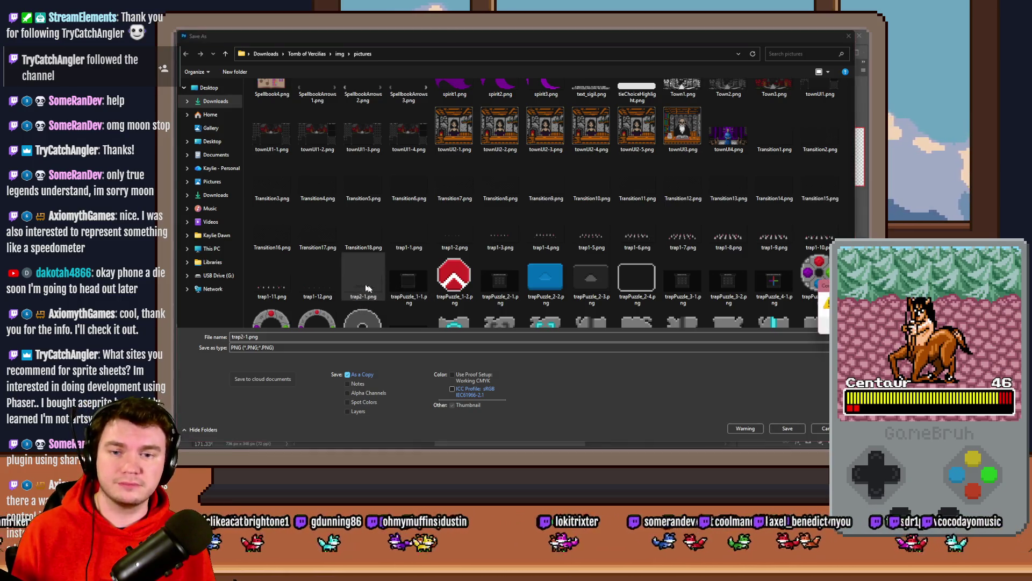
Step: Confirm the PNG export, then undo the resize and restore the brick-room background layer
{"action": "key", "text": "Return"}
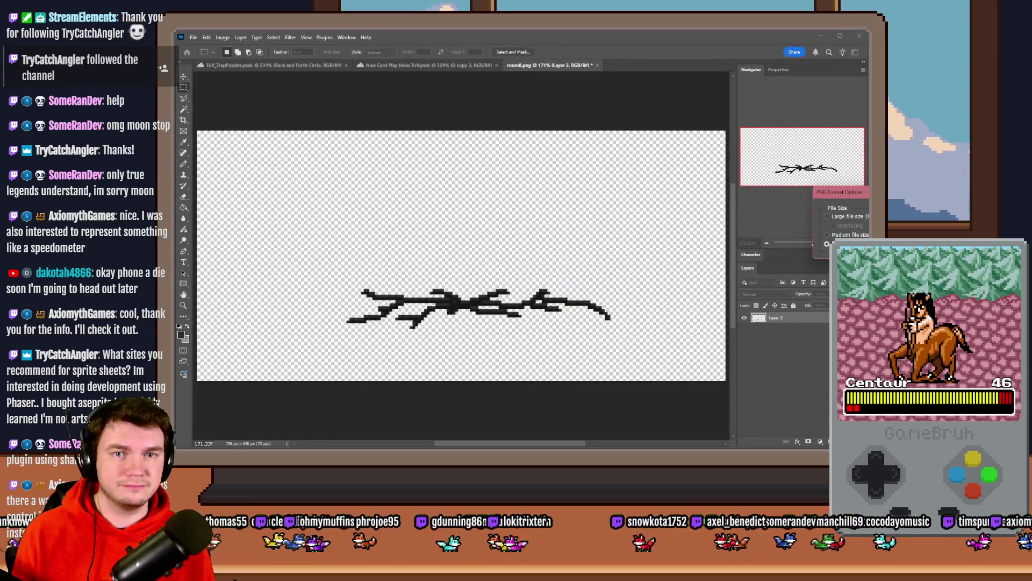
{"action": "key", "text": "ctrl+z"}
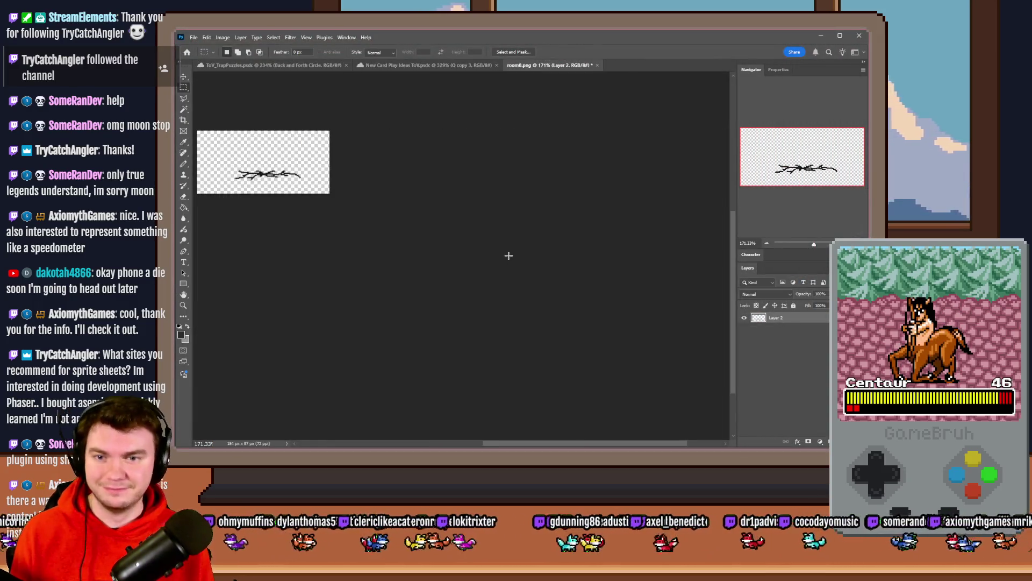
{"action": "key", "text": "ctrl+z"}
{"action": "scroll", "coordinate": [261, 186], "scroll_direction": "up", "scroll_amount": 5}
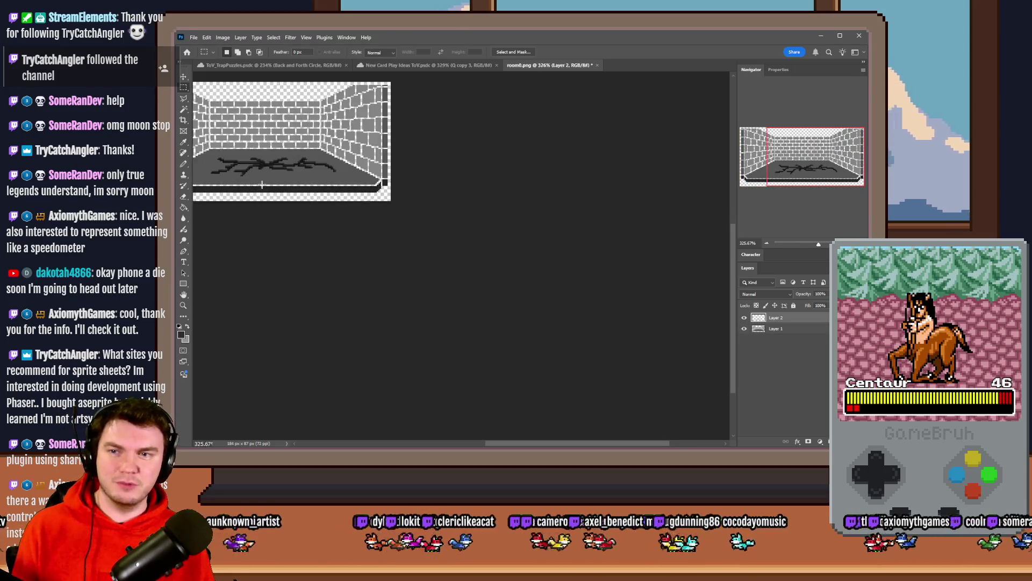
{"action": "scroll", "coordinate": [335, 232], "scroll_direction": "up", "scroll_amount": 4}
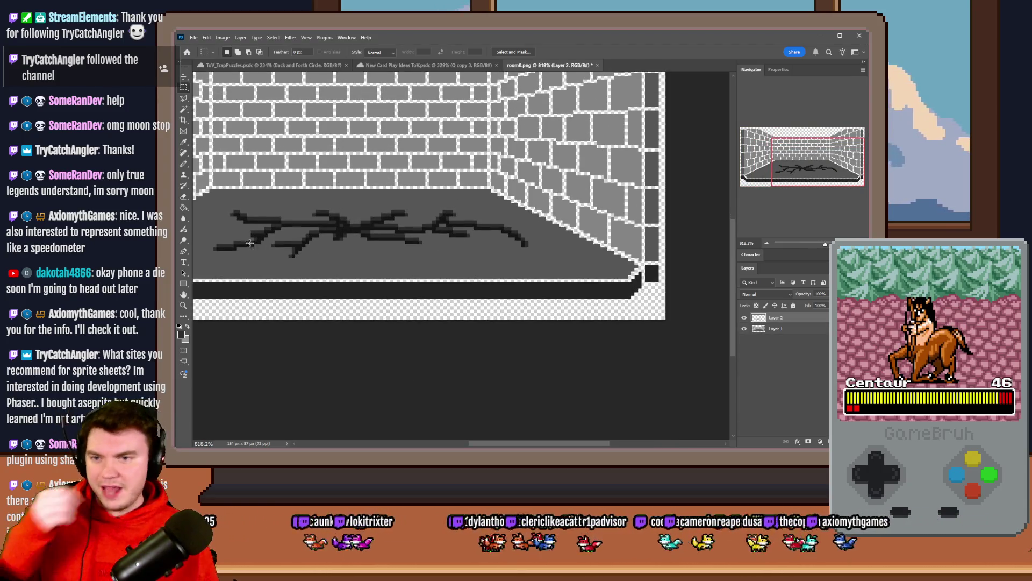
Step: Add a Pencil stroke to the floor crack, then marquee-select the whole crack area
{"action": "left_click", "coordinate": [184, 164]}
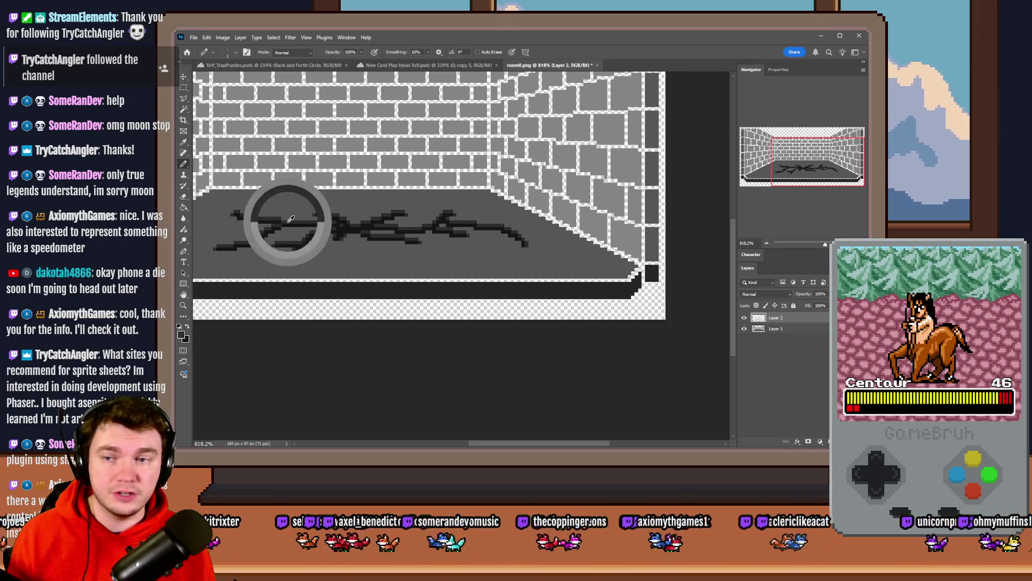
{"action": "scroll", "coordinate": [290, 217], "scroll_direction": "up", "scroll_amount": 1}
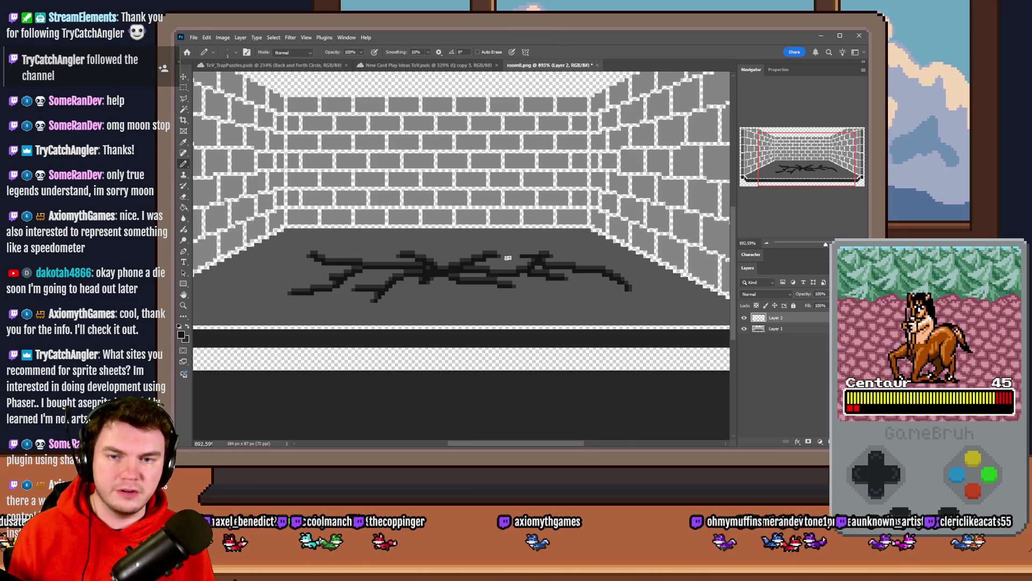
{"action": "mouse_move", "coordinate": [507, 258]}
{"action": "left_mouse_down"}
{"action": "mouse_move", "coordinate": [353, 263]}
{"action": "mouse_move", "coordinate": [355, 292]}
{"action": "mouse_move", "coordinate": [591, 280]}
{"action": "mouse_move", "coordinate": [543, 257]}
{"action": "mouse_move", "coordinate": [434, 265]}
{"action": "left_mouse_up"}
{"action": "key", "text": "m"}
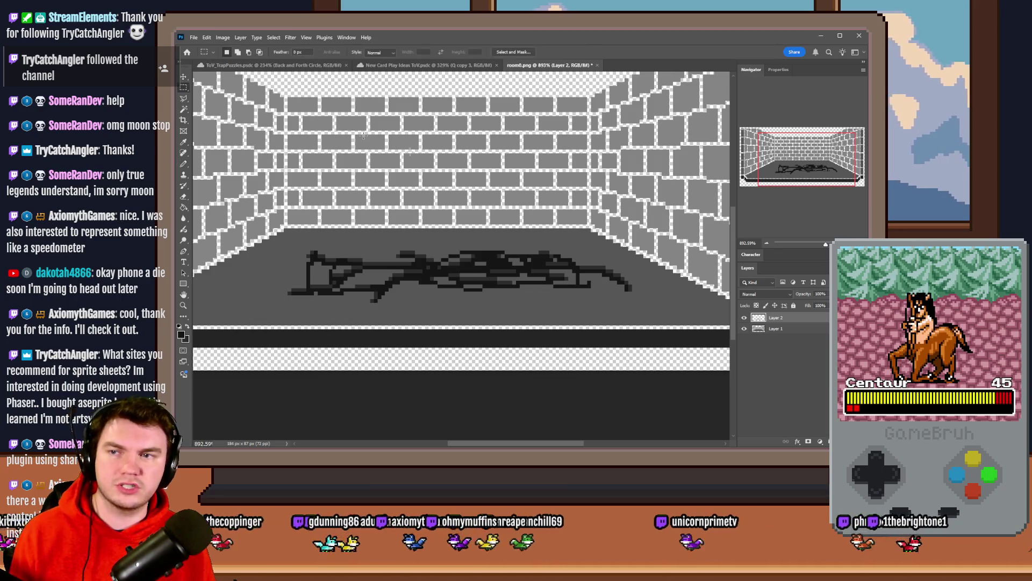
{"action": "left_click_drag", "start_coordinate": [643, 217], "coordinate": [248, 305]}
Step: Clear the selected crack and draw a closed pit outline across the floor with the Pencil
{"action": "key", "text": "Delete"}
{"action": "key", "text": "ctrl+d"}
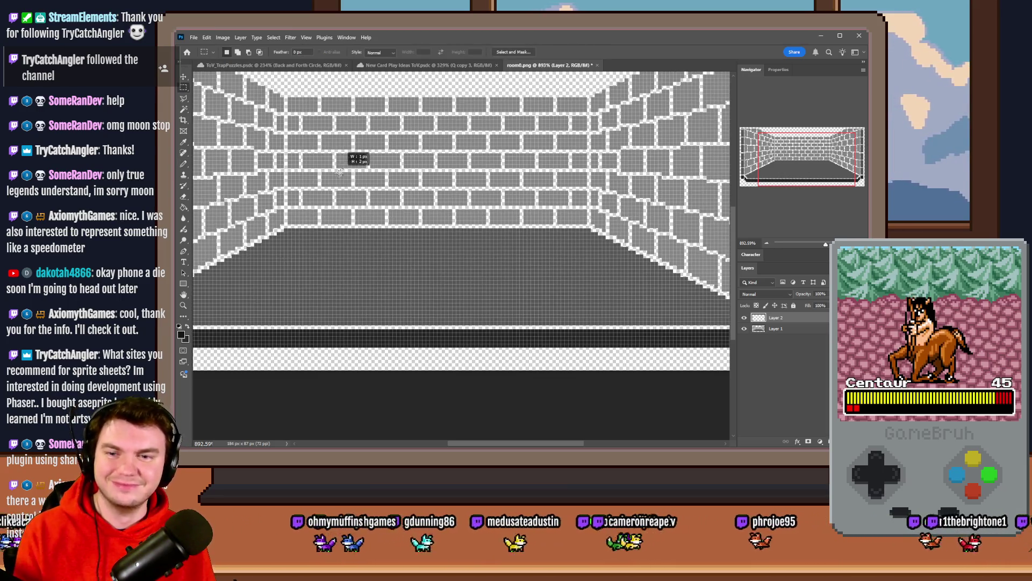
{"action": "left_click", "coordinate": [183, 165]}
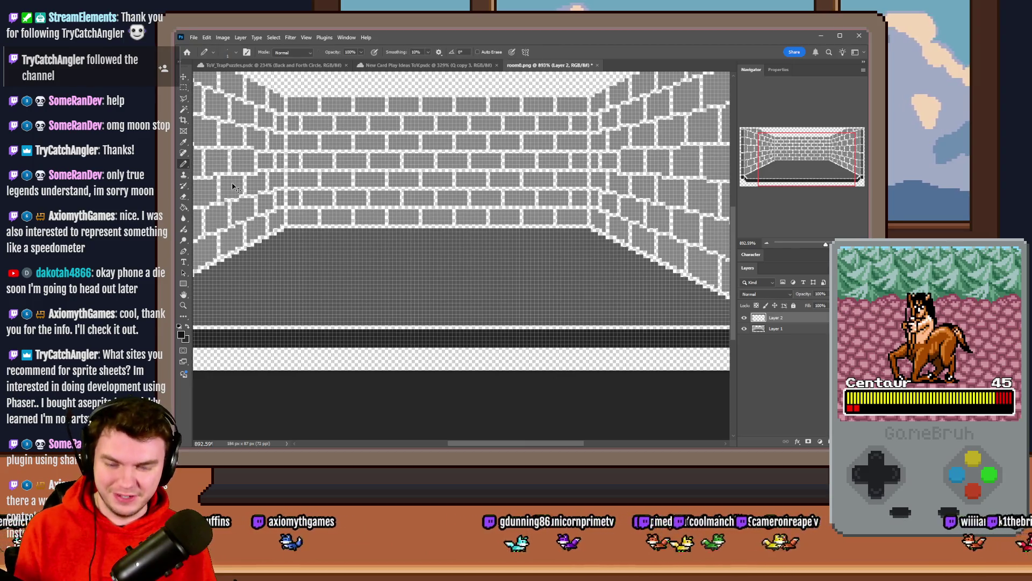
{"action": "left_click_drag", "start_coordinate": [484, 260], "coordinate": [352, 259]}
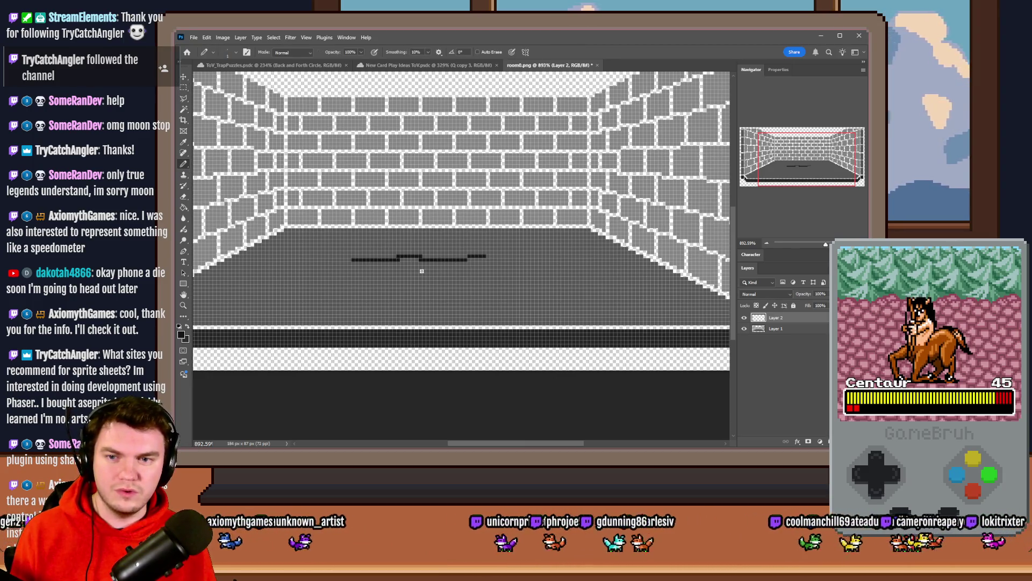
{"action": "mouse_move", "coordinate": [504, 260]}
{"action": "left_mouse_down"}
{"action": "mouse_move", "coordinate": [592, 290]}
{"action": "mouse_move", "coordinate": [276, 287]}
{"action": "mouse_move", "coordinate": [335, 289]}
{"action": "left_mouse_up"}
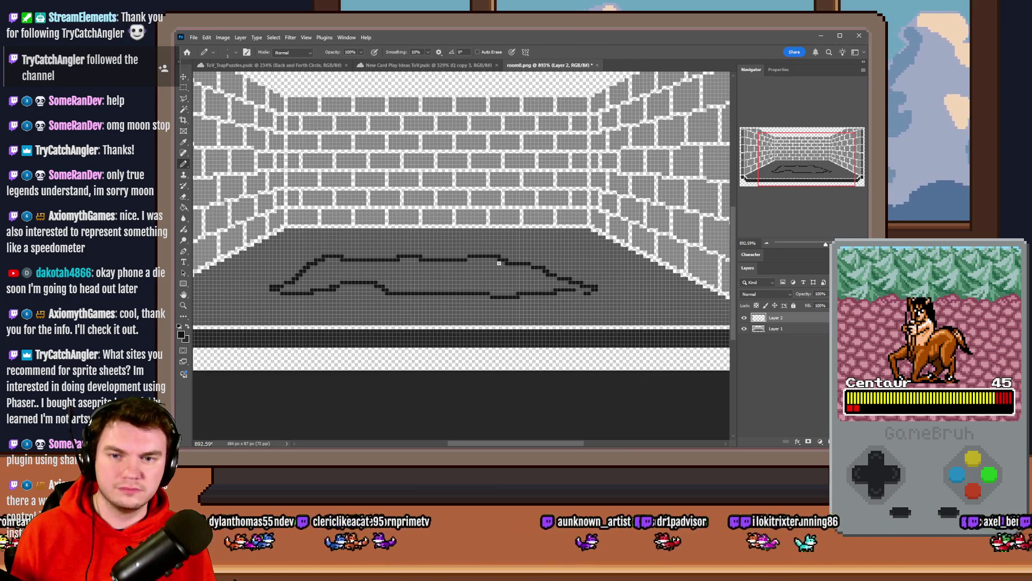
{"action": "mouse_move", "coordinate": [499, 262]}
{"action": "left_mouse_down"}
{"action": "mouse_move", "coordinate": [534, 253]}
{"action": "mouse_move", "coordinate": [574, 268]}
{"action": "mouse_move", "coordinate": [533, 270]}
{"action": "left_mouse_up"}
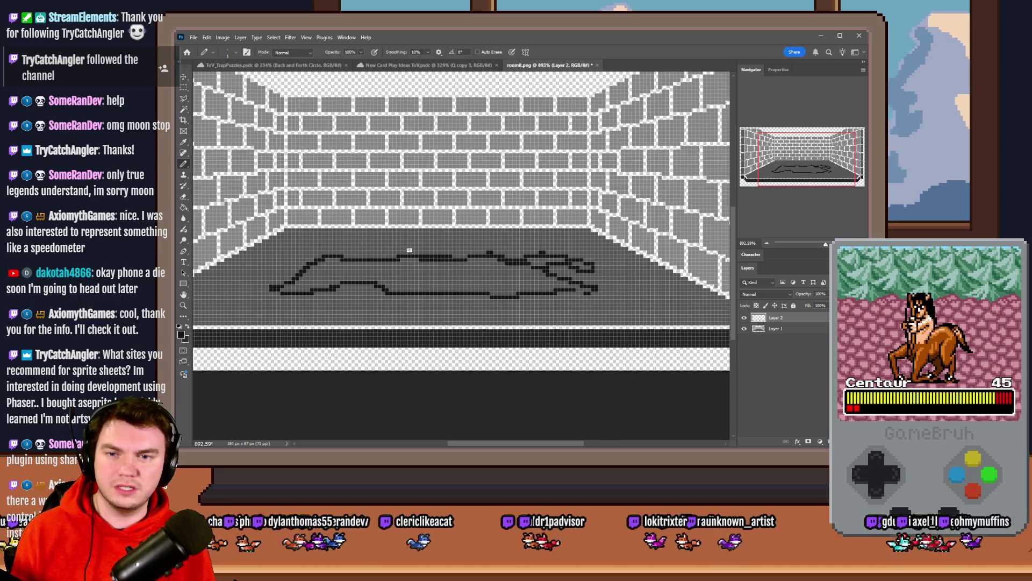
{"action": "mouse_move", "coordinate": [410, 250]}
{"action": "left_mouse_down"}
{"action": "mouse_move", "coordinate": [323, 246]}
{"action": "mouse_move", "coordinate": [304, 264]}
{"action": "left_mouse_up"}
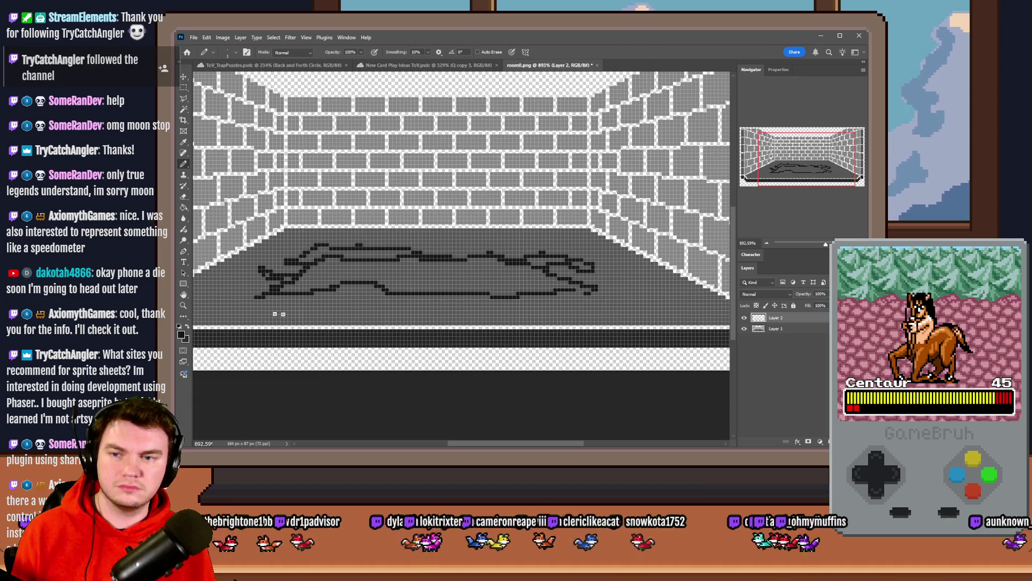
Step: Fill the pit outline solid dark with the Paint Bucket, undoing two fills that flooded the layer
{"action": "key", "text": "g"}
{"action": "left_click", "coordinate": [336, 261]}
{"action": "key", "text": "ctrl+z"}
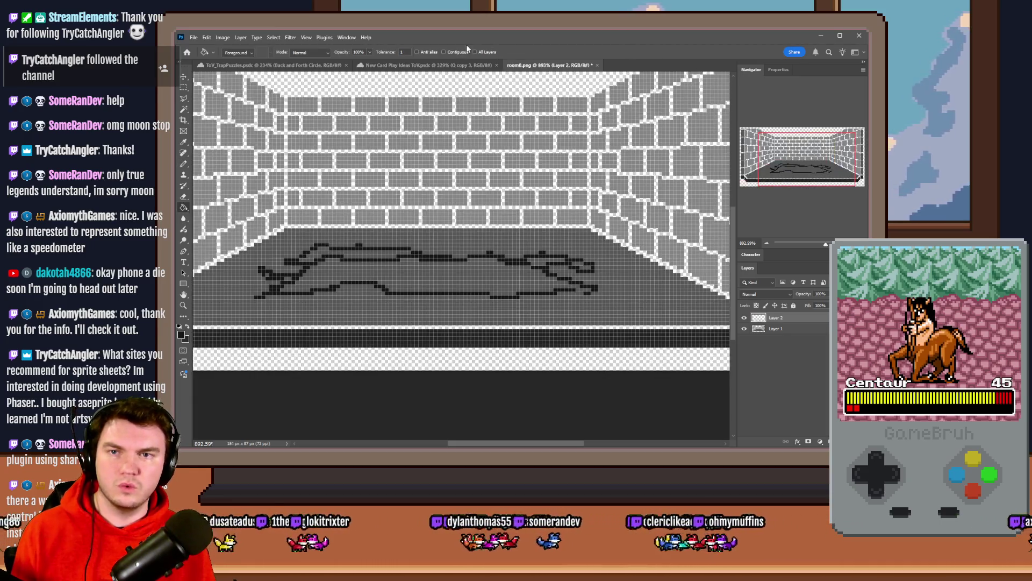
{"action": "left_click", "coordinate": [433, 273]}
{"action": "key", "text": "ctrl+z"}
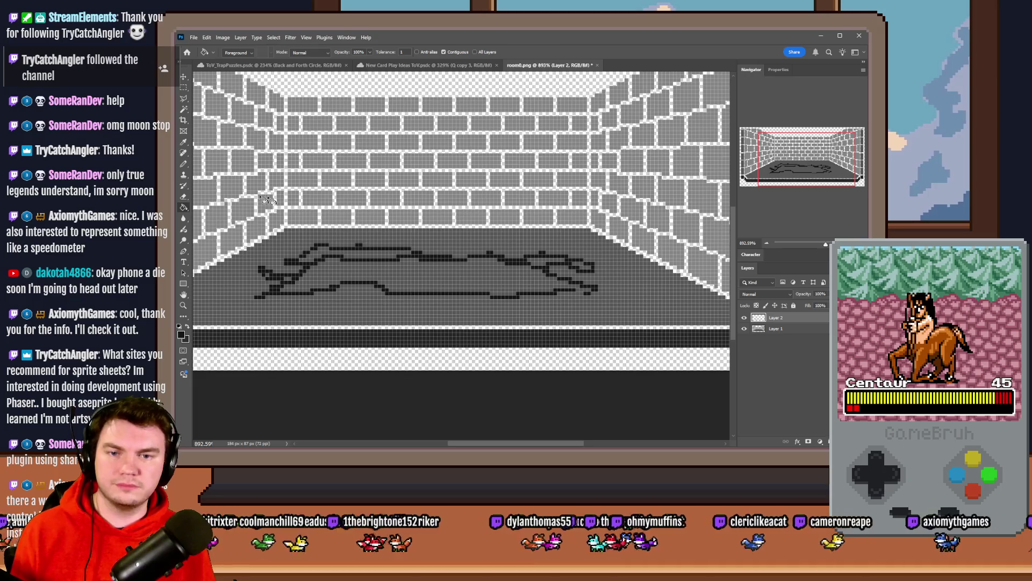
{"action": "left_click", "coordinate": [183, 164]}
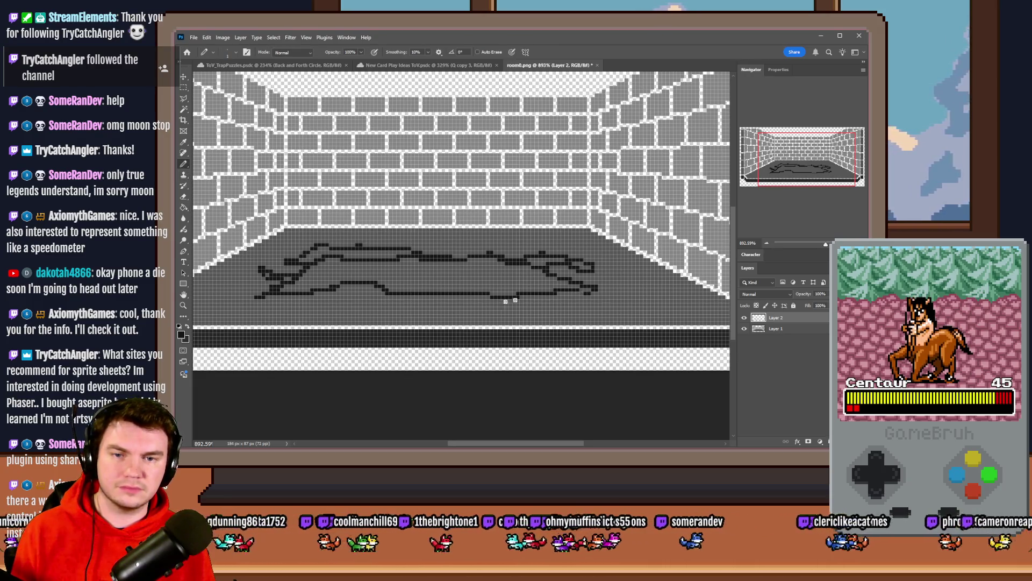
{"action": "key", "text": "g"}
{"action": "left_click", "coordinate": [369, 274]}
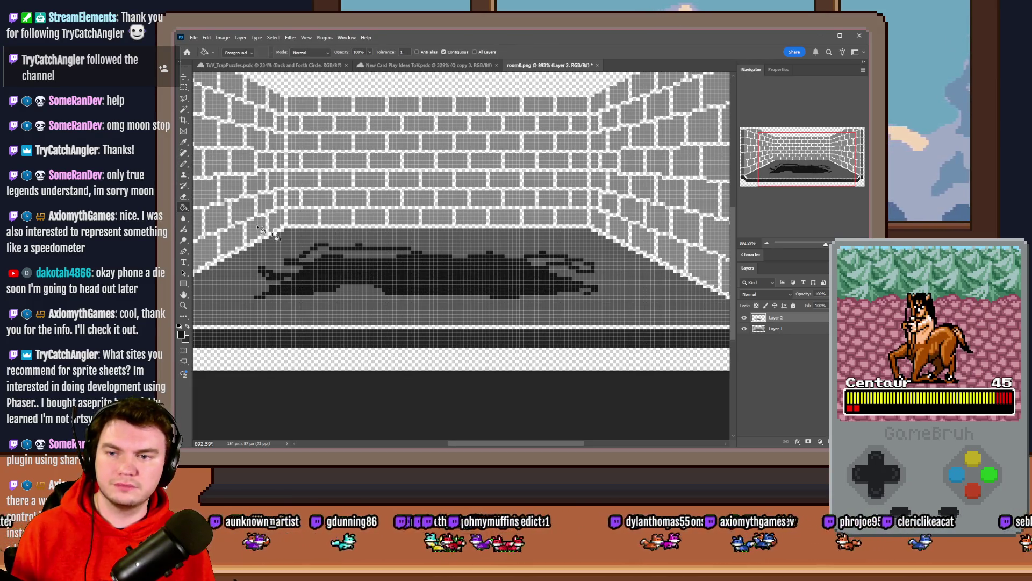
Step: Darken the light strip along the pit's top edge with Pencil strokes
{"action": "left_click", "coordinate": [183, 164]}
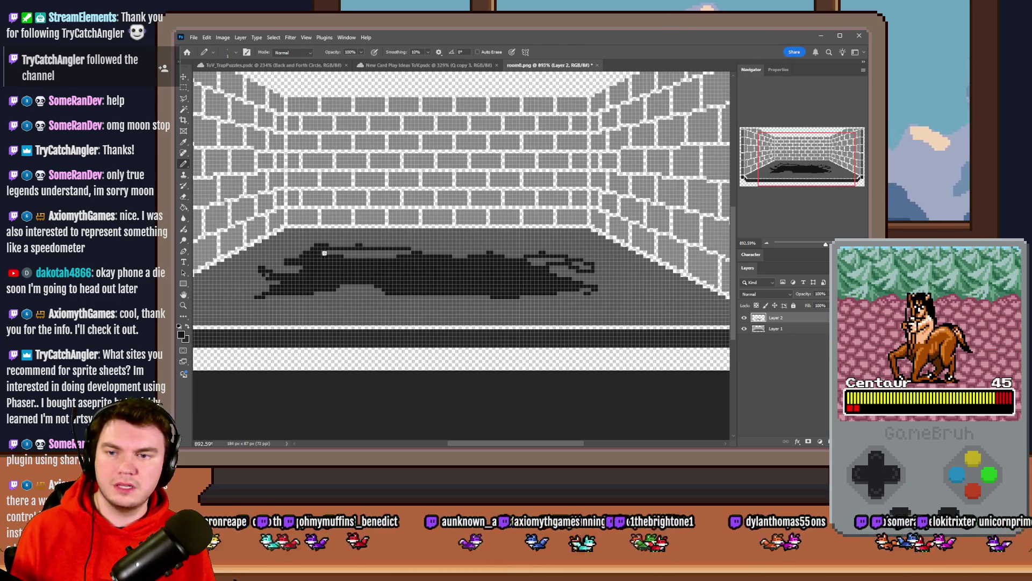
{"action": "left_click_drag", "start_coordinate": [324, 253], "coordinate": [340, 255]}
{"action": "left_click_drag", "start_coordinate": [407, 254], "coordinate": [397, 254]}
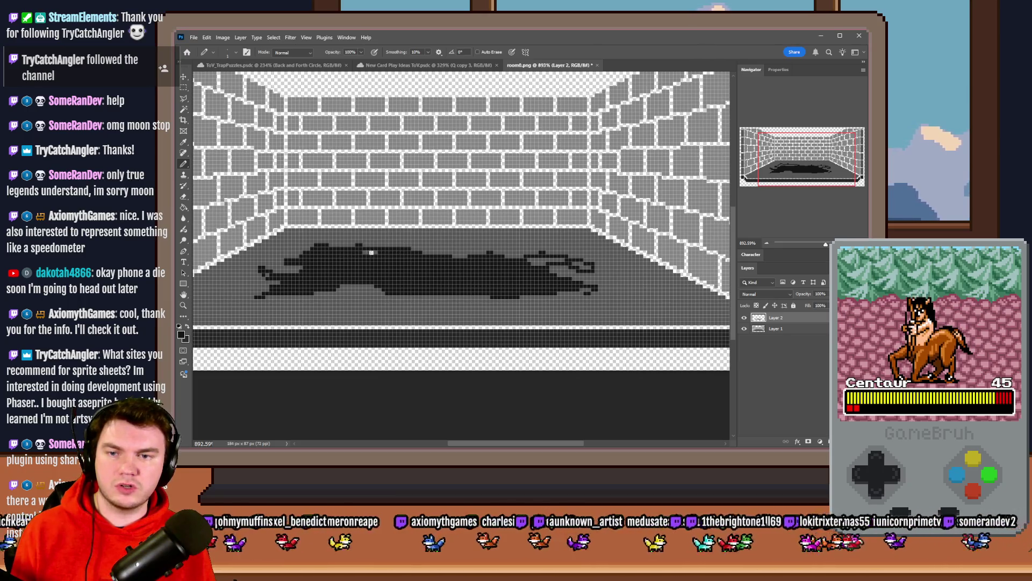
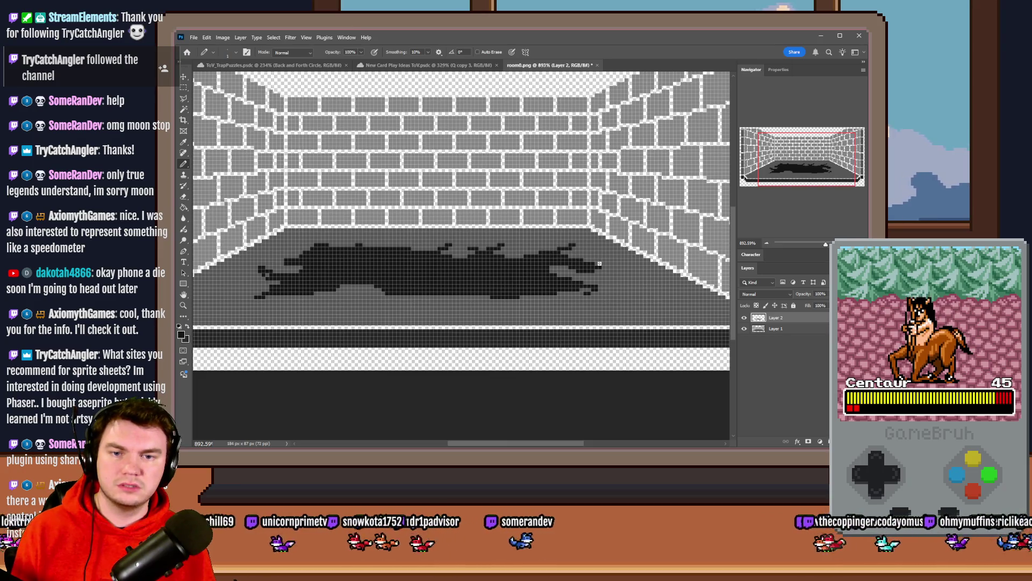
Step: Extend the stain's right tip and lower edge with dark jagged tendrils, undoing stray strokes
{"action": "left_click_drag", "start_coordinate": [596, 264], "coordinate": [634, 272]}
{"action": "key", "text": "ctrl+z"}
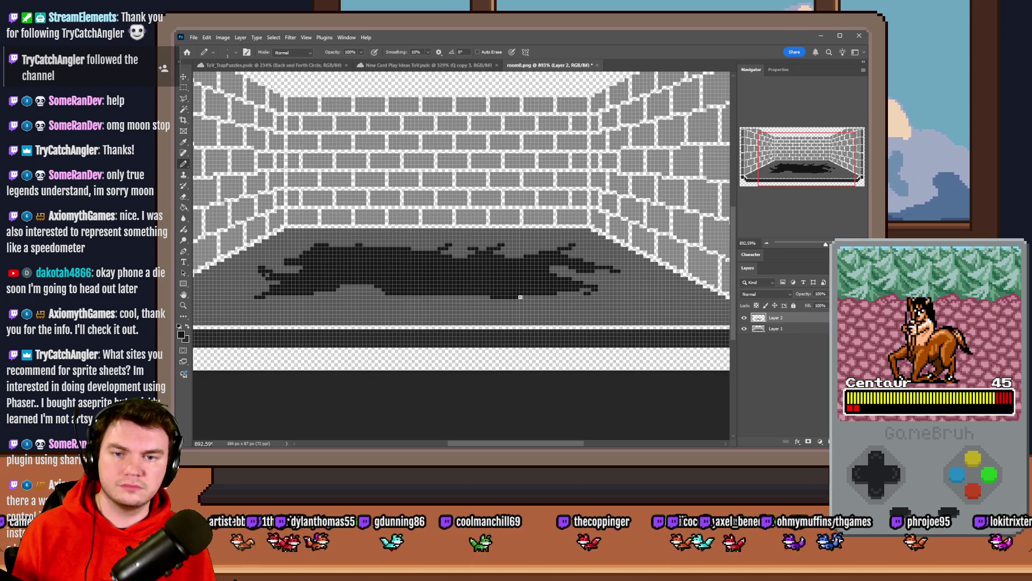
{"action": "left_click_drag", "start_coordinate": [520, 297], "coordinate": [612, 308]}
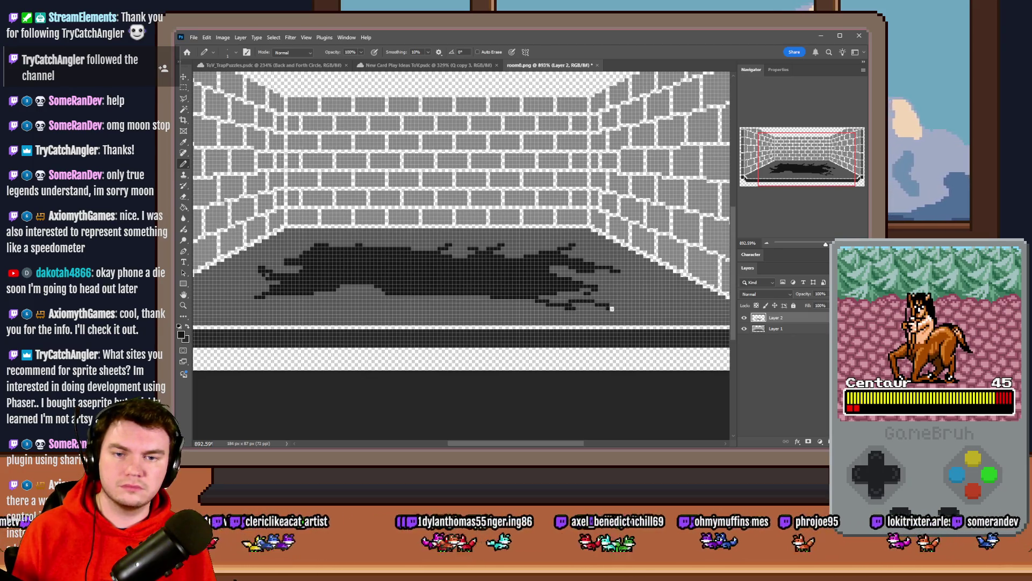
{"action": "mouse_move", "coordinate": [424, 298]}
{"action": "left_mouse_down"}
{"action": "mouse_move", "coordinate": [390, 301]}
{"action": "mouse_move", "coordinate": [403, 302]}
{"action": "left_mouse_up"}
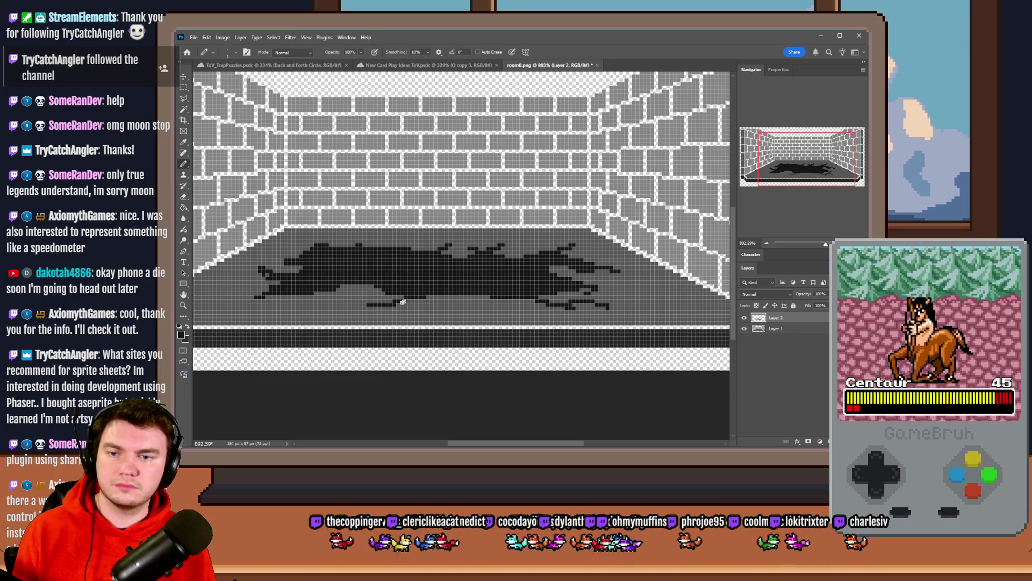
{"action": "left_click", "coordinate": [416, 310]}
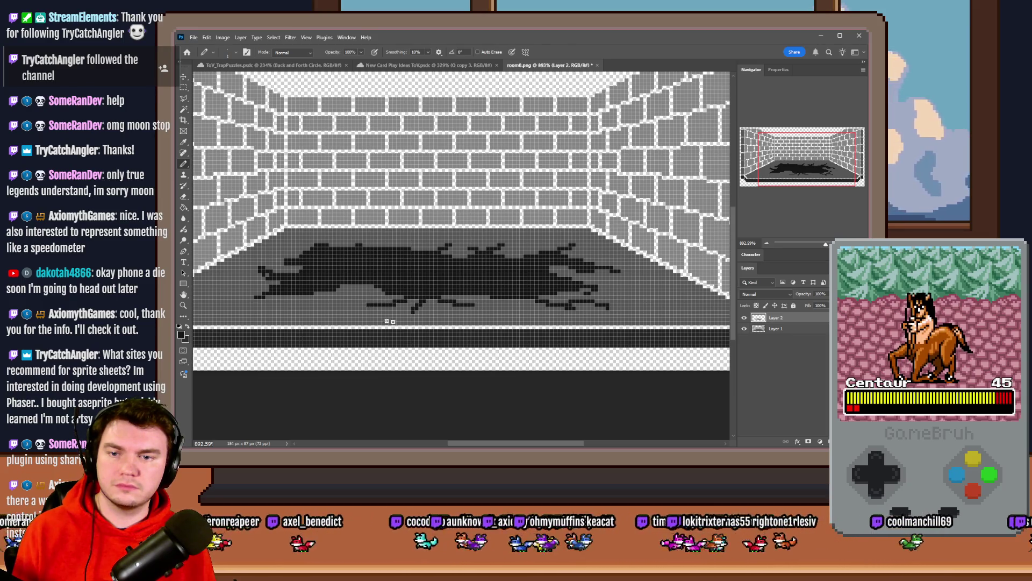
{"action": "key", "text": "ctrl+z"}
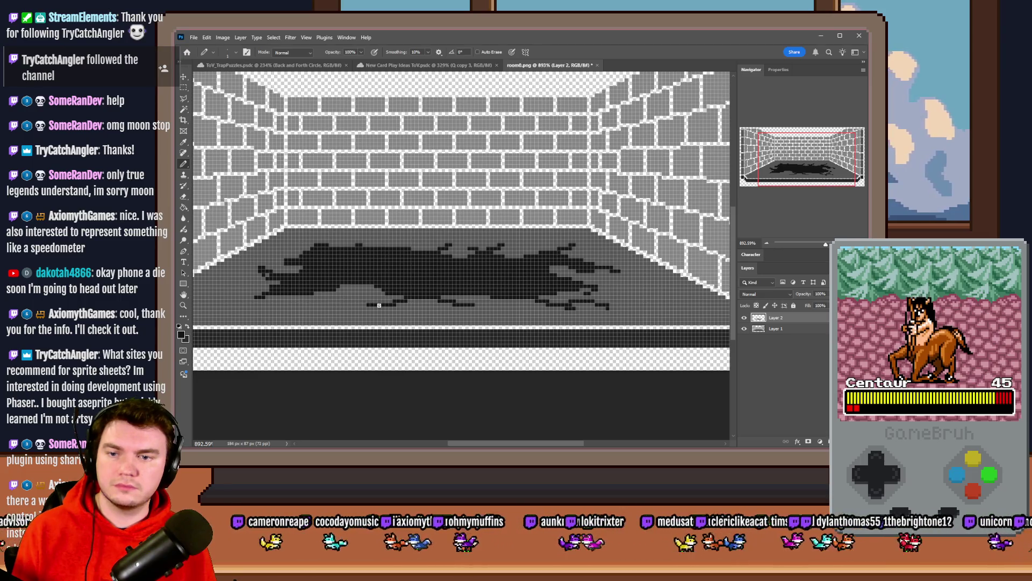
{"action": "left_click_drag", "start_coordinate": [371, 300], "coordinate": [345, 296]}
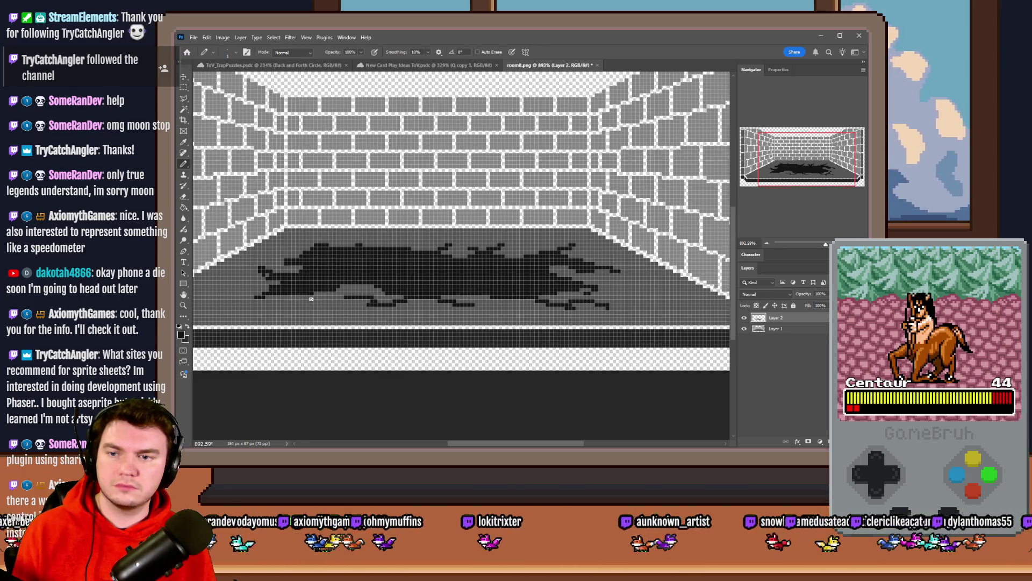
{"action": "scroll", "coordinate": [258, 294], "scroll_direction": "up", "scroll_amount": 3}
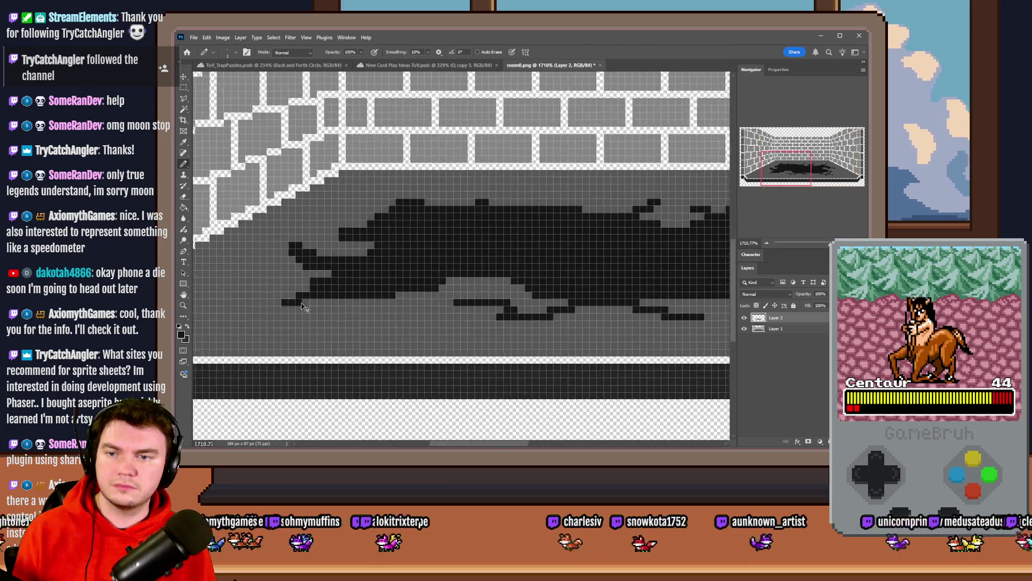
{"action": "left_click_drag", "start_coordinate": [335, 296], "coordinate": [284, 316]}
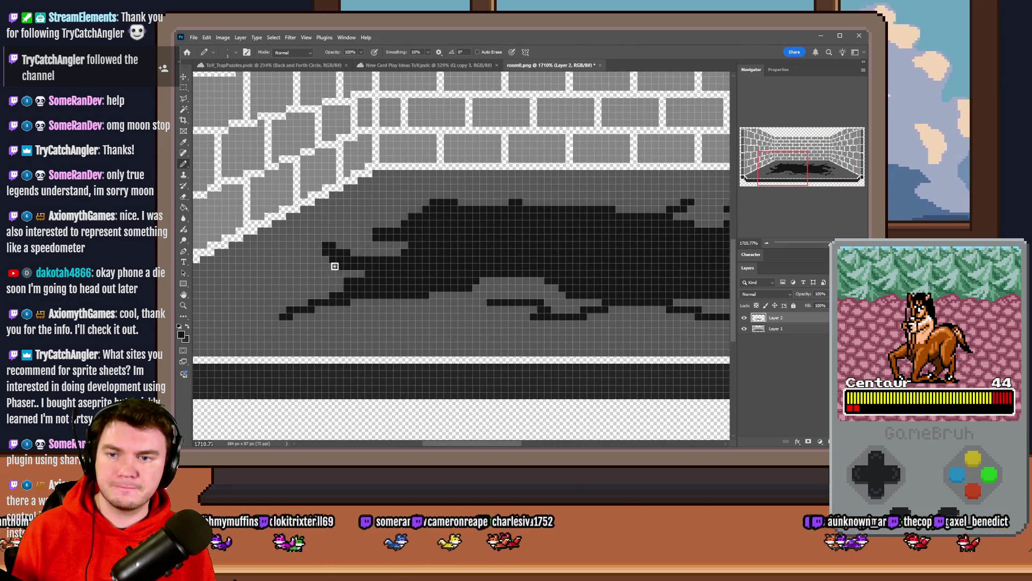
Step: Push the stain's upper-left and top edges outward with dark pixel strokes
{"action": "left_click_drag", "start_coordinate": [325, 244], "coordinate": [309, 242]}
{"action": "left_click_drag", "start_coordinate": [377, 234], "coordinate": [359, 226]}
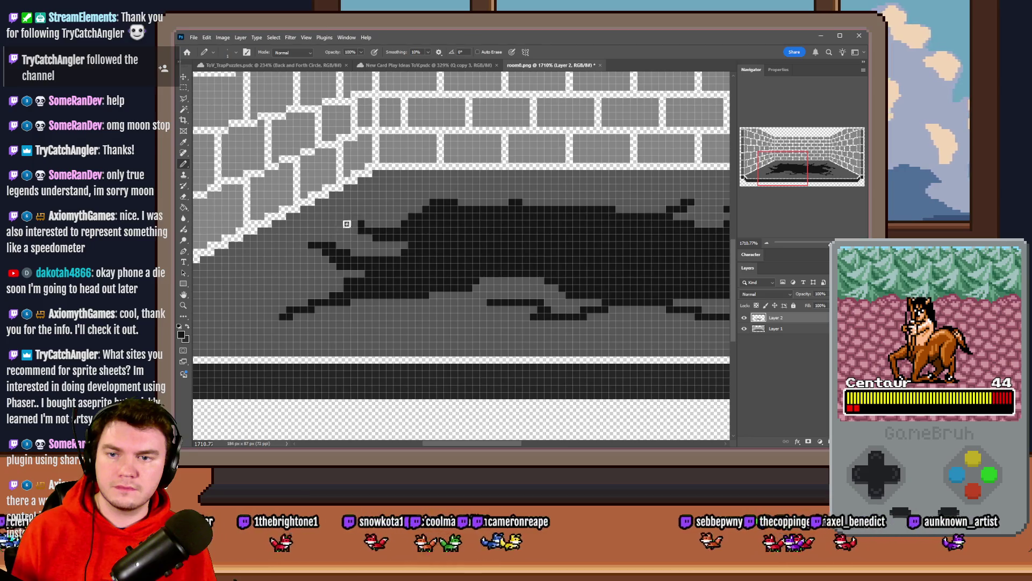
{"action": "left_click_drag", "start_coordinate": [439, 201], "coordinate": [410, 193]}
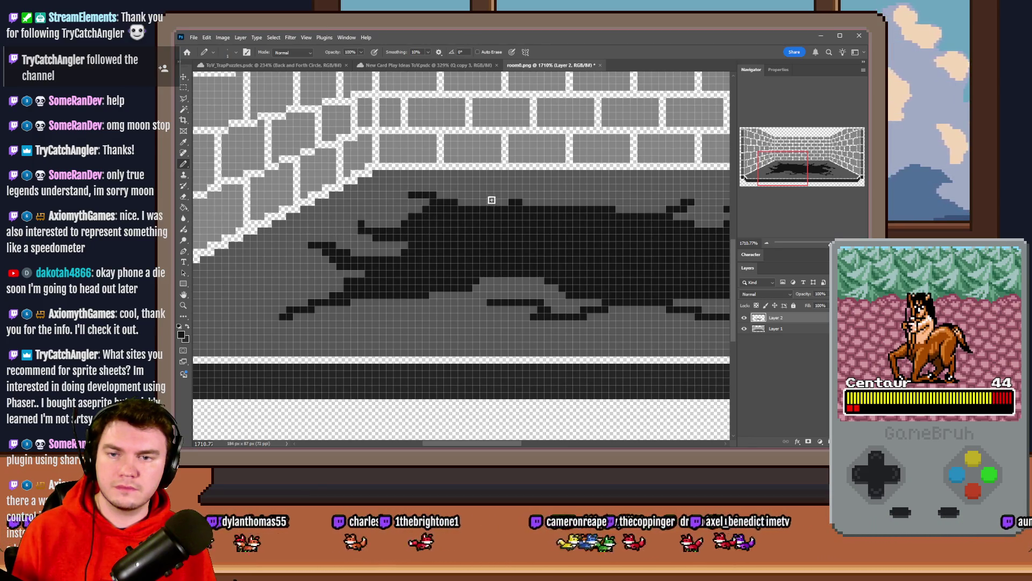
{"action": "left_click_drag", "start_coordinate": [383, 295], "coordinate": [486, 322]}
{"action": "key", "text": "ctrl+z"}
Step: Add a dark crack streak trailing off the stain's right side
{"action": "scroll", "coordinate": [345, 292], "scroll_direction": "down", "scroll_amount": 3}
{"action": "scroll", "coordinate": [345, 292], "scroll_direction": "down", "scroll_amount": 4}
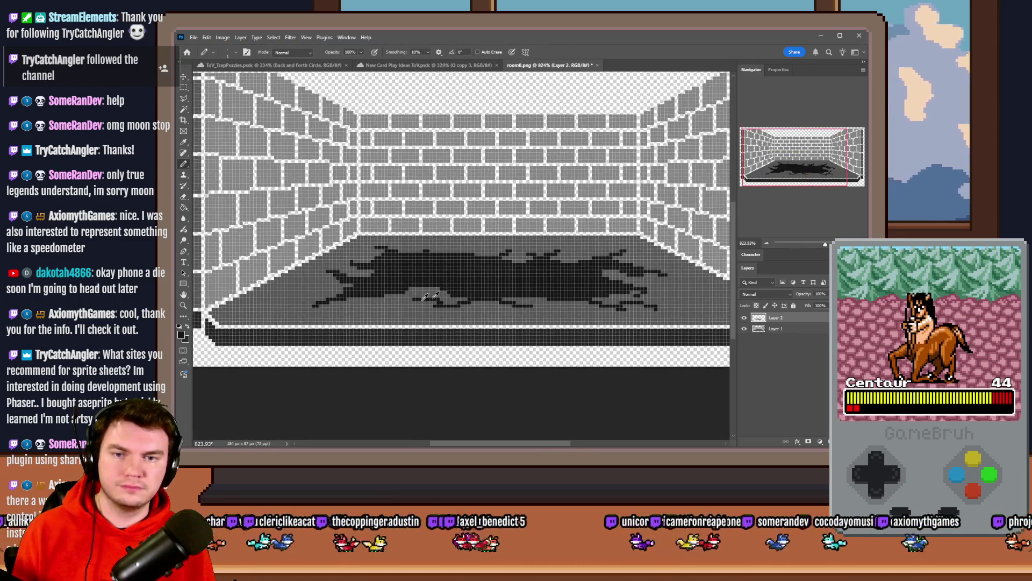
{"action": "scroll", "coordinate": [384, 306], "scroll_direction": "up", "scroll_amount": 5}
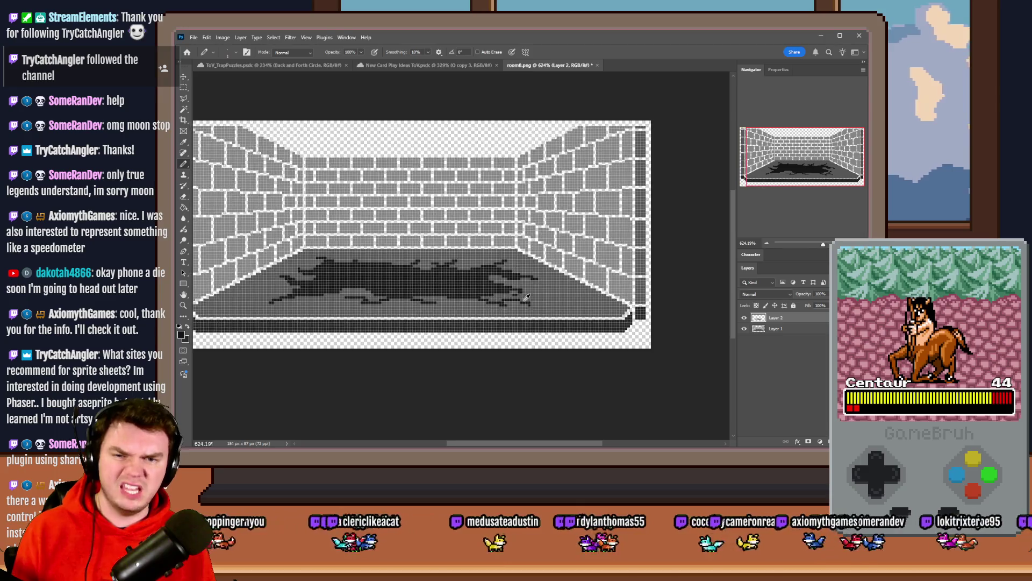
{"action": "mouse_move", "coordinate": [491, 265]}
{"action": "left_mouse_down"}
{"action": "mouse_move", "coordinate": [560, 285]}
{"action": "mouse_move", "coordinate": [526, 281]}
{"action": "mouse_move", "coordinate": [587, 321]}
{"action": "left_mouse_up"}
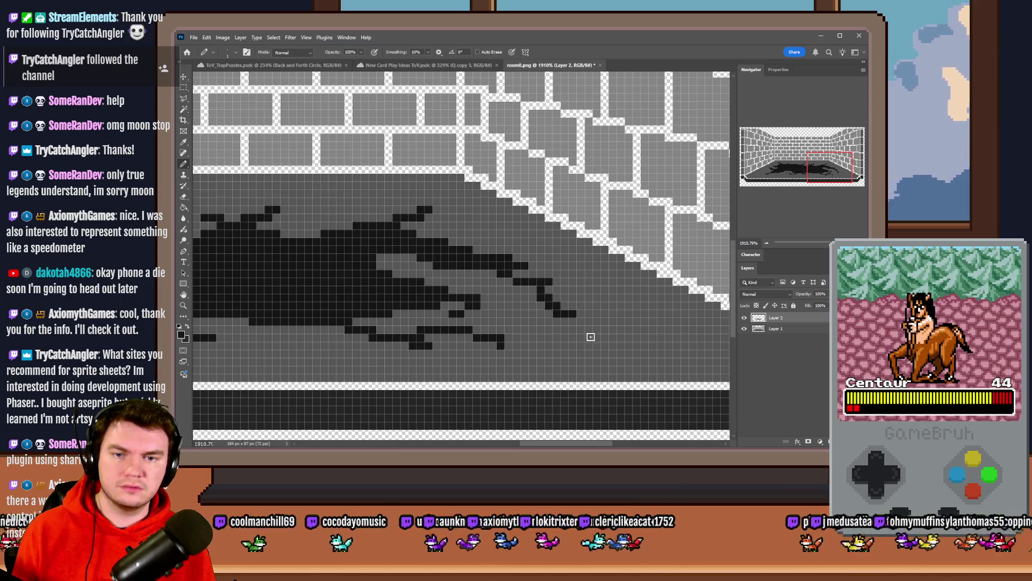
{"action": "scroll", "coordinate": [587, 317], "scroll_direction": "down", "scroll_amount": 1}
{"action": "scroll", "coordinate": [524, 300], "scroll_direction": "up", "scroll_amount": 1}
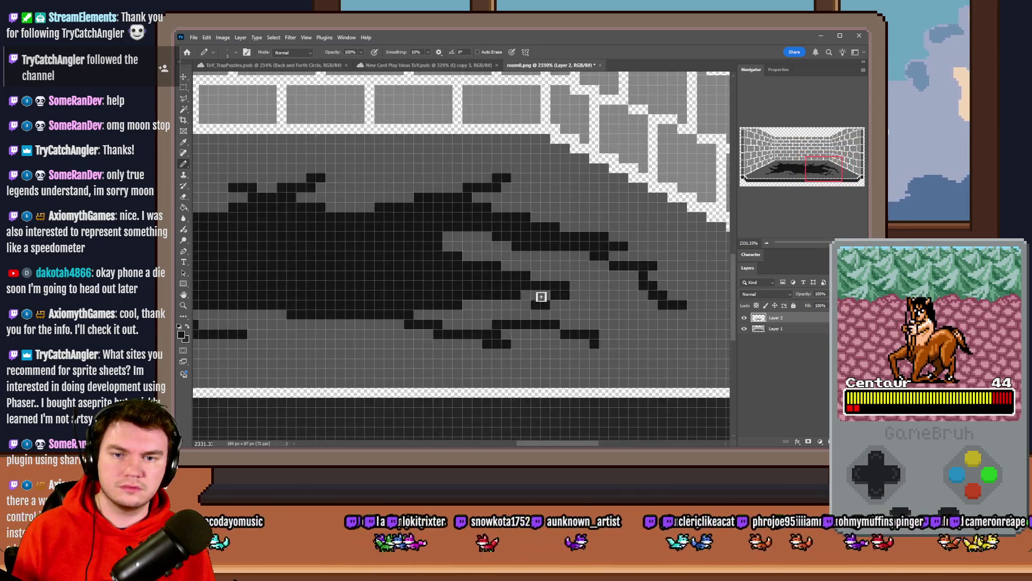
{"action": "scroll", "coordinate": [603, 308], "scroll_direction": "down", "scroll_amount": 3}
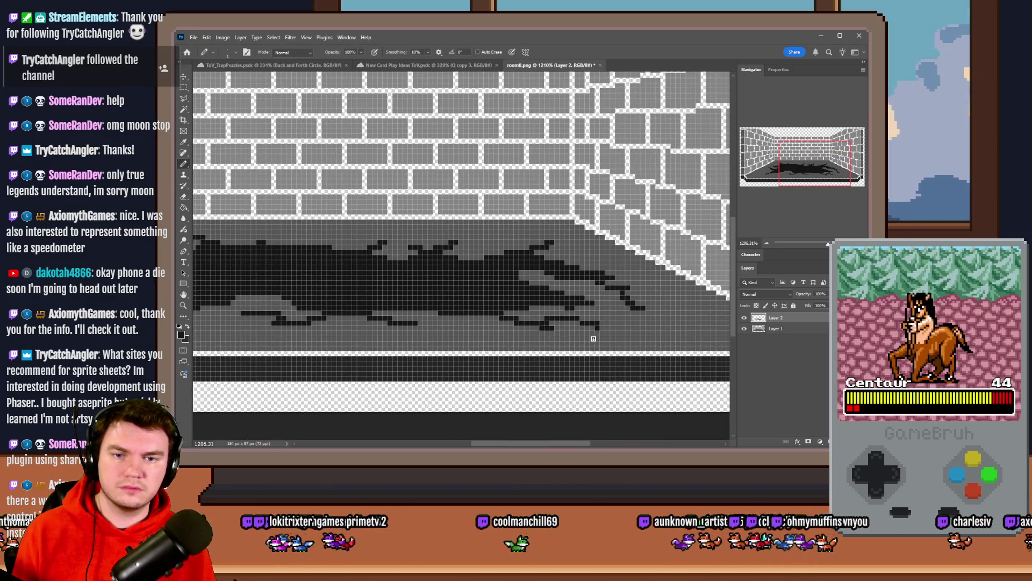
{"action": "scroll", "coordinate": [634, 316], "scroll_direction": "down", "scroll_amount": 5}
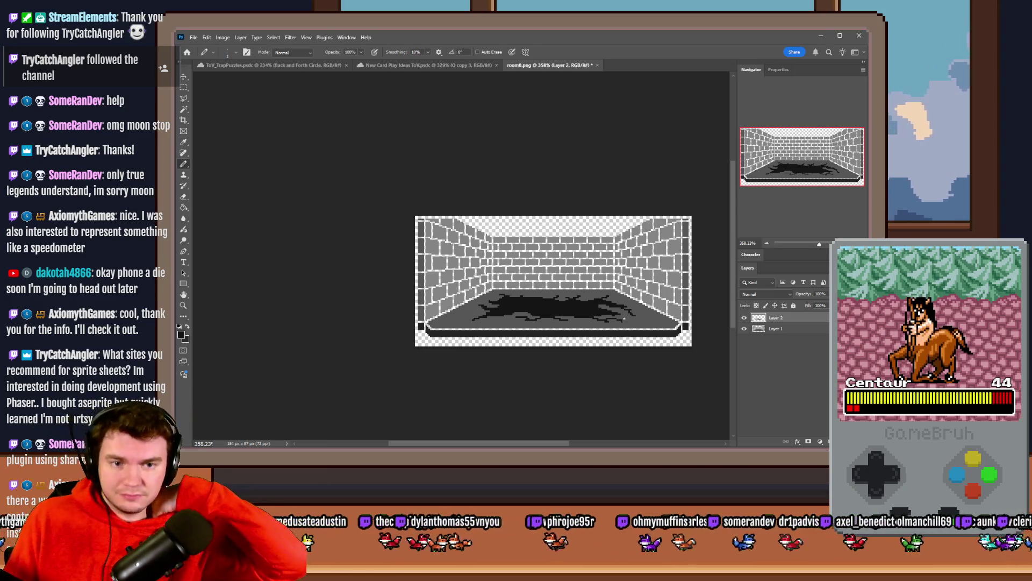
Step: Sample a grey swatch from the New Card Play Ideas palette, then return to room0.png
{"action": "left_click", "coordinate": [263, 66]}
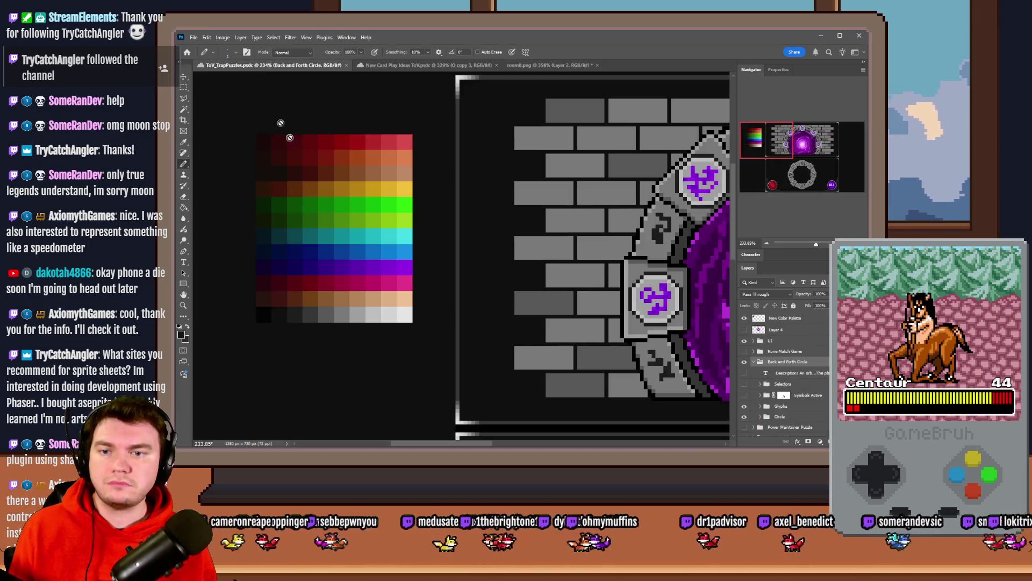
{"action": "left_click", "coordinate": [379, 65]}
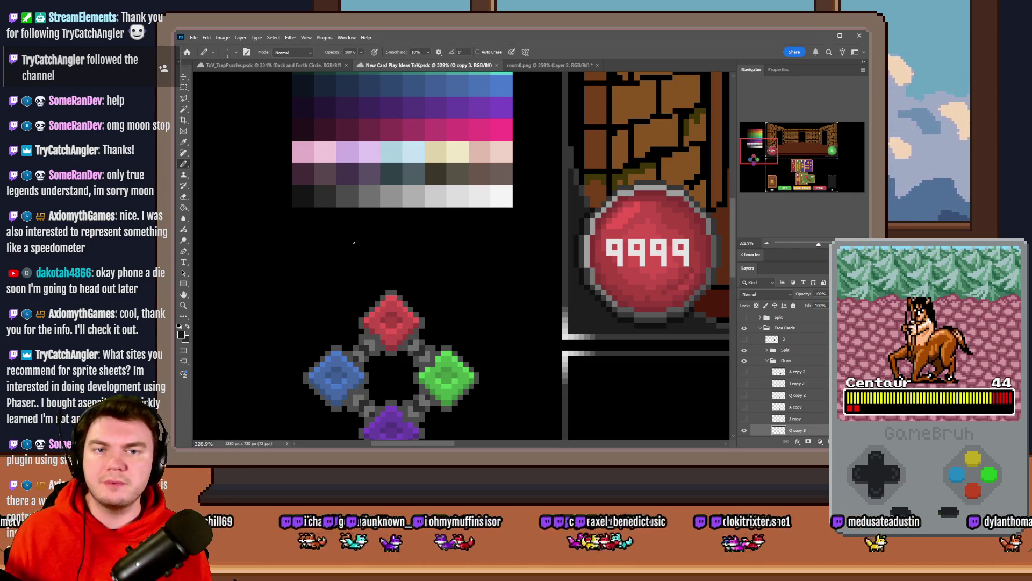
{"action": "scroll", "coordinate": [355, 181], "scroll_direction": "up", "scroll_amount": 5}
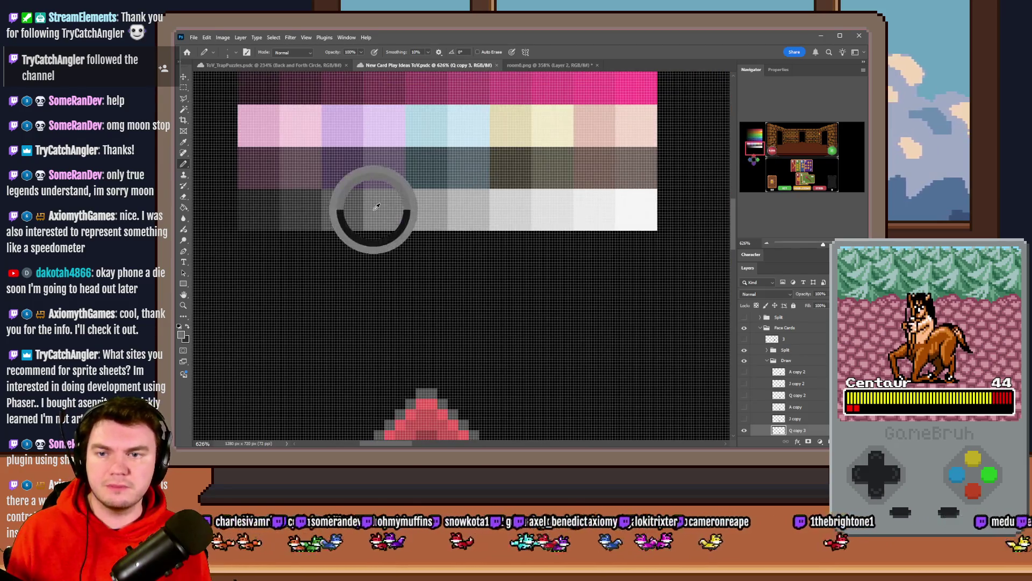
{"action": "left_click", "coordinate": [559, 65]}
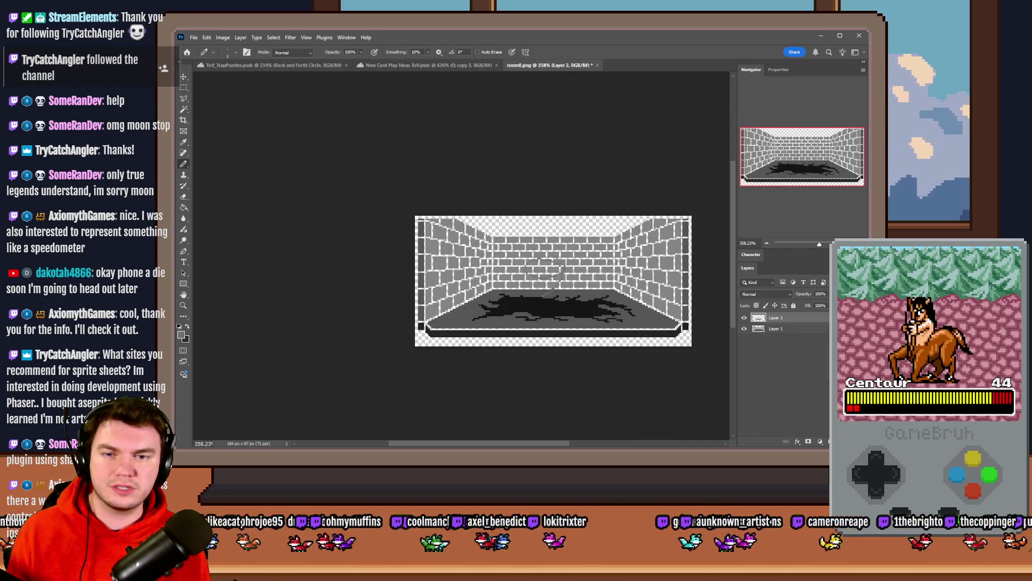
{"action": "scroll", "coordinate": [547, 264], "scroll_direction": "up", "scroll_amount": 10}
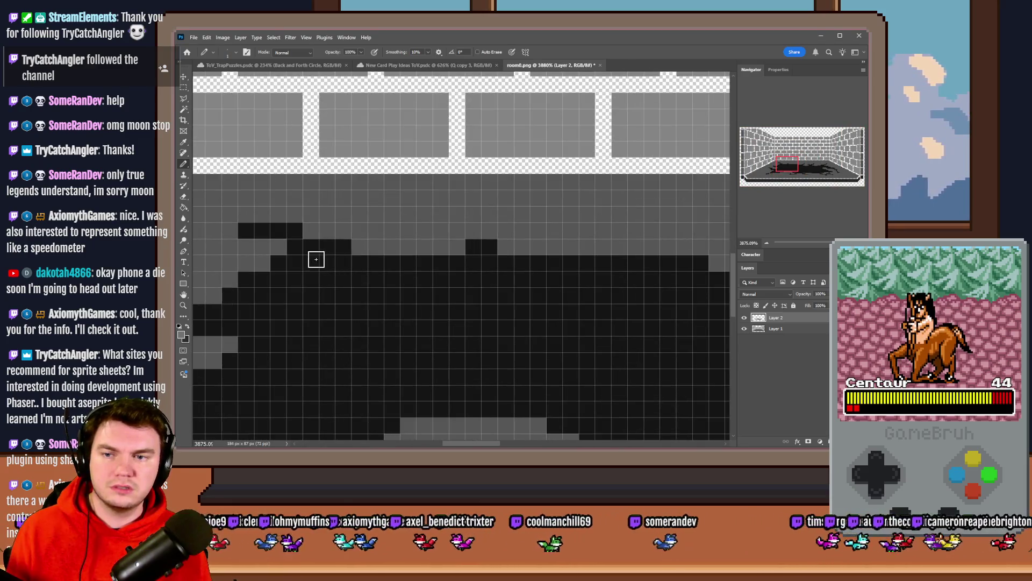
Step: Paint a grey shading run inside the stain after undoing a misplaced top row
{"action": "left_click_drag", "start_coordinate": [249, 230], "coordinate": [284, 233]}
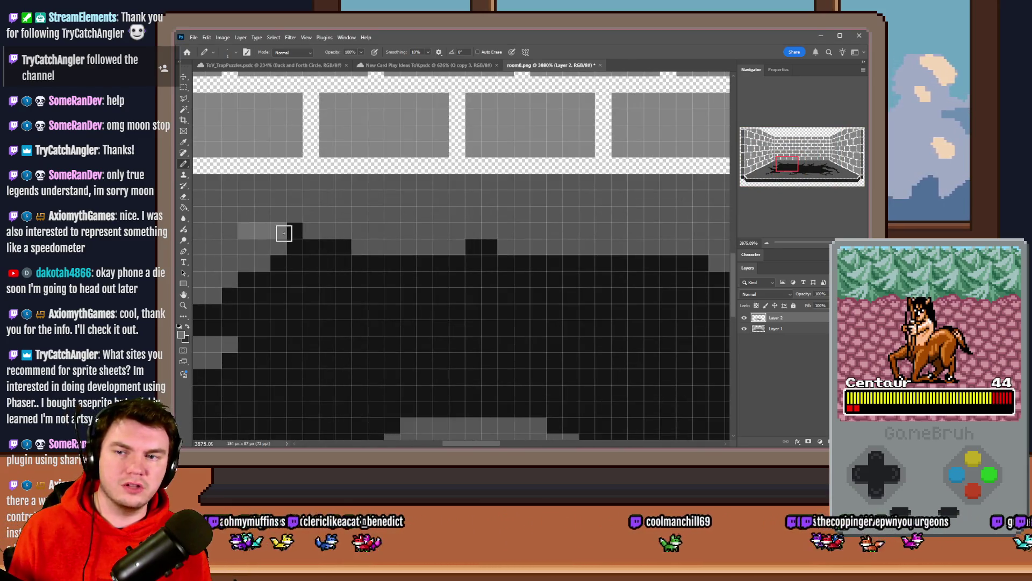
{"action": "key", "text": "ctrl+z"}
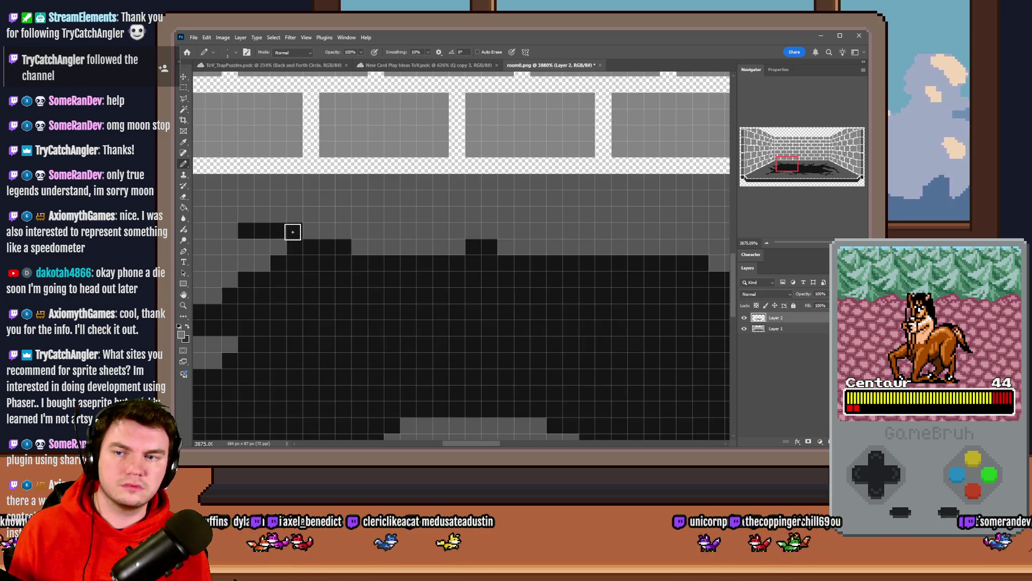
{"action": "left_click_drag", "start_coordinate": [310, 264], "coordinate": [459, 283]}
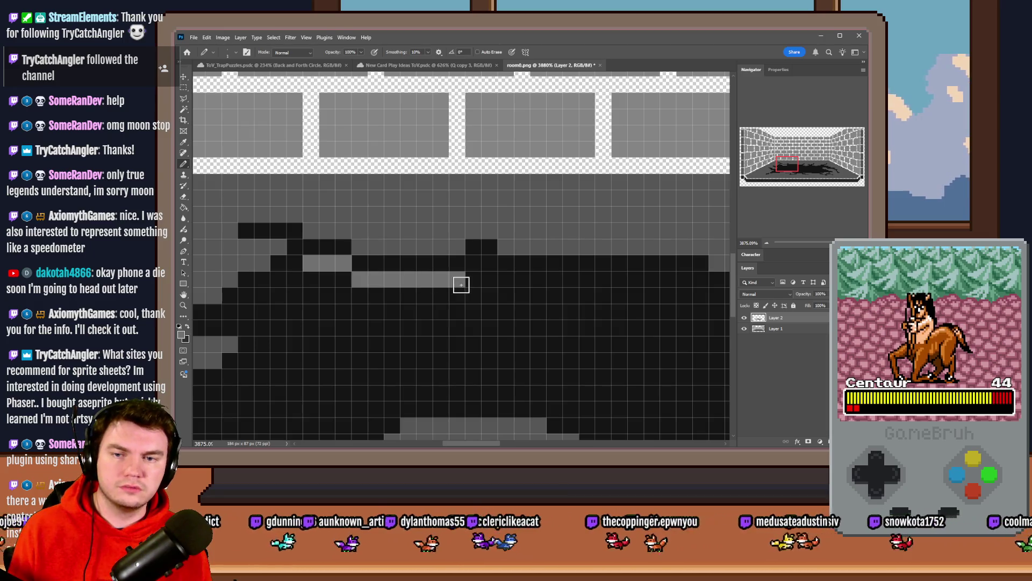
{"action": "scroll", "coordinate": [469, 267], "scroll_direction": "down", "scroll_amount": 5}
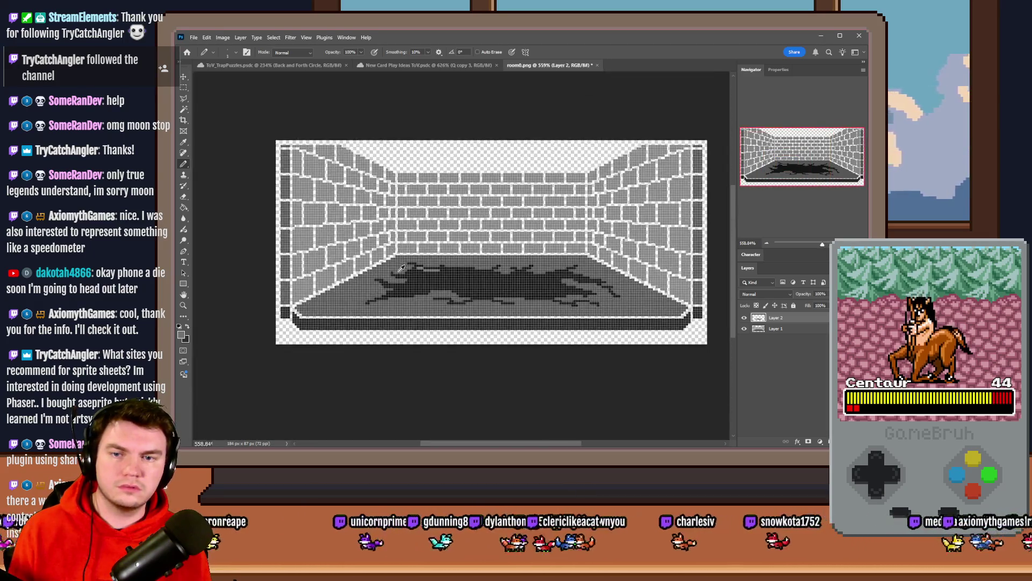
{"action": "scroll", "coordinate": [419, 269], "scroll_direction": "up", "scroll_amount": 5}
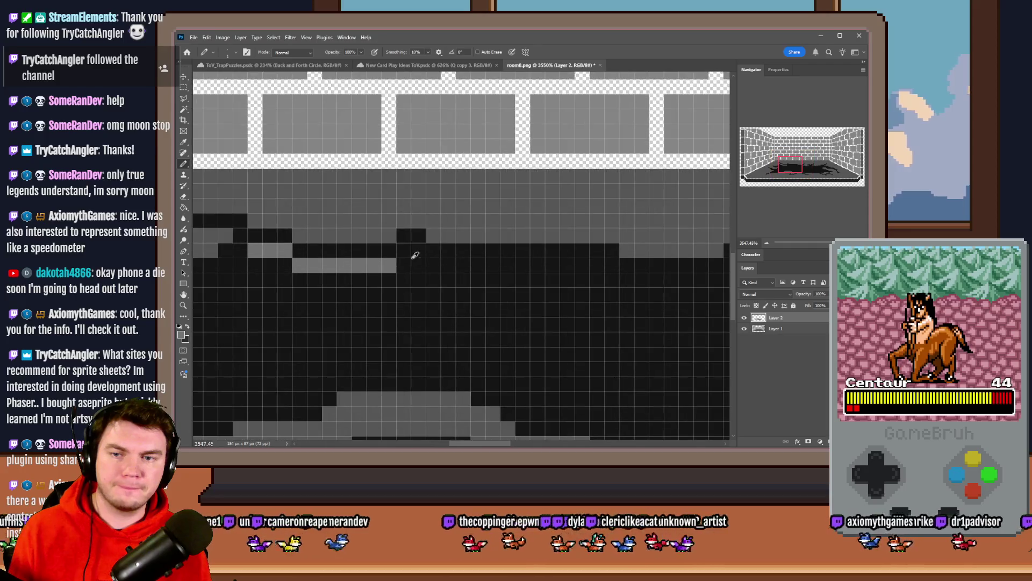
Step: Lay mid-grey highlight runs along the stain's upper edge, undoing the last misplaced stroke
{"action": "mouse_move", "coordinate": [404, 251]}
{"action": "left_mouse_down"}
{"action": "mouse_move", "coordinate": [444, 265]}
{"action": "mouse_move", "coordinate": [613, 266]}
{"action": "left_mouse_up"}
{"action": "scroll", "coordinate": [583, 276], "scroll_direction": "down", "scroll_amount": 5}
{"action": "scroll", "coordinate": [491, 276], "scroll_direction": "up", "scroll_amount": 5}
{"action": "mouse_move", "coordinate": [447, 280]}
{"action": "left_mouse_down"}
{"action": "mouse_move", "coordinate": [532, 283]}
{"action": "mouse_move", "coordinate": [543, 296]}
{"action": "mouse_move", "coordinate": [643, 313]}
{"action": "left_mouse_up"}
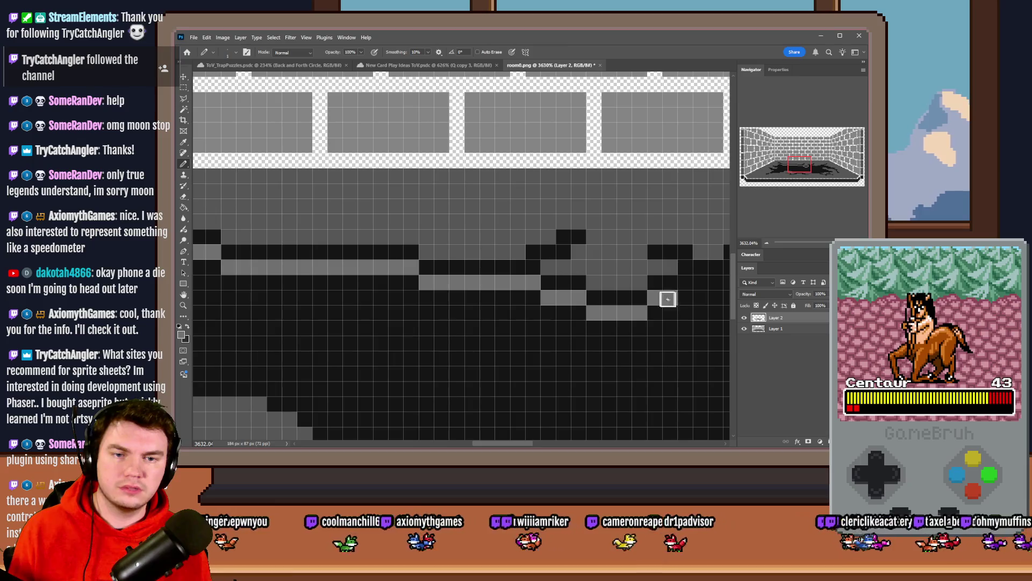
{"action": "left_click", "coordinate": [660, 294]}
{"action": "scroll", "coordinate": [352, 306], "scroll_direction": "down", "scroll_amount": 5}
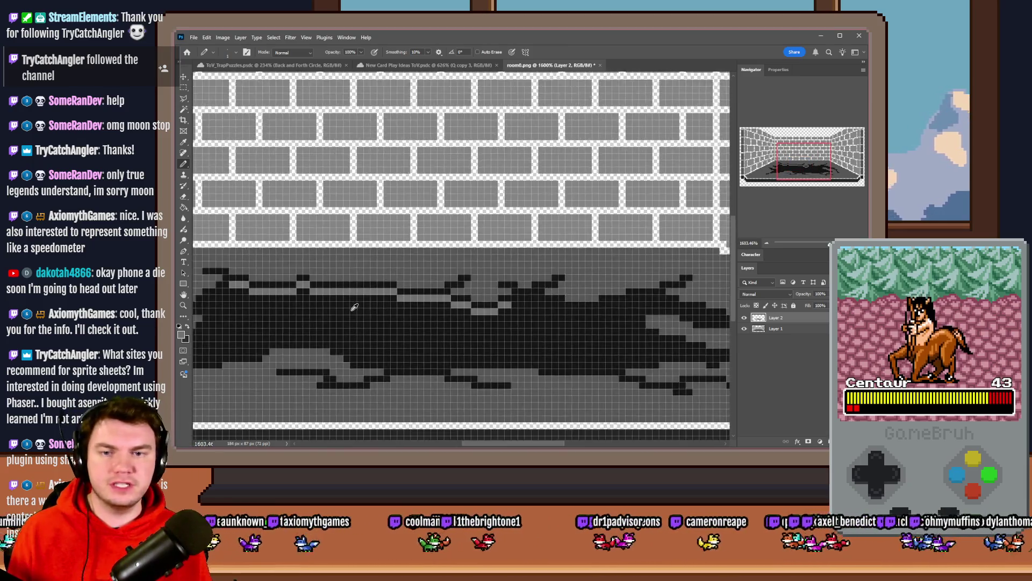
{"action": "scroll", "coordinate": [417, 302], "scroll_direction": "up", "scroll_amount": 6}
{"action": "mouse_move", "coordinate": [344, 274]}
{"action": "left_mouse_down"}
{"action": "mouse_move", "coordinate": [359, 269]}
{"action": "mouse_move", "coordinate": [348, 253]}
{"action": "mouse_move", "coordinate": [357, 268]}
{"action": "mouse_move", "coordinate": [417, 268]}
{"action": "mouse_move", "coordinate": [479, 295]}
{"action": "mouse_move", "coordinate": [546, 300]}
{"action": "mouse_move", "coordinate": [666, 265]}
{"action": "mouse_move", "coordinate": [696, 267]}
{"action": "left_mouse_up"}
{"action": "key", "text": "ctrl+z"}
Step: Paint grey pixels over the stain's black cells, including a diagonal streak down-right
{"action": "scroll", "coordinate": [689, 281], "scroll_direction": "down", "scroll_amount": 2}
{"action": "scroll", "coordinate": [548, 279], "scroll_direction": "down", "scroll_amount": 2}
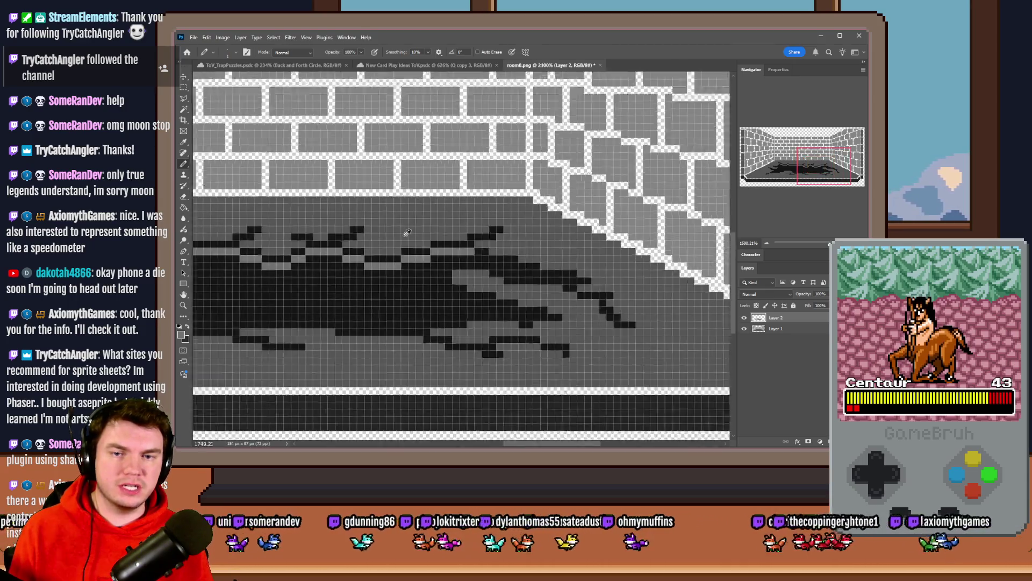
{"action": "scroll", "coordinate": [397, 235], "scroll_direction": "up", "scroll_amount": 4}
{"action": "left_click_drag", "start_coordinate": [370, 230], "coordinate": [590, 294]}
{"action": "scroll", "coordinate": [585, 297], "scroll_direction": "down", "scroll_amount": 2}
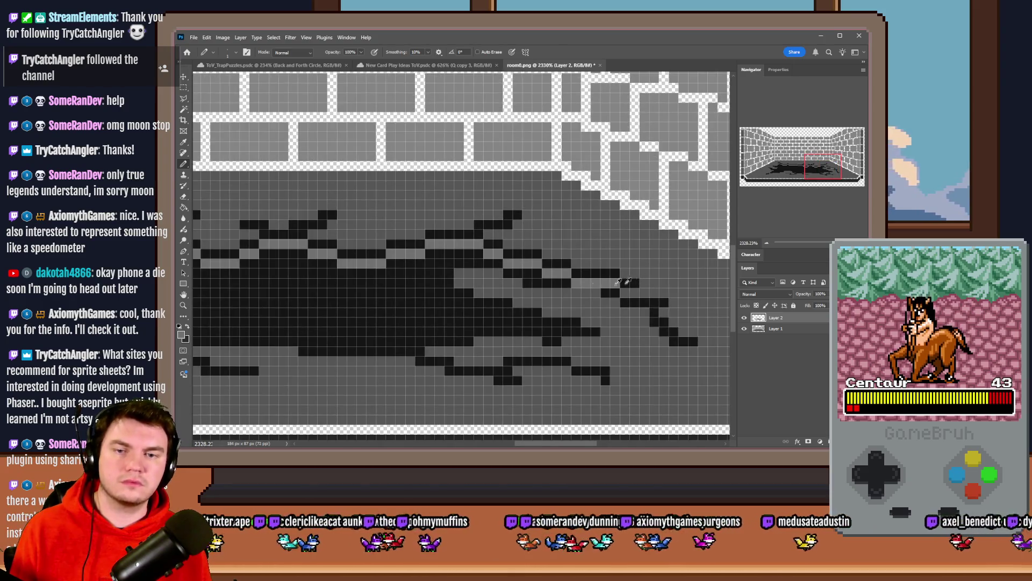
{"action": "scroll", "coordinate": [422, 289], "scroll_direction": "up", "scroll_amount": 2}
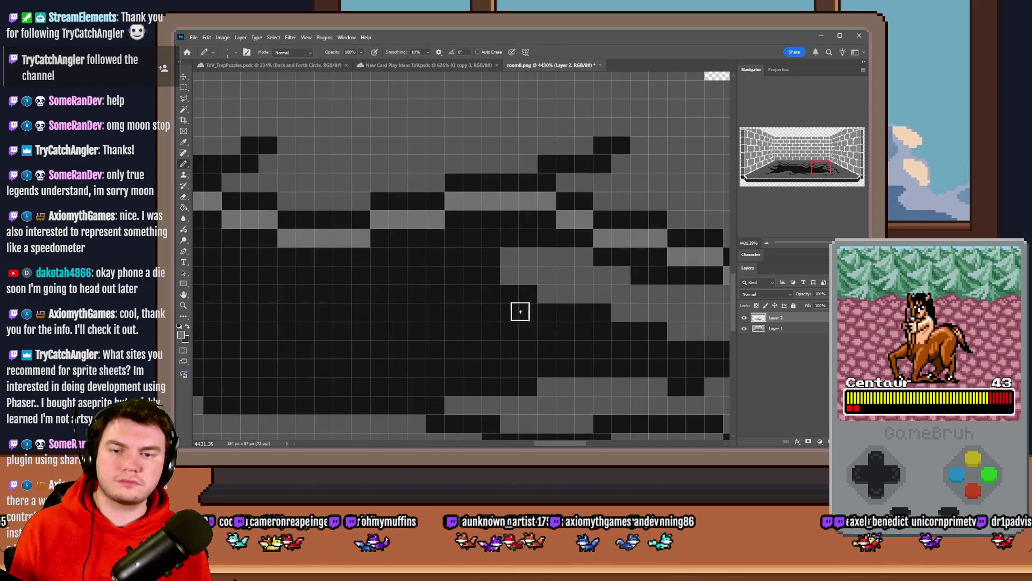
{"action": "mouse_move", "coordinate": [520, 311]}
{"action": "left_mouse_down"}
{"action": "mouse_move", "coordinate": [548, 330]}
{"action": "mouse_move", "coordinate": [647, 346]}
{"action": "left_mouse_up"}
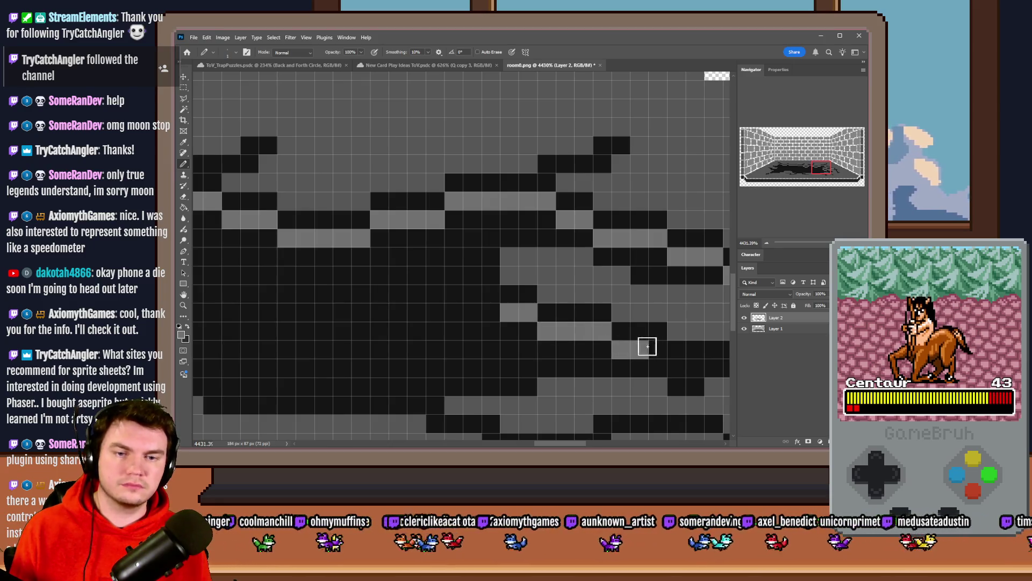
{"action": "scroll", "coordinate": [454, 289], "scroll_direction": "down", "scroll_amount": 1}
{"action": "left_click_drag", "start_coordinate": [473, 325], "coordinate": [491, 324]}
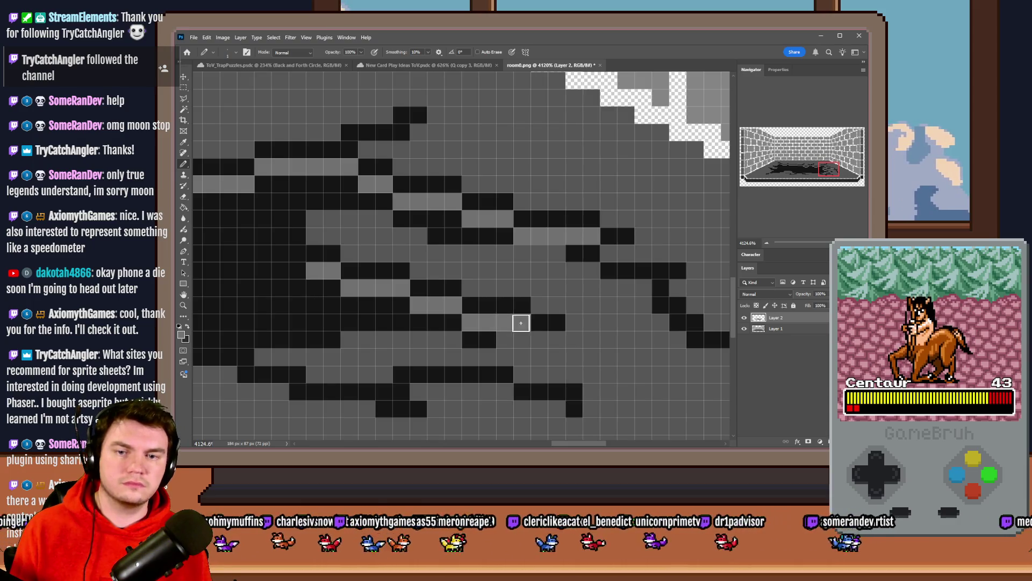
Step: Draw a diagonal grey line and a grey row across the stain's left end
{"action": "scroll", "coordinate": [579, 287], "scroll_direction": "down", "scroll_amount": 3}
{"action": "scroll", "coordinate": [580, 286], "scroll_direction": "down", "scroll_amount": 2}
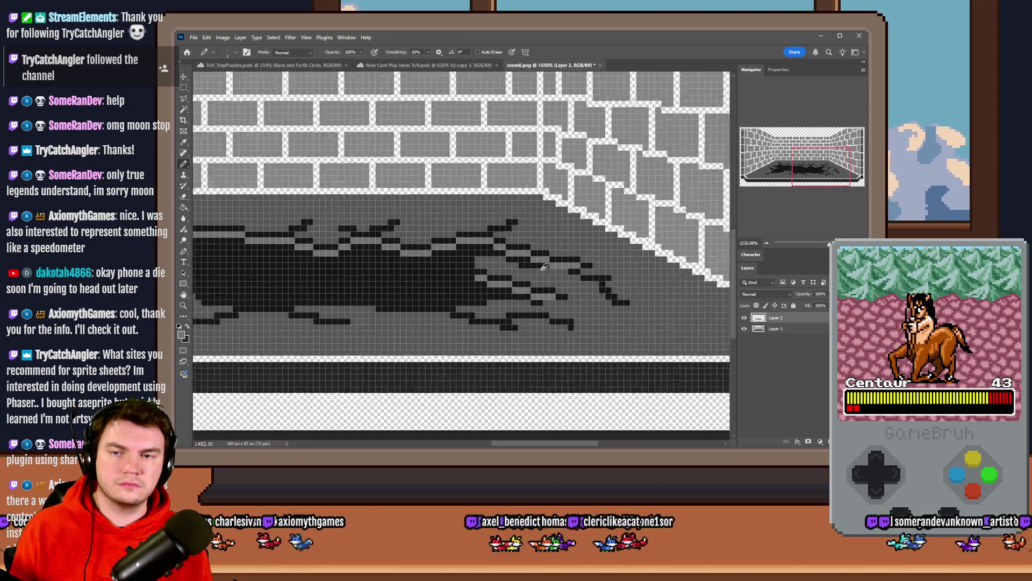
{"action": "scroll", "coordinate": [257, 273], "scroll_direction": "up", "scroll_amount": 4}
{"action": "scroll", "coordinate": [257, 273], "scroll_direction": "up", "scroll_amount": 3}
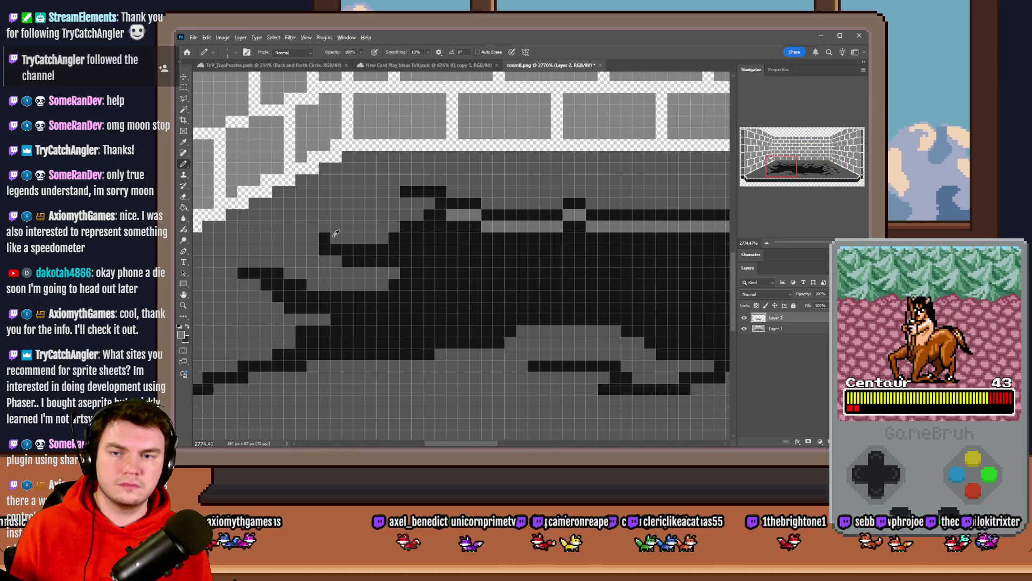
{"action": "mouse_move", "coordinate": [517, 218]}
{"action": "left_mouse_down"}
{"action": "mouse_move", "coordinate": [446, 262]}
{"action": "mouse_move", "coordinate": [356, 284]}
{"action": "left_mouse_up"}
{"action": "left_click", "coordinate": [448, 348]}
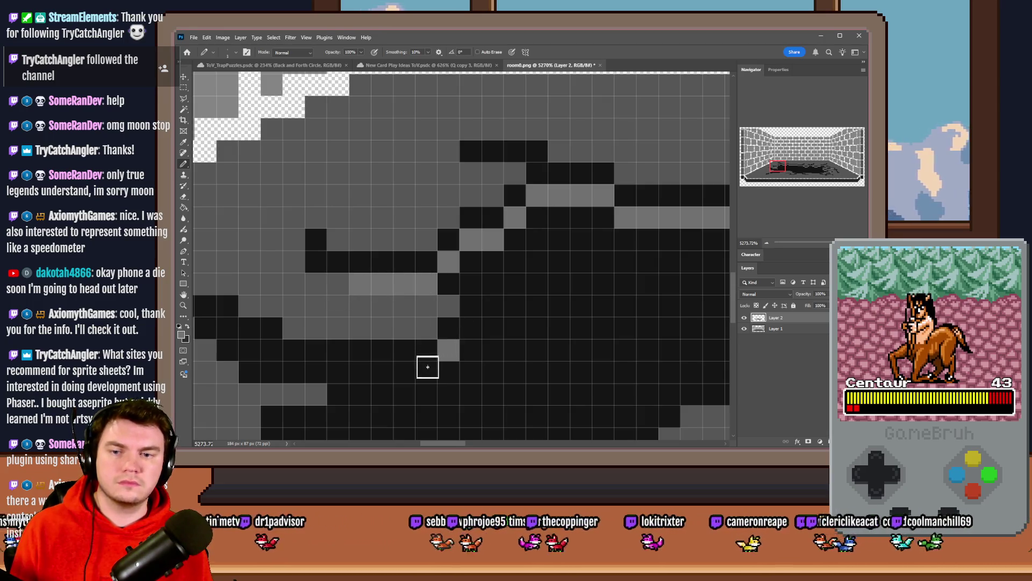
{"action": "mouse_move", "coordinate": [426, 367]}
{"action": "left_mouse_down"}
{"action": "mouse_move", "coordinate": [295, 372]}
{"action": "mouse_move", "coordinate": [253, 350]}
{"action": "left_mouse_up"}
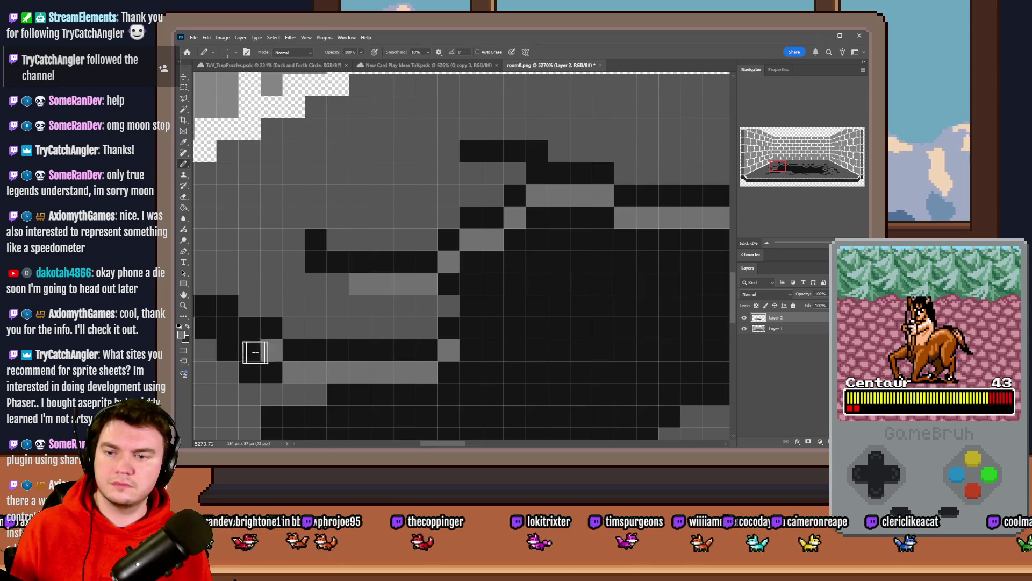
Step: Lighten a few more black cells to grey in the stain's left part
{"action": "scroll", "coordinate": [348, 328], "scroll_direction": "left", "scroll_amount": 5}
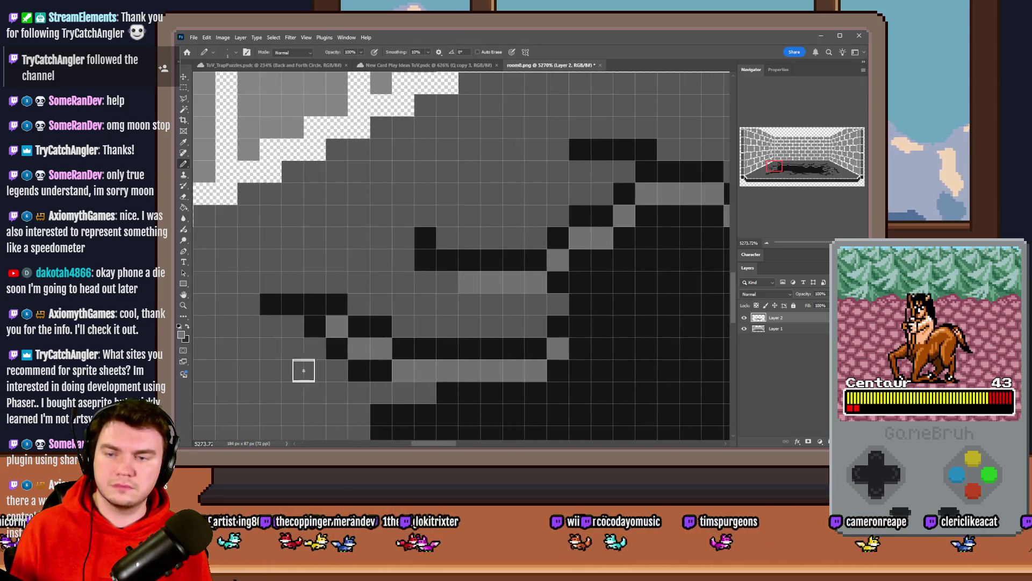
{"action": "left_click_drag", "start_coordinate": [315, 326], "coordinate": [334, 322]}
{"action": "scroll", "coordinate": [334, 322], "scroll_direction": "down", "scroll_amount": 5}
{"action": "left_click_drag", "start_coordinate": [422, 304], "coordinate": [380, 316]}
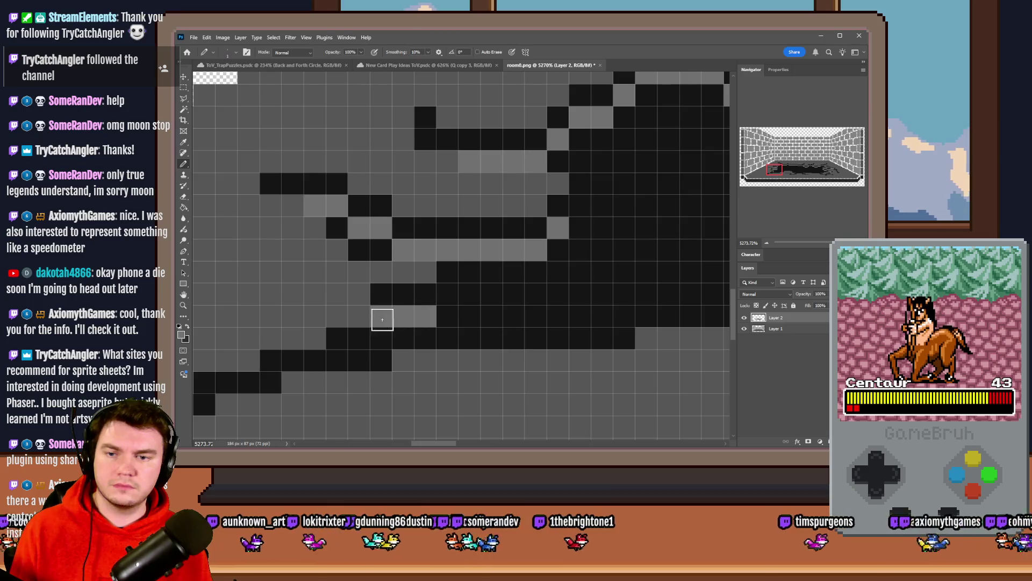
{"action": "scroll", "coordinate": [411, 299], "scroll_direction": "down", "scroll_amount": 3}
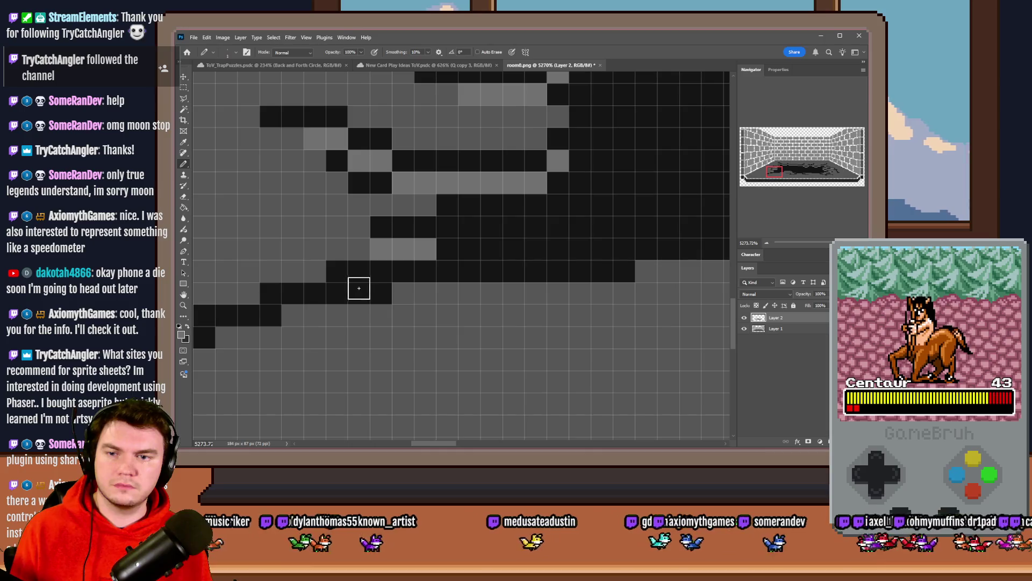
{"action": "left_click_drag", "start_coordinate": [353, 288], "coordinate": [334, 303]}
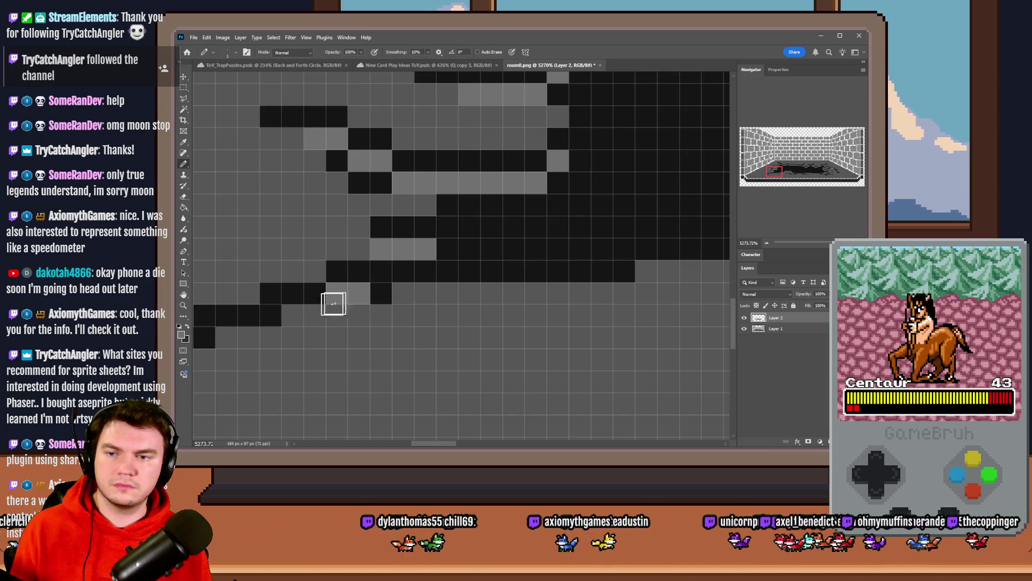
{"action": "scroll", "coordinate": [334, 304], "scroll_direction": "down", "scroll_amount": 10}
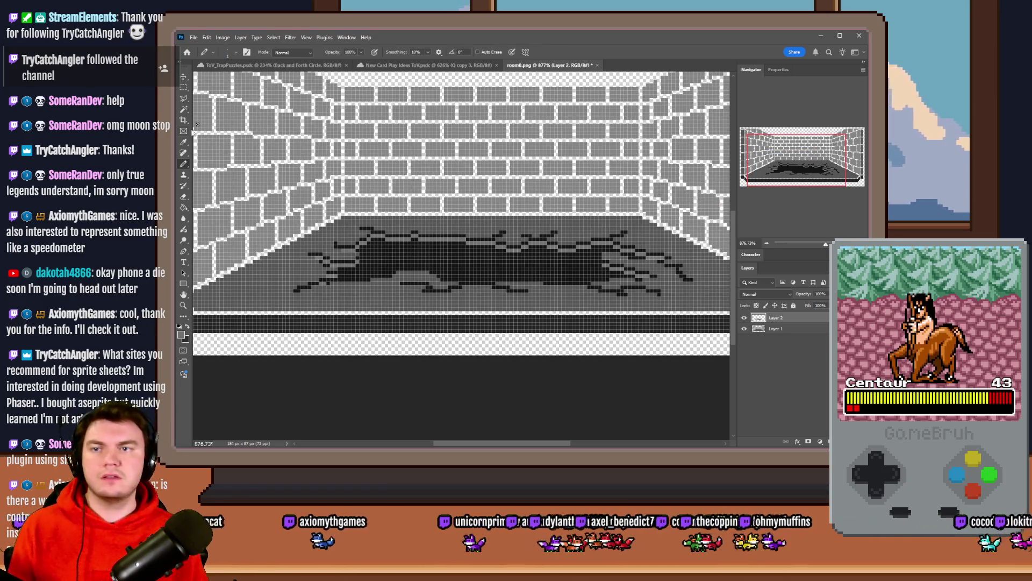
Step: Sample a new grey shade from the card-ideas palette and go back to room0.png
{"action": "left_click", "coordinate": [425, 65]}
{"action": "left_click_drag", "start_coordinate": [415, 197], "coordinate": [358, 204]}
{"action": "left_click", "coordinate": [549, 65]}
{"action": "scroll", "coordinate": [352, 288], "scroll_direction": "up", "scroll_amount": 6}
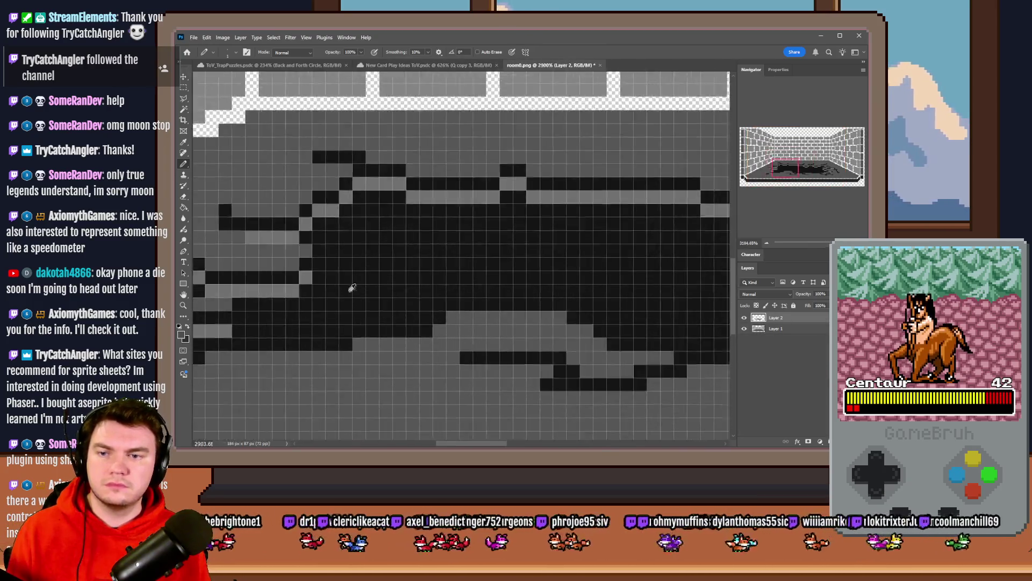
{"action": "scroll", "coordinate": [352, 288], "scroll_direction": "up", "scroll_amount": 1}
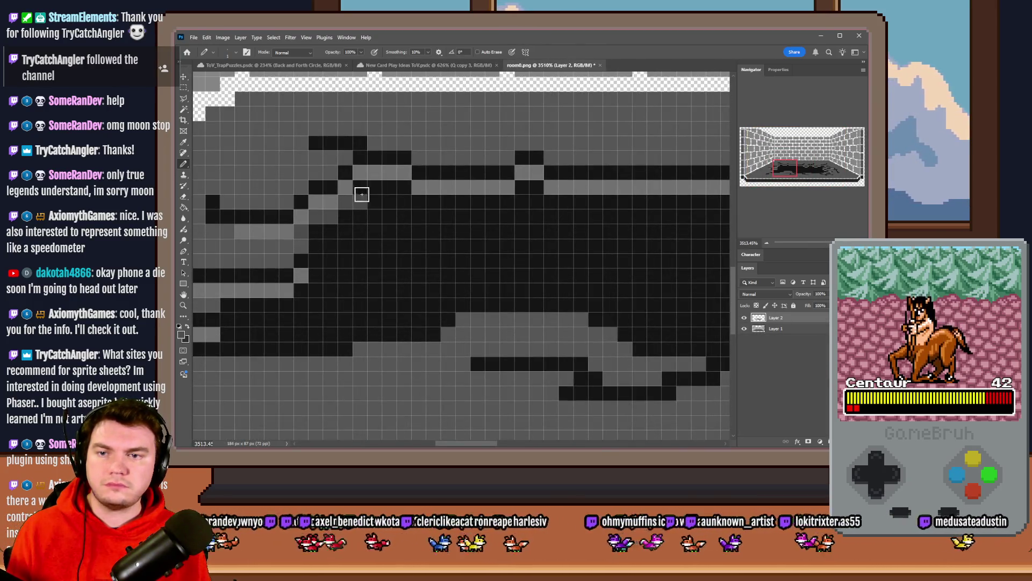
Step: Paint grey pixels across the stain's top rows, extending the shading rightward
{"action": "mouse_move", "coordinate": [362, 194]}
{"action": "left_mouse_down"}
{"action": "mouse_move", "coordinate": [394, 186]}
{"action": "mouse_move", "coordinate": [417, 199]}
{"action": "mouse_move", "coordinate": [508, 202]}
{"action": "mouse_move", "coordinate": [534, 192]}
{"action": "mouse_move", "coordinate": [675, 205]}
{"action": "left_mouse_up"}
{"action": "scroll", "coordinate": [440, 312], "scroll_direction": "right", "scroll_amount": 3}
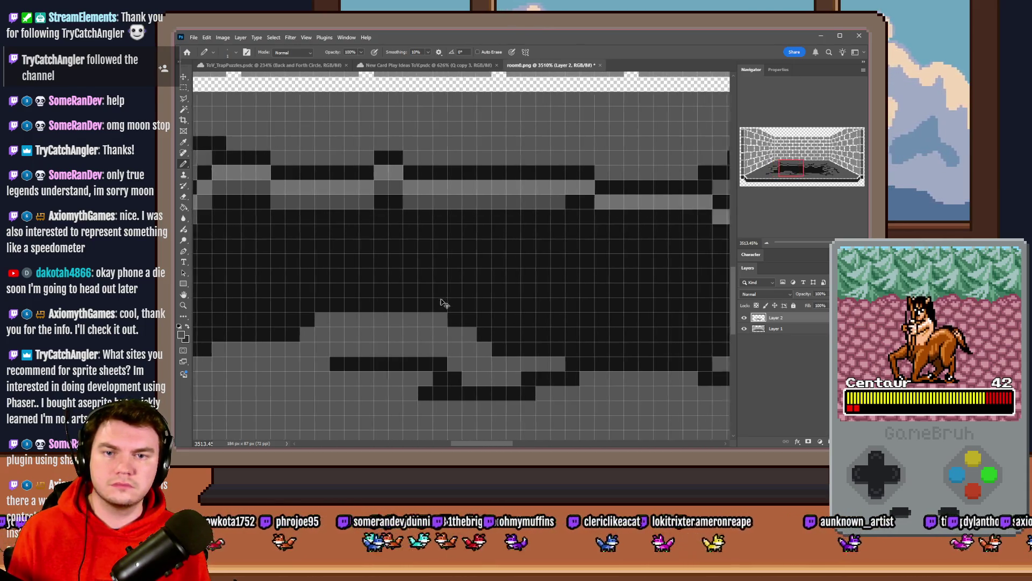
{"action": "scroll", "coordinate": [441, 302], "scroll_direction": "right", "scroll_amount": 2}
{"action": "mouse_move", "coordinate": [510, 212]}
{"action": "left_mouse_down"}
{"action": "mouse_move", "coordinate": [628, 222]}
{"action": "mouse_move", "coordinate": [610, 258]}
{"action": "left_mouse_up"}
{"action": "scroll", "coordinate": [548, 285], "scroll_direction": "right", "scroll_amount": 3}
{"action": "mouse_move", "coordinate": [514, 243]}
{"action": "left_mouse_down"}
{"action": "mouse_move", "coordinate": [555, 247]}
{"action": "mouse_move", "coordinate": [667, 212]}
{"action": "left_mouse_up"}
{"action": "scroll", "coordinate": [618, 276], "scroll_direction": "right", "scroll_amount": 2}
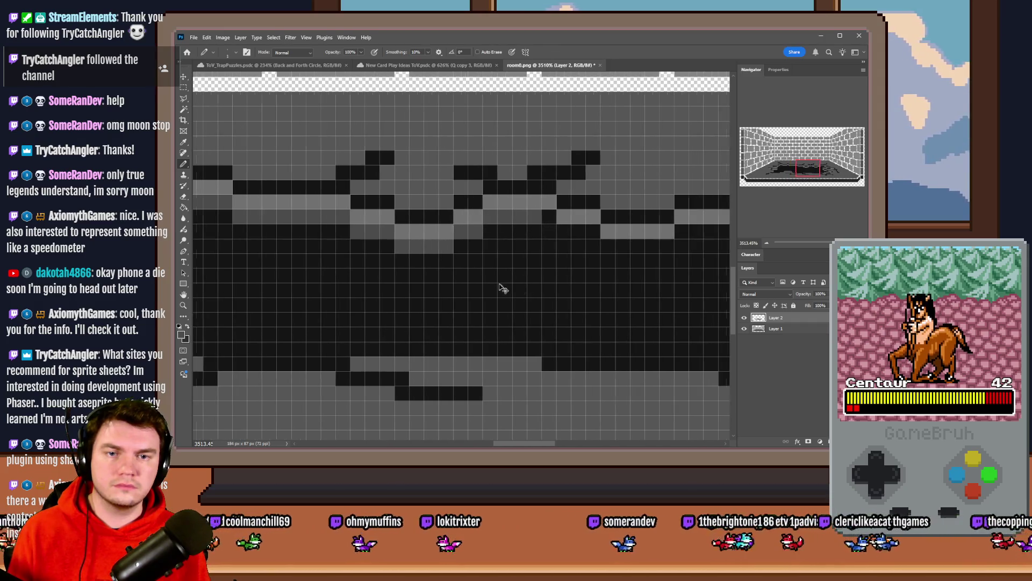
{"action": "scroll", "coordinate": [500, 287], "scroll_direction": "right", "scroll_amount": 2}
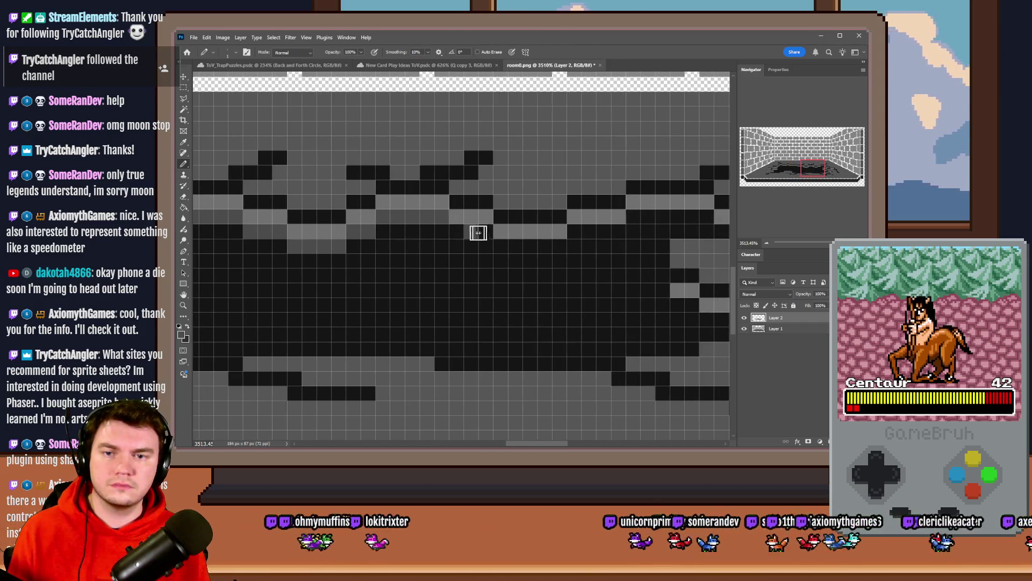
{"action": "mouse_move", "coordinate": [478, 233]}
{"action": "left_mouse_down"}
{"action": "mouse_move", "coordinate": [456, 228]}
{"action": "mouse_move", "coordinate": [502, 244]}
{"action": "mouse_move", "coordinate": [703, 218]}
{"action": "left_mouse_up"}
{"action": "scroll", "coordinate": [604, 286], "scroll_direction": "right", "scroll_amount": 4}
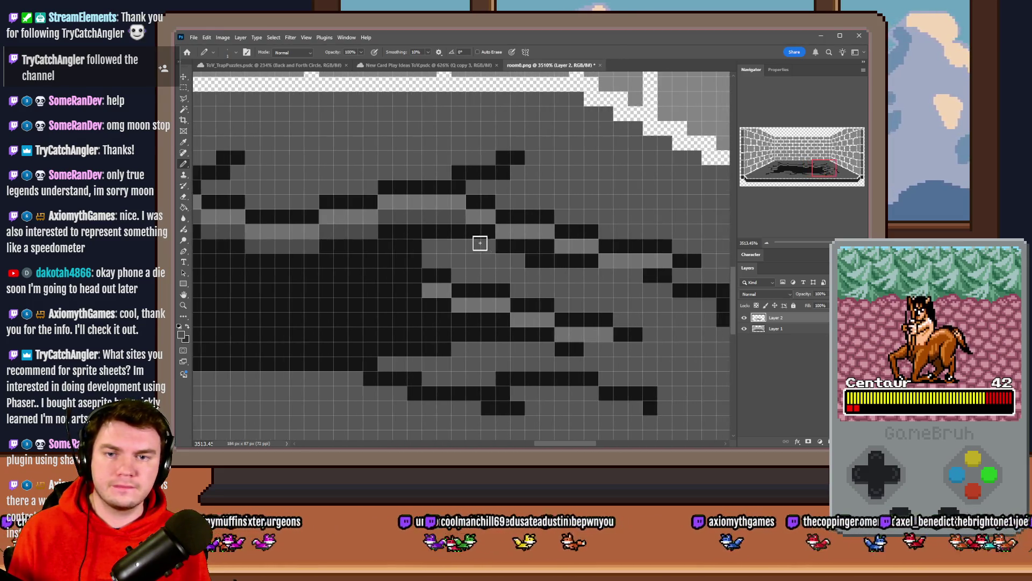
{"action": "mouse_move", "coordinate": [480, 243]}
{"action": "left_mouse_down"}
{"action": "mouse_move", "coordinate": [491, 231]}
{"action": "mouse_move", "coordinate": [593, 259]}
{"action": "left_mouse_up"}
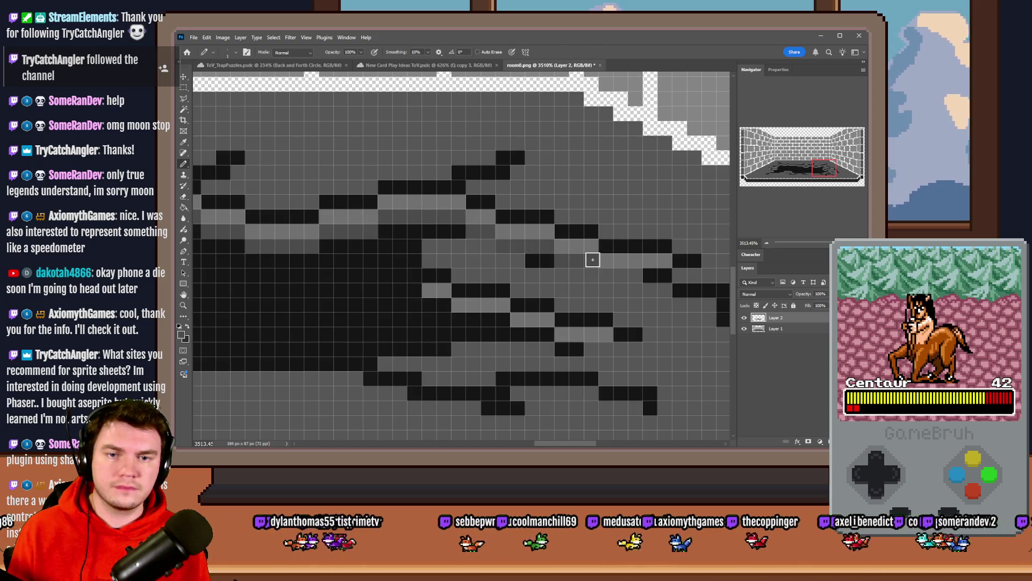
Step: Repaint over-lightened grey cells back to black along the stain's upper rows
{"action": "scroll", "coordinate": [511, 278], "scroll_direction": "down", "scroll_amount": 1}
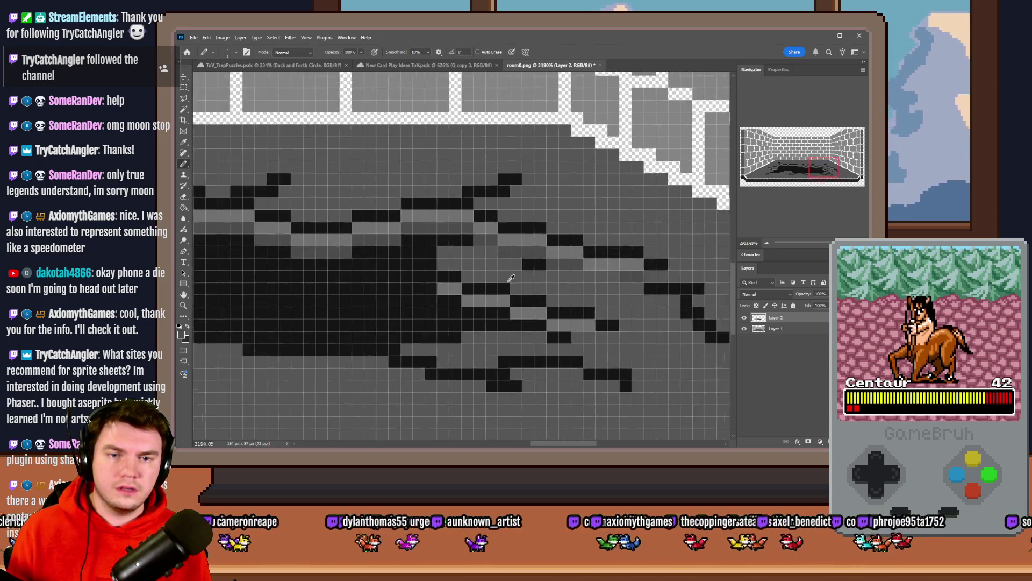
{"action": "scroll", "coordinate": [511, 278], "scroll_direction": "down", "scroll_amount": 5}
{"action": "scroll", "coordinate": [636, 305], "scroll_direction": "up", "scroll_amount": 5}
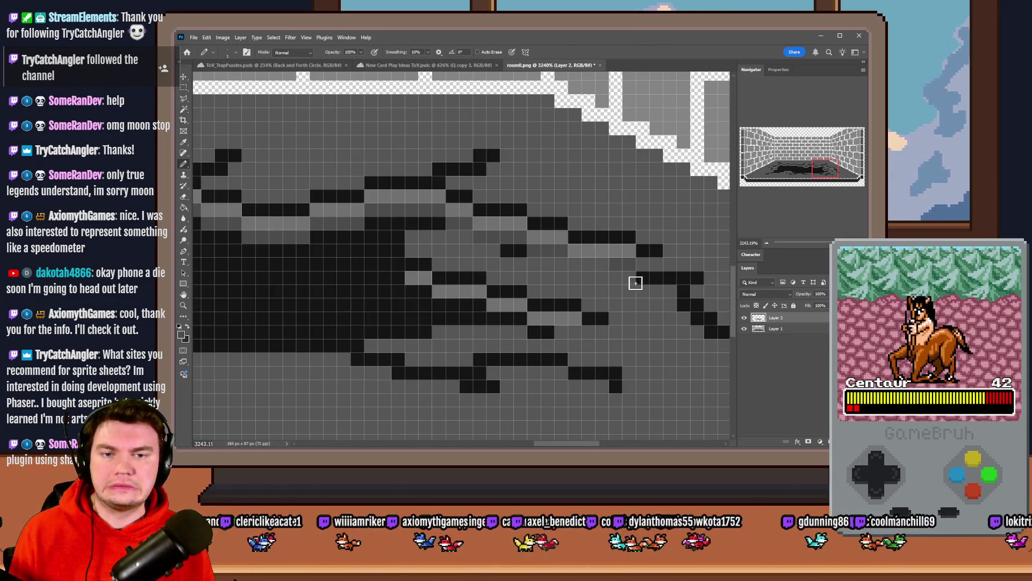
{"action": "left_click", "coordinate": [620, 264]}
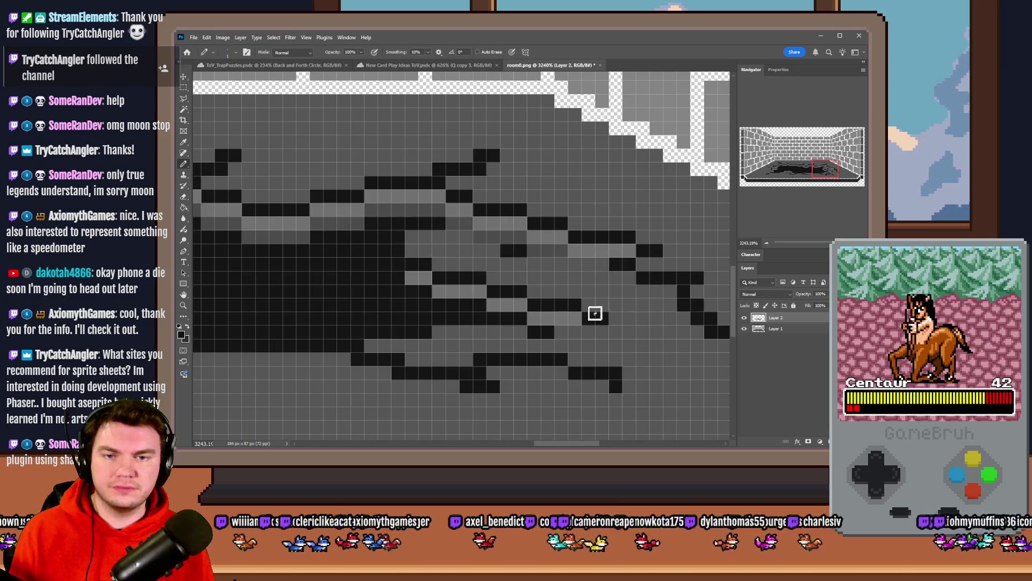
{"action": "left_click_drag", "start_coordinate": [564, 253], "coordinate": [535, 251]}
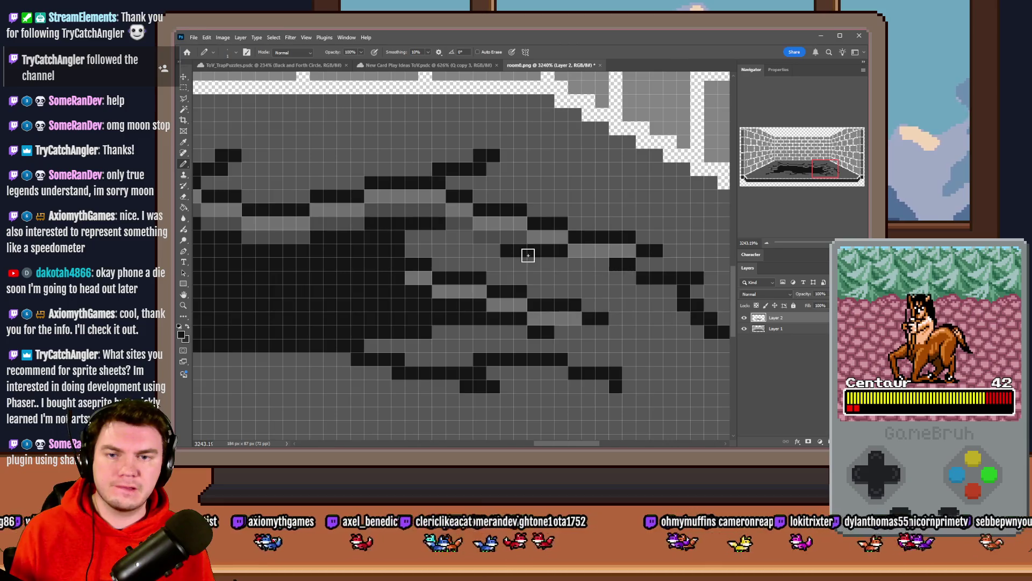
{"action": "left_click_drag", "start_coordinate": [510, 251], "coordinate": [409, 236]}
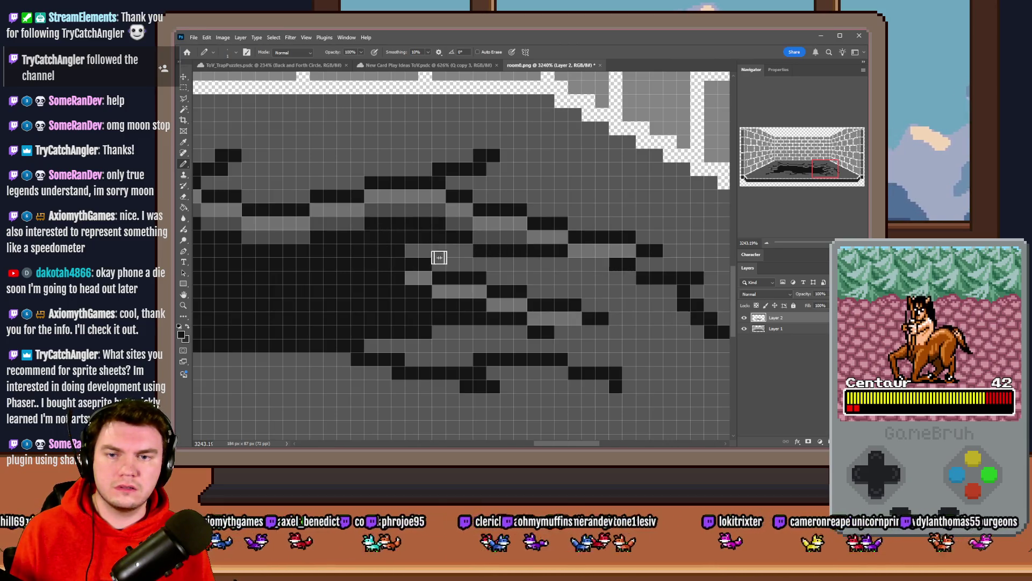
{"action": "left_click", "coordinate": [466, 250]}
{"action": "mouse_move", "coordinate": [608, 266]}
{"action": "left_mouse_down"}
{"action": "mouse_move", "coordinate": [543, 264]}
{"action": "mouse_move", "coordinate": [516, 247]}
{"action": "mouse_move", "coordinate": [548, 251]}
{"action": "left_mouse_up"}
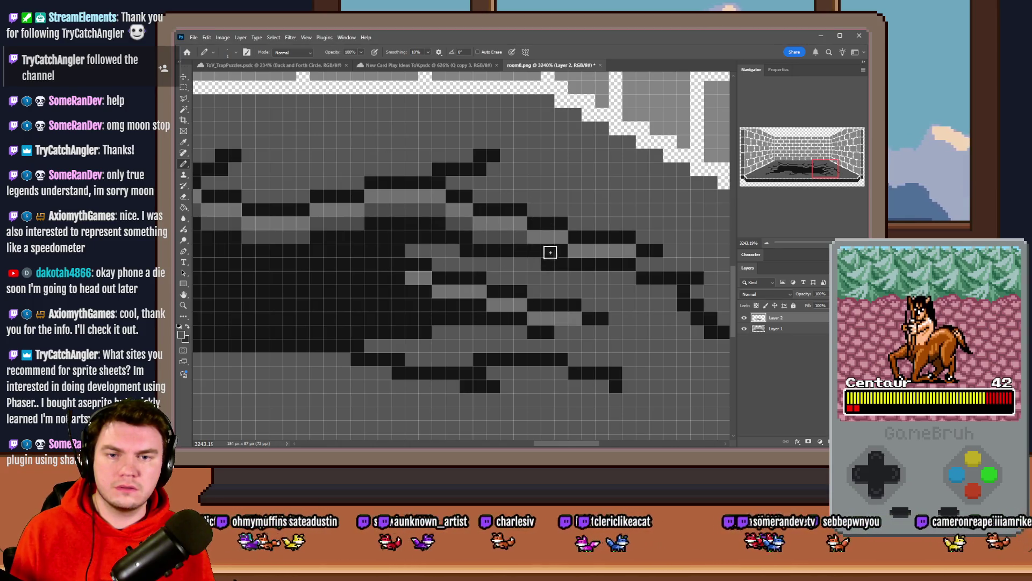
Step: Lighten a run of cells along the stain's right edge
{"action": "scroll", "coordinate": [526, 279], "scroll_direction": "down", "scroll_amount": 5}
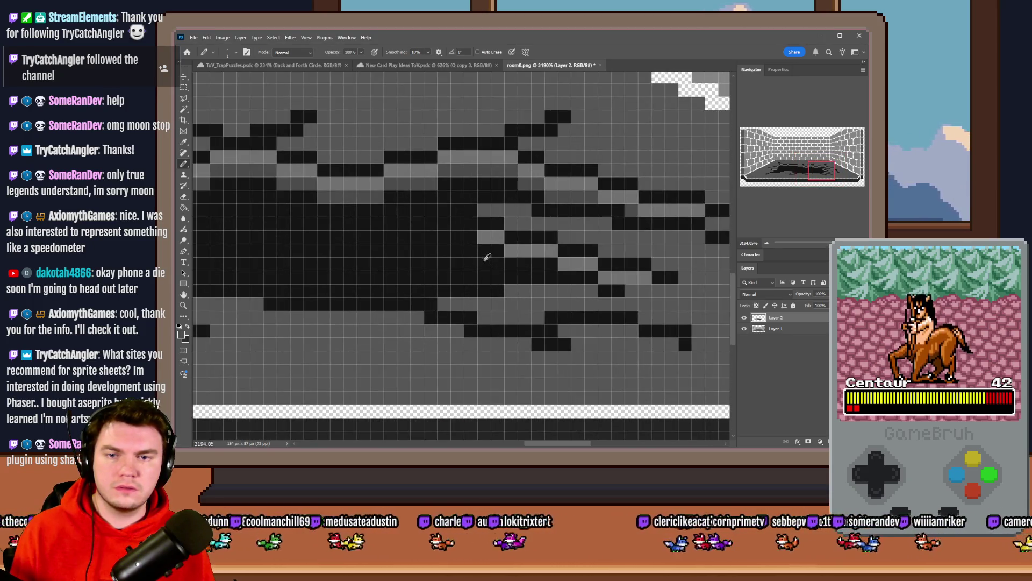
{"action": "scroll", "coordinate": [500, 254], "scroll_direction": "up", "scroll_amount": 5}
{"action": "left_click_drag", "start_coordinate": [508, 264], "coordinate": [548, 265]}
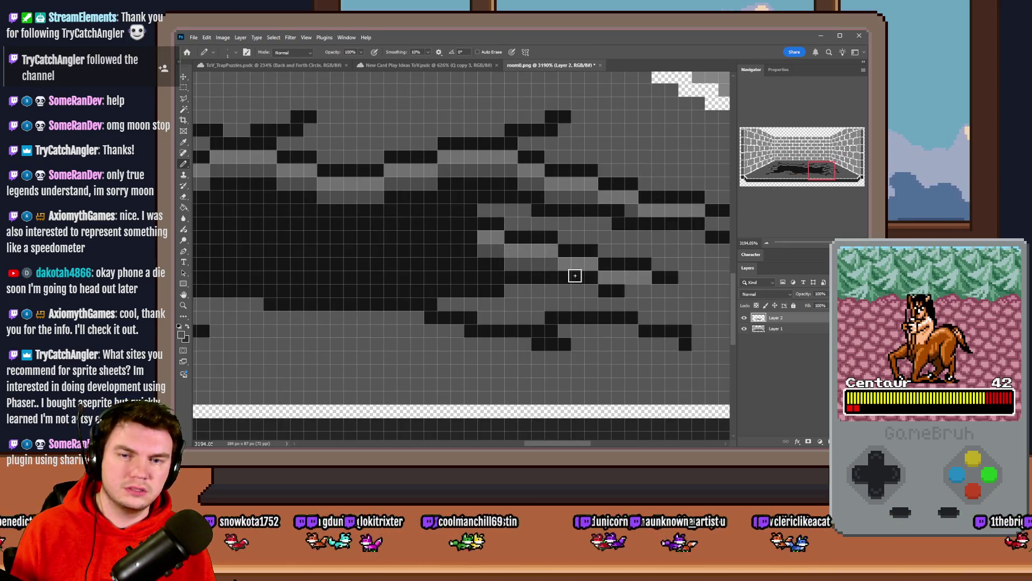
{"action": "scroll", "coordinate": [575, 276], "scroll_direction": "down", "scroll_amount": 4}
Step: Paint a few stain cells mid-grey and darken cells at the stain's left tip
{"action": "scroll", "coordinate": [376, 258], "scroll_direction": "up", "scroll_amount": 5}
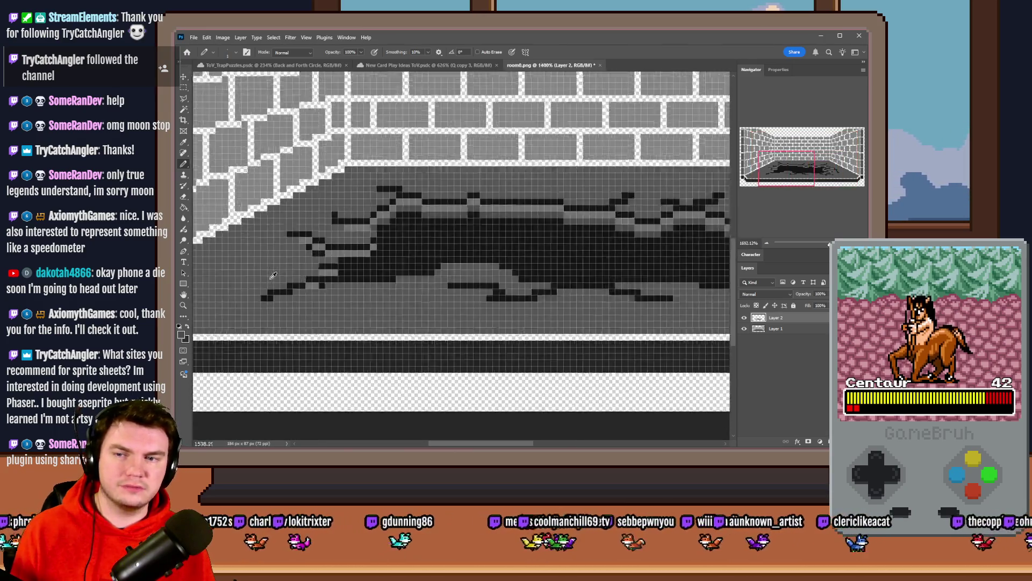
{"action": "left_click_drag", "start_coordinate": [400, 255], "coordinate": [457, 255]}
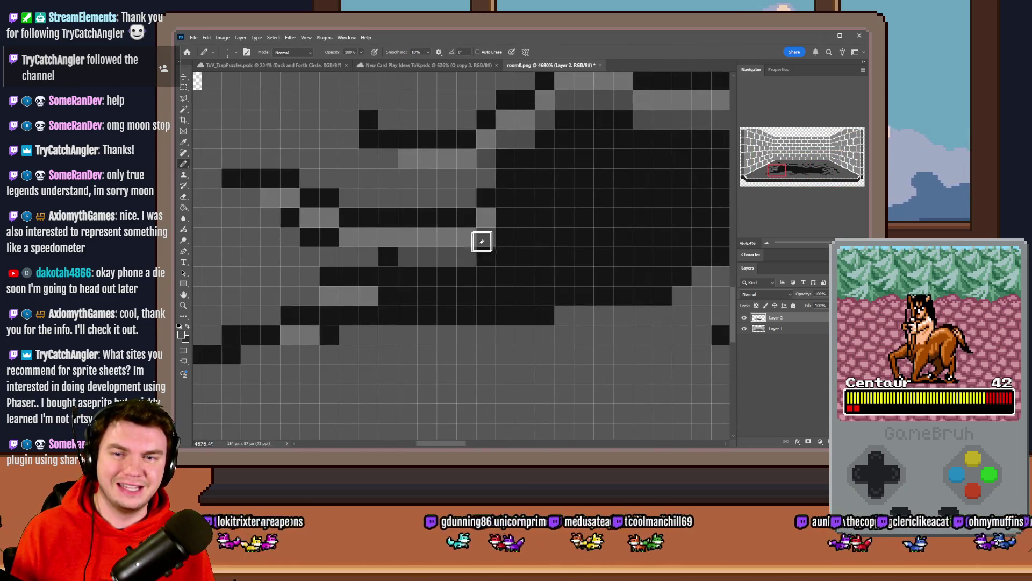
{"action": "left_click", "coordinate": [387, 252], "text": "alt"}
{"action": "mouse_move", "coordinate": [379, 256]}
{"action": "left_mouse_down"}
{"action": "mouse_move", "coordinate": [301, 264]}
{"action": "mouse_move", "coordinate": [250, 202]}
{"action": "left_mouse_up"}
{"action": "left_click", "coordinate": [250, 200]}
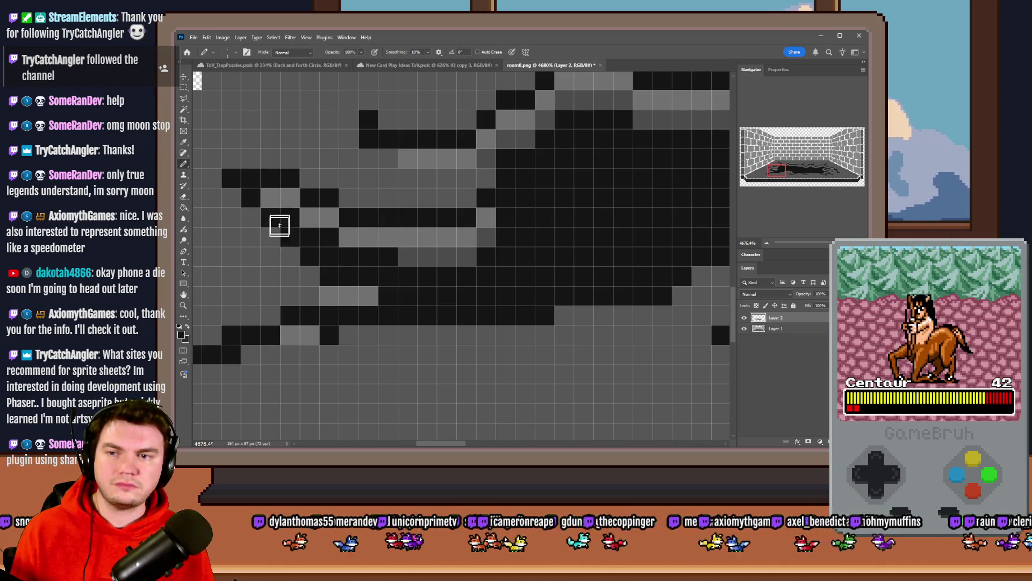
Step: Add mid-grey shading cells to the stain's left end, undoing the last one
{"action": "left_click", "coordinate": [430, 257], "text": "alt"}
{"action": "left_click_drag", "start_coordinate": [390, 256], "coordinate": [346, 265]}
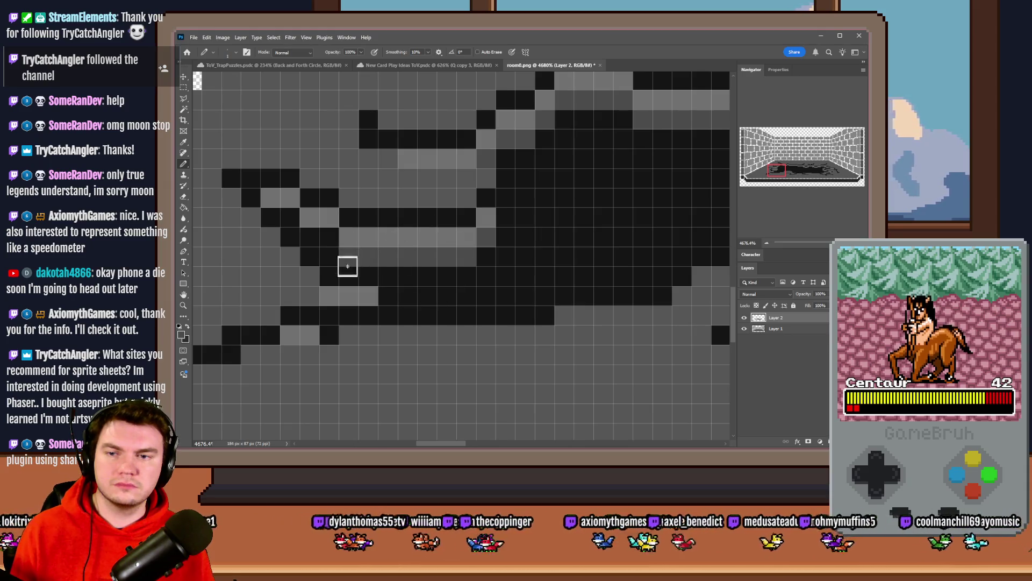
{"action": "left_click", "coordinate": [328, 240]}
{"action": "left_click", "coordinate": [325, 276]}
{"action": "key", "text": "ctrl+z"}
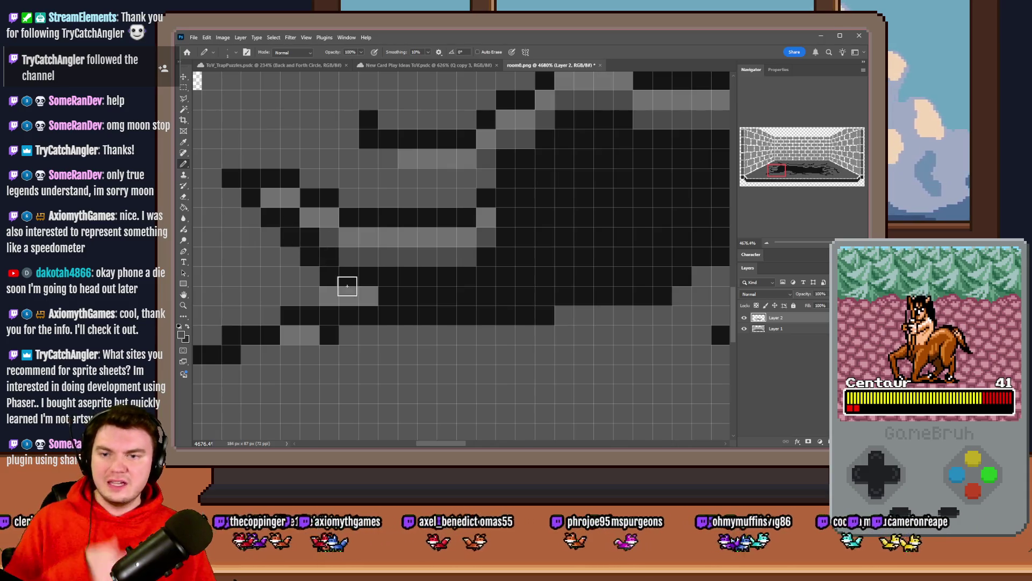
Step: Extend the dark jagged streaks along the stain's lower edge
{"action": "scroll", "coordinate": [377, 281], "scroll_direction": "down", "scroll_amount": 3}
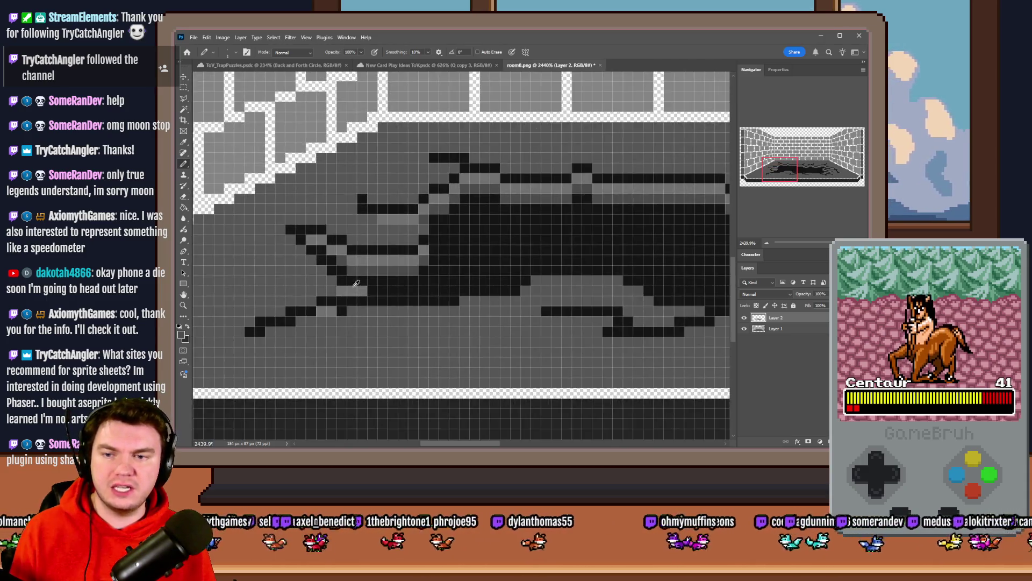
{"action": "scroll", "coordinate": [323, 285], "scroll_direction": "up", "scroll_amount": 2}
{"action": "mouse_move", "coordinate": [361, 300]}
{"action": "left_mouse_down"}
{"action": "mouse_move", "coordinate": [299, 301]}
{"action": "mouse_move", "coordinate": [385, 288]}
{"action": "left_mouse_up"}
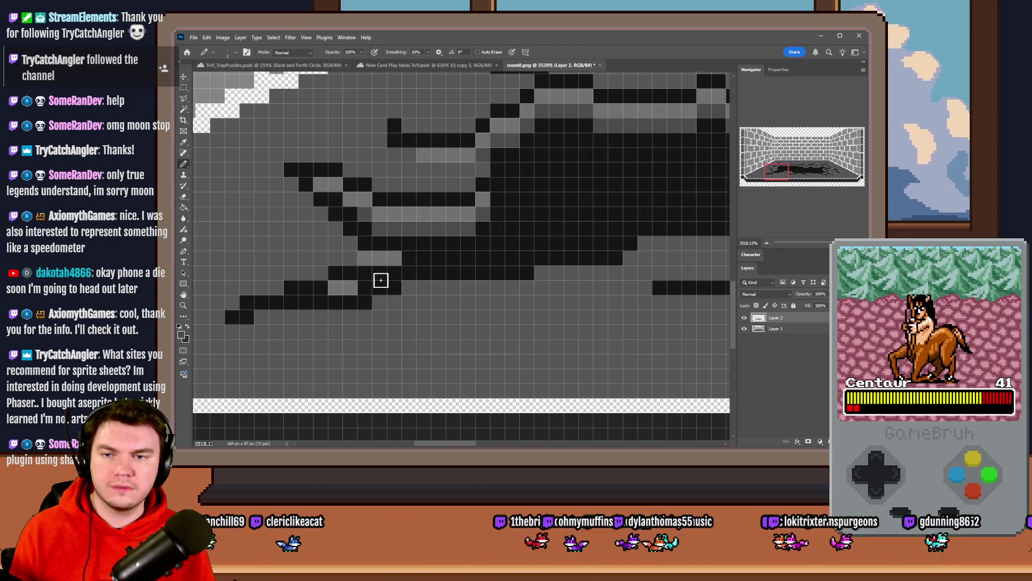
{"action": "scroll", "coordinate": [354, 328], "scroll_direction": "down", "scroll_amount": 10}
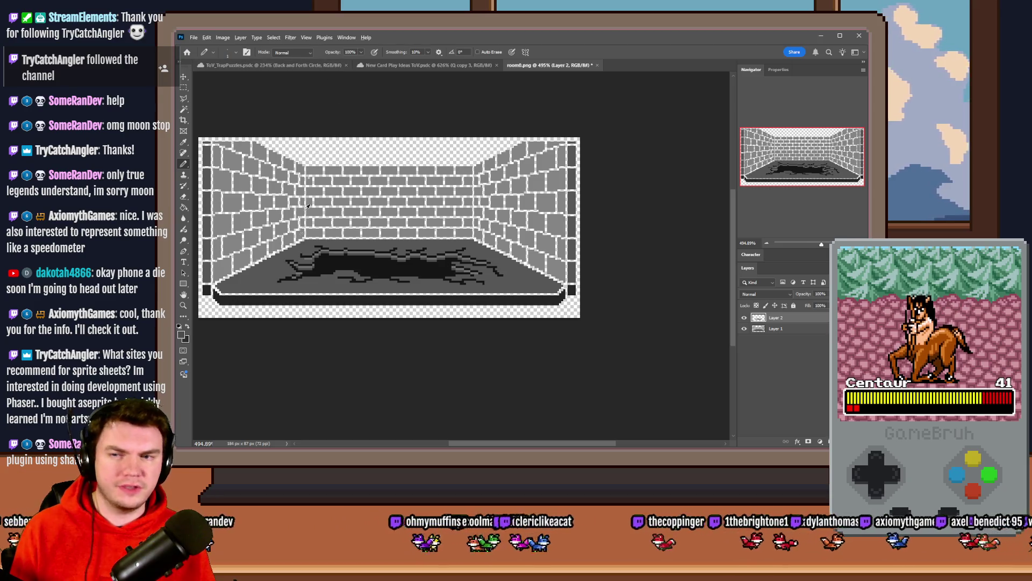
{"action": "scroll", "coordinate": [348, 263], "scroll_direction": "up", "scroll_amount": 5}
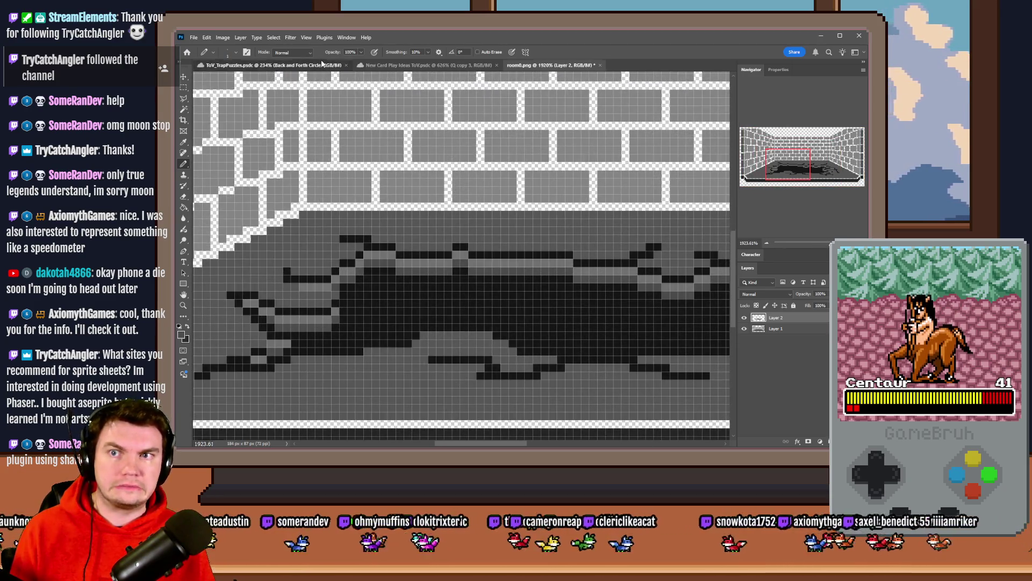
Step: Sample a dark grey from the card ideas palette and return to room0.png
{"action": "left_click", "coordinate": [269, 65]}
{"action": "left_click", "coordinate": [375, 64]}
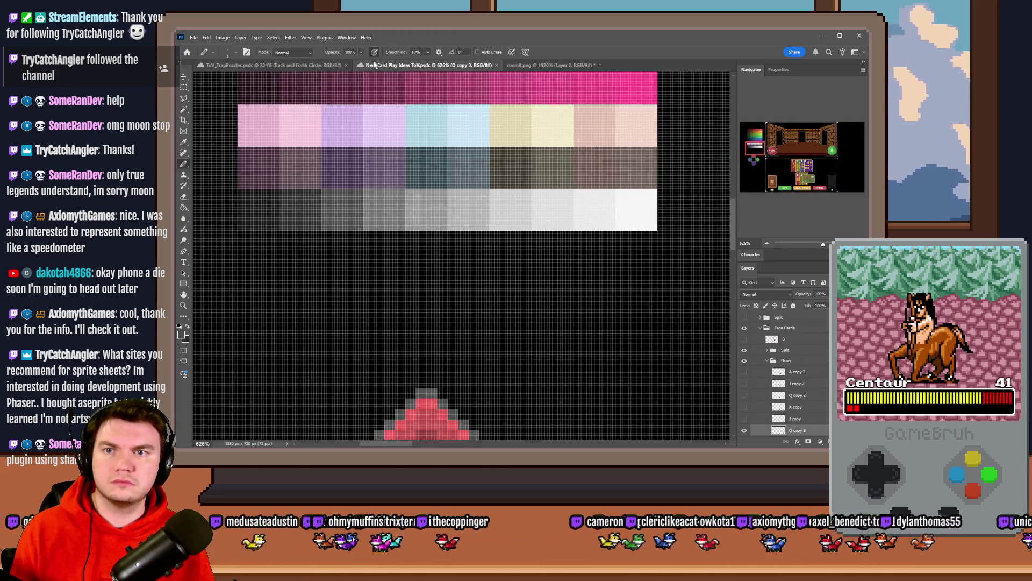
{"action": "left_click", "coordinate": [354, 211], "text": "alt"}
{"action": "key", "text": "ctrl+Tab"}
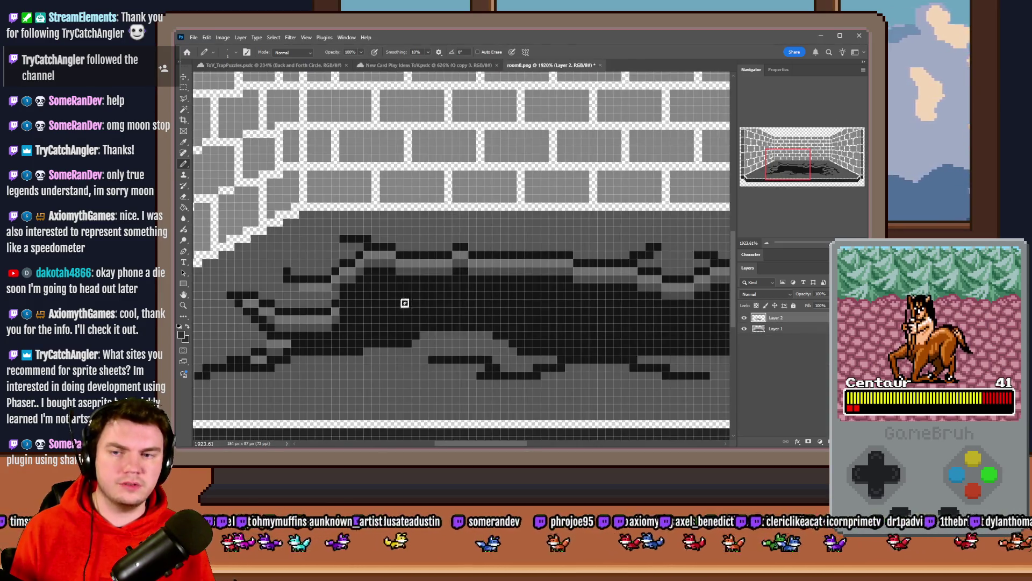
Step: Shade a band of dark stain cells lighter grey across the stain's upper part
{"action": "scroll", "coordinate": [376, 304], "scroll_direction": "up", "scroll_amount": 3}
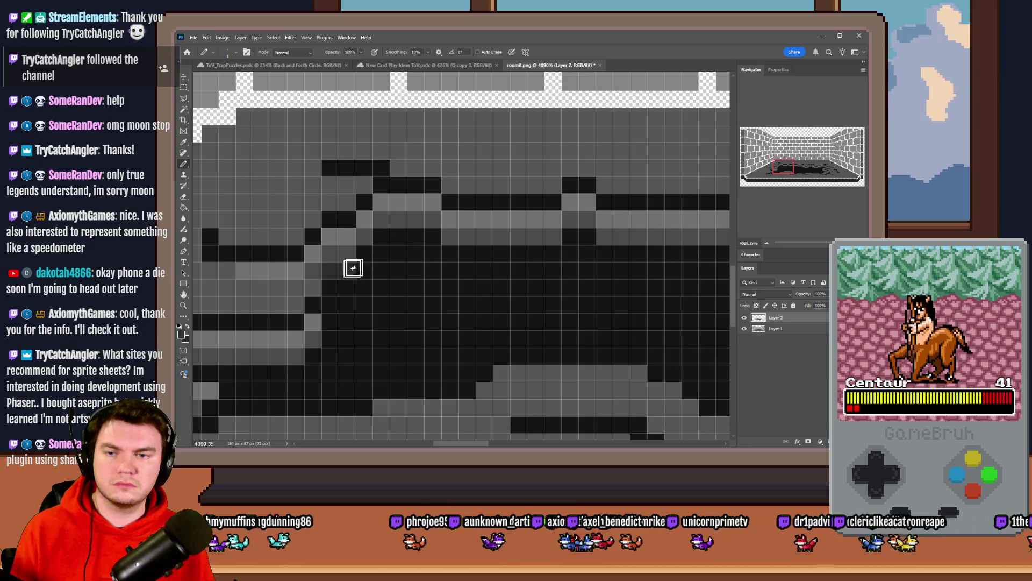
{"action": "mouse_move", "coordinate": [353, 268]}
{"action": "left_mouse_down"}
{"action": "mouse_move", "coordinate": [383, 240]}
{"action": "mouse_move", "coordinate": [438, 237]}
{"action": "mouse_move", "coordinate": [480, 253]}
{"action": "mouse_move", "coordinate": [597, 242]}
{"action": "left_mouse_up"}
{"action": "scroll", "coordinate": [454, 288], "scroll_direction": "right", "scroll_amount": 3}
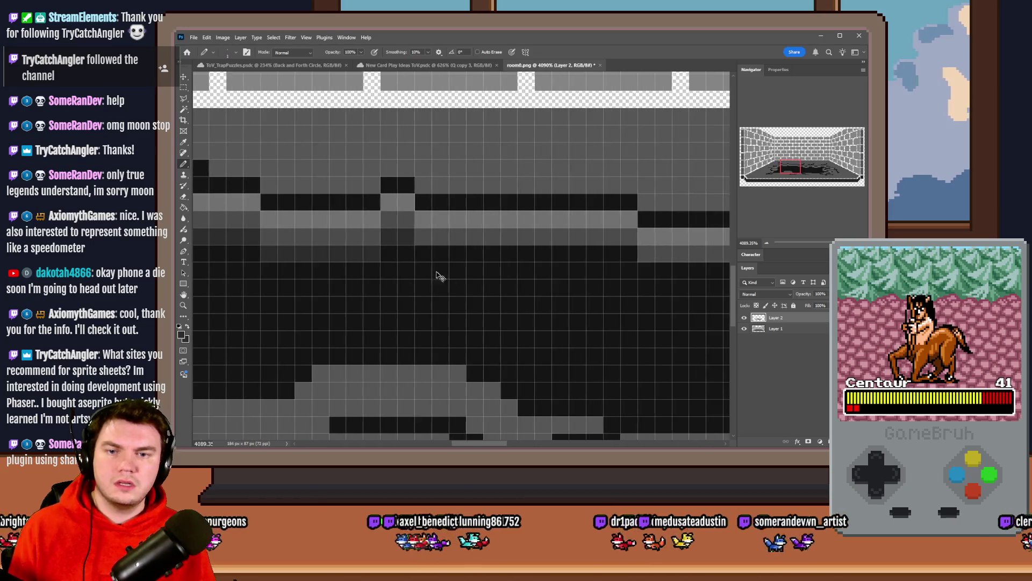
{"action": "scroll", "coordinate": [437, 275], "scroll_direction": "right", "scroll_amount": 1}
{"action": "mouse_move", "coordinate": [387, 249]}
{"action": "left_mouse_down"}
{"action": "mouse_move", "coordinate": [570, 248]}
{"action": "mouse_move", "coordinate": [602, 267]}
{"action": "mouse_move", "coordinate": [688, 271]}
{"action": "left_mouse_up"}
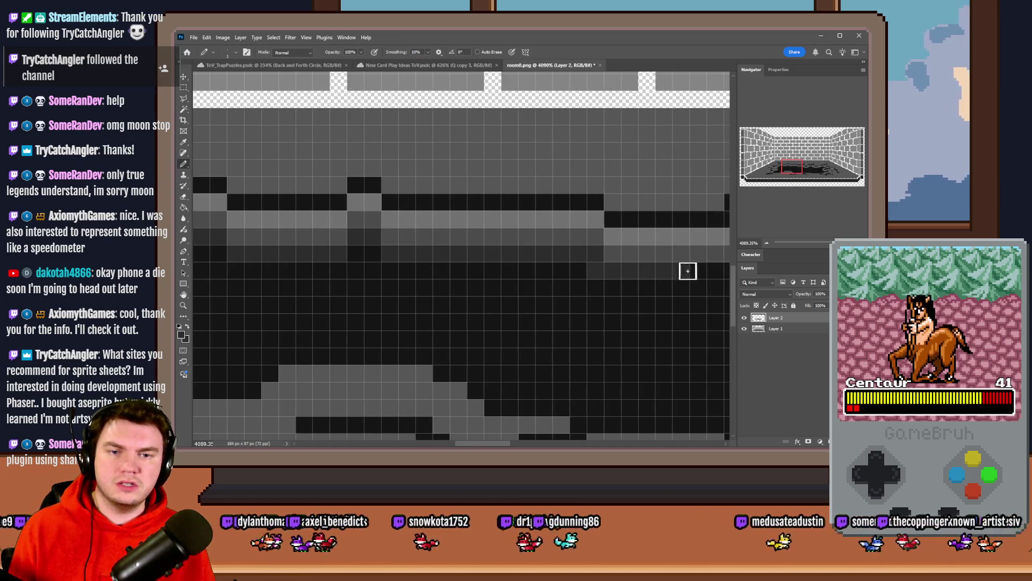
{"action": "key", "text": "ctrl+z"}
{"action": "left_click_drag", "start_coordinate": [618, 272], "coordinate": [705, 270]}
{"action": "scroll", "coordinate": [705, 270], "scroll_direction": "right", "scroll_amount": 3}
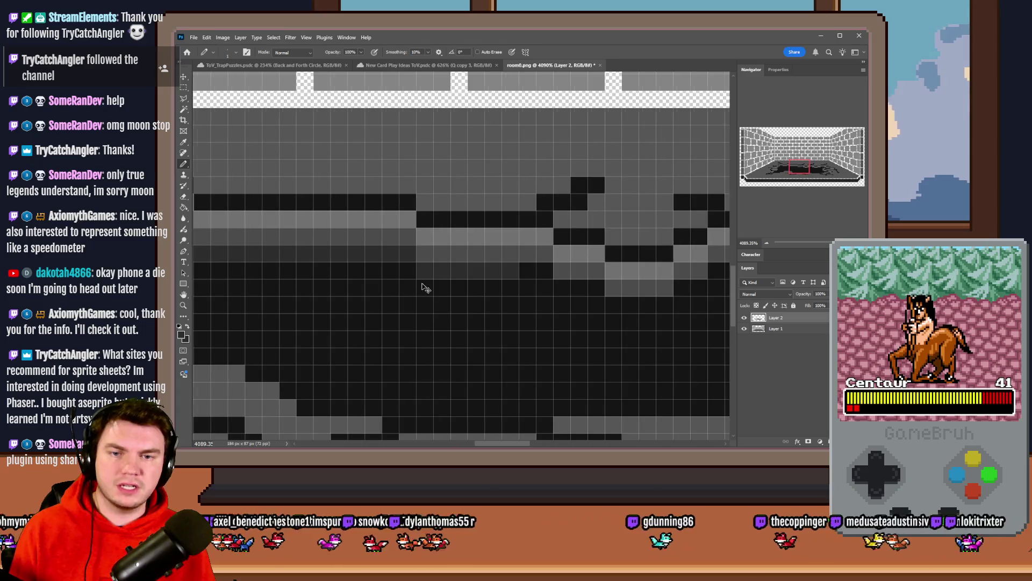
{"action": "scroll", "coordinate": [422, 286], "scroll_direction": "right", "scroll_amount": 2}
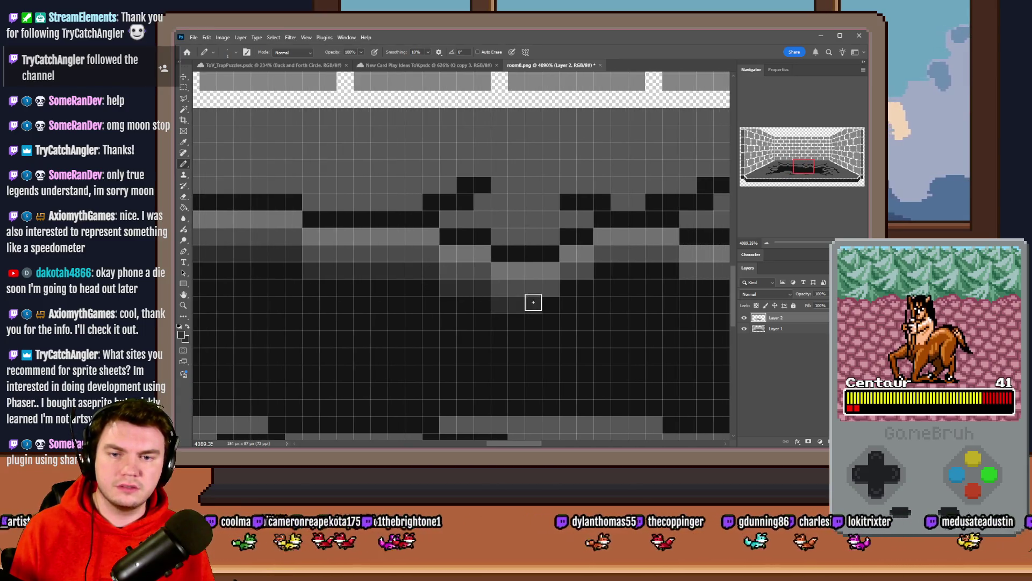
{"action": "scroll", "coordinate": [407, 307], "scroll_direction": "right", "scroll_amount": 2}
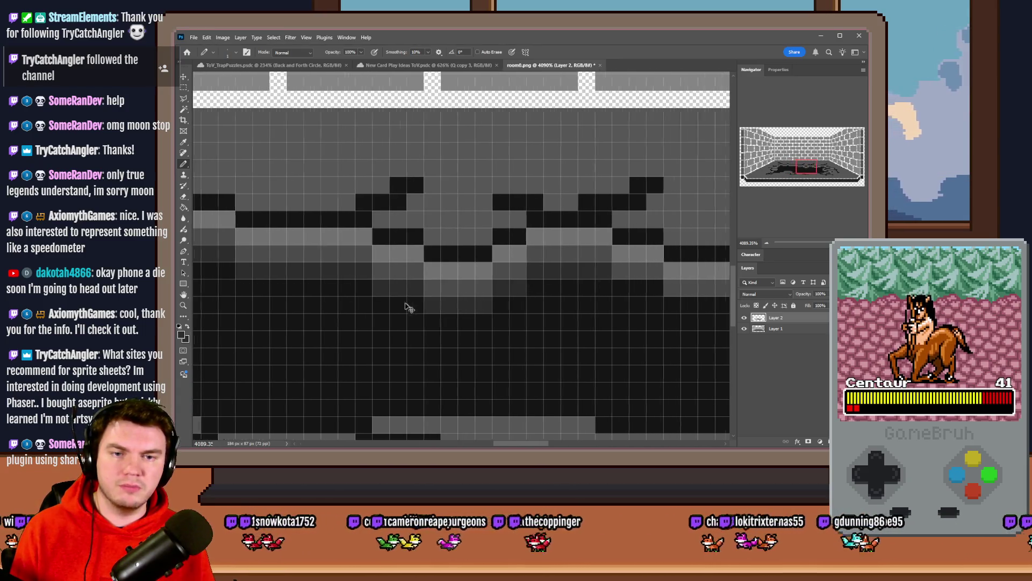
{"action": "scroll", "coordinate": [407, 307], "scroll_direction": "right", "scroll_amount": 4}
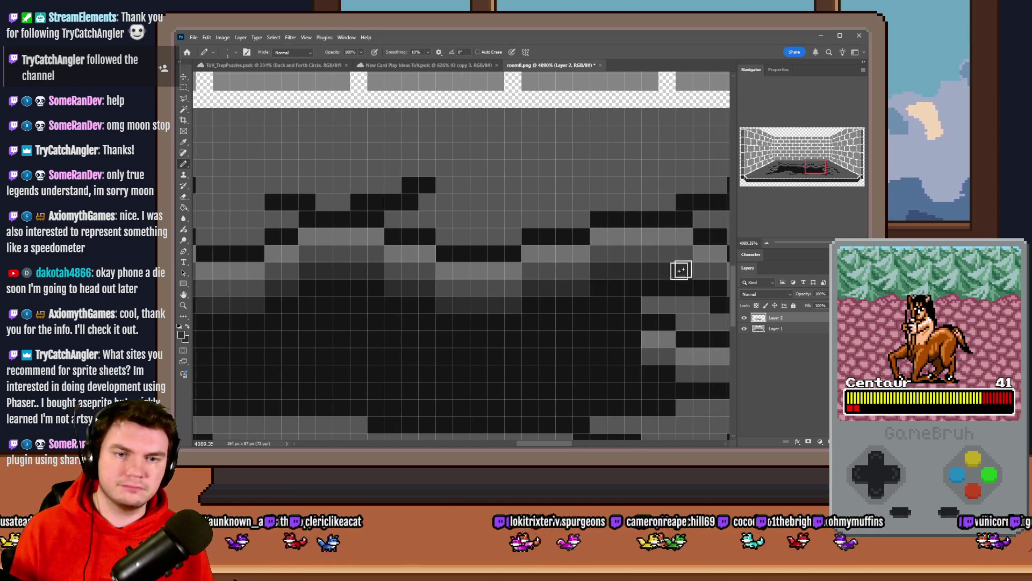
{"action": "scroll", "coordinate": [442, 301], "scroll_direction": "right", "scroll_amount": 8}
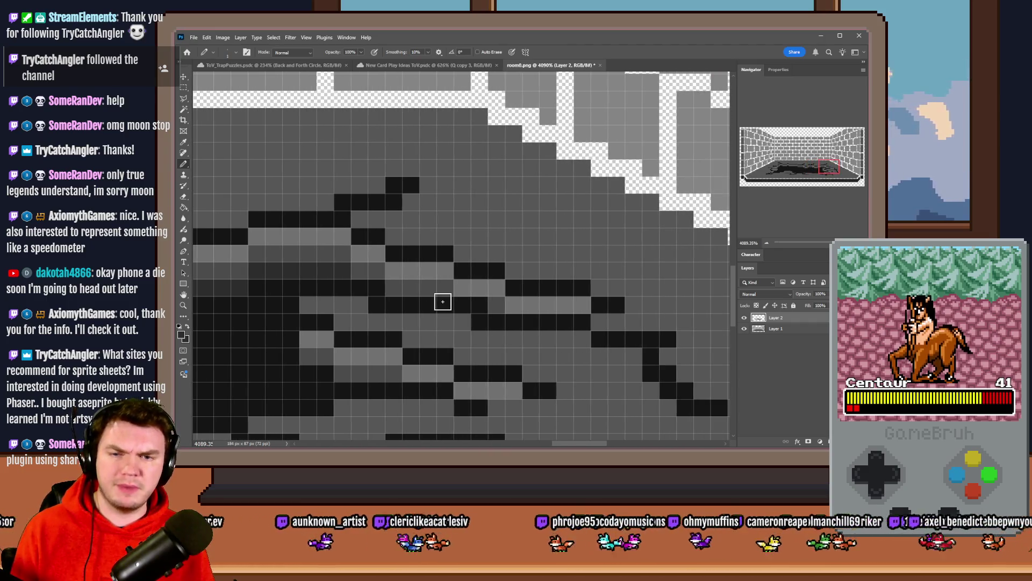
{"action": "scroll", "coordinate": [441, 301], "scroll_direction": "down", "scroll_amount": 2}
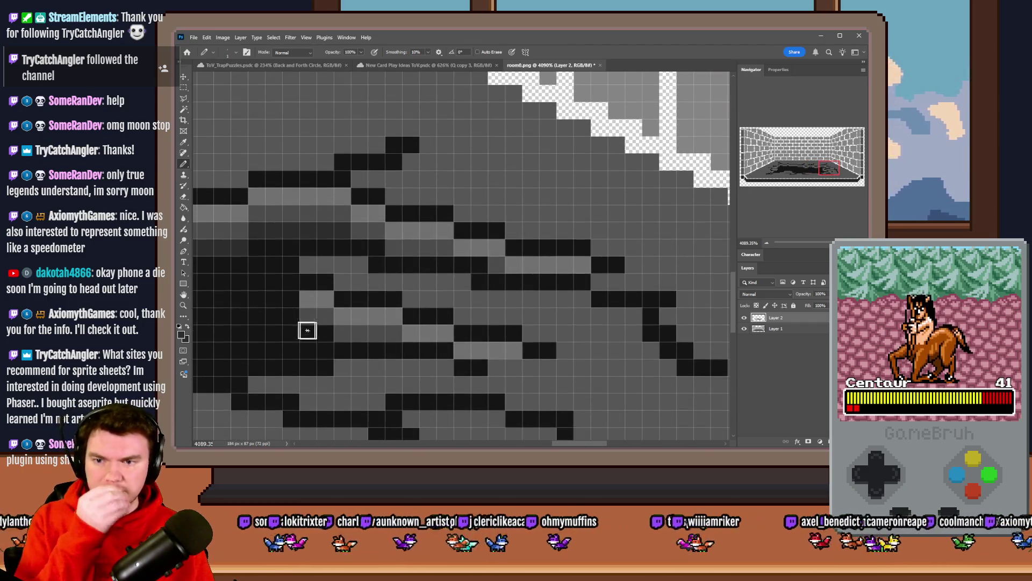
{"action": "scroll", "coordinate": [472, 336], "scroll_direction": "down", "scroll_amount": 10}
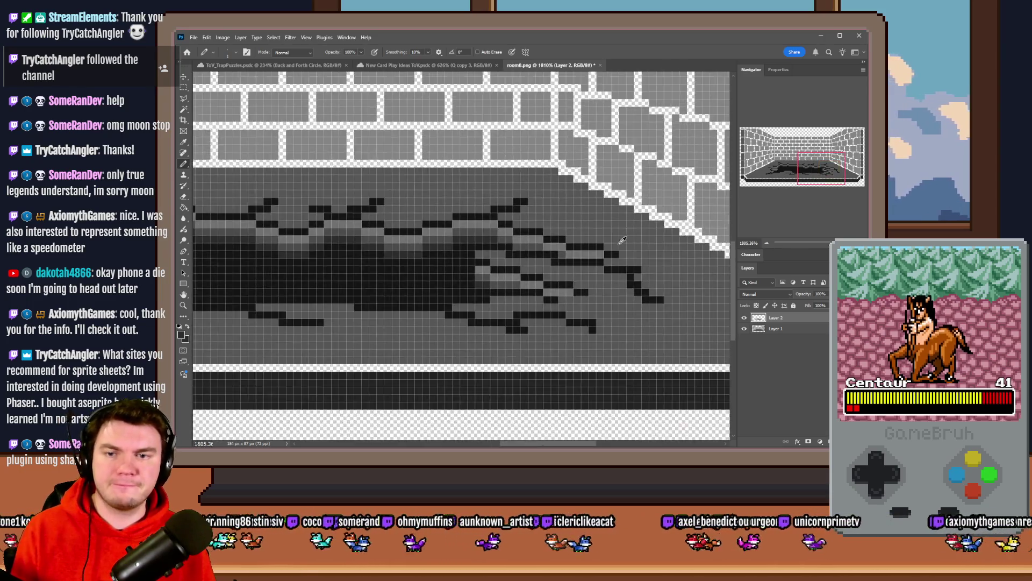
{"action": "scroll", "coordinate": [632, 230], "scroll_direction": "down", "scroll_amount": 3}
{"action": "scroll", "coordinate": [586, 237], "scroll_direction": "up", "scroll_amount": 15}
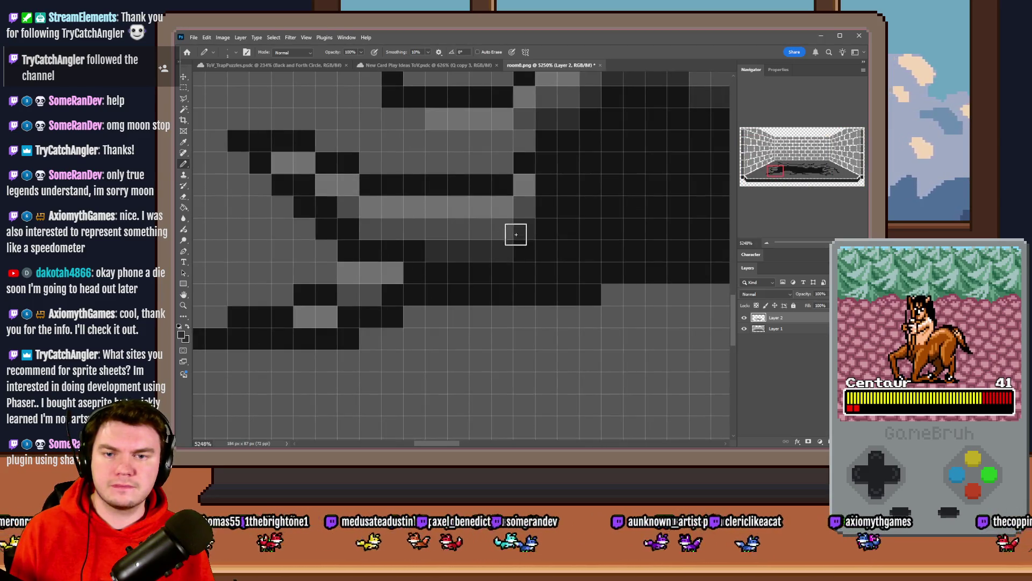
{"action": "scroll", "coordinate": [377, 294], "scroll_direction": "down", "scroll_amount": 4}
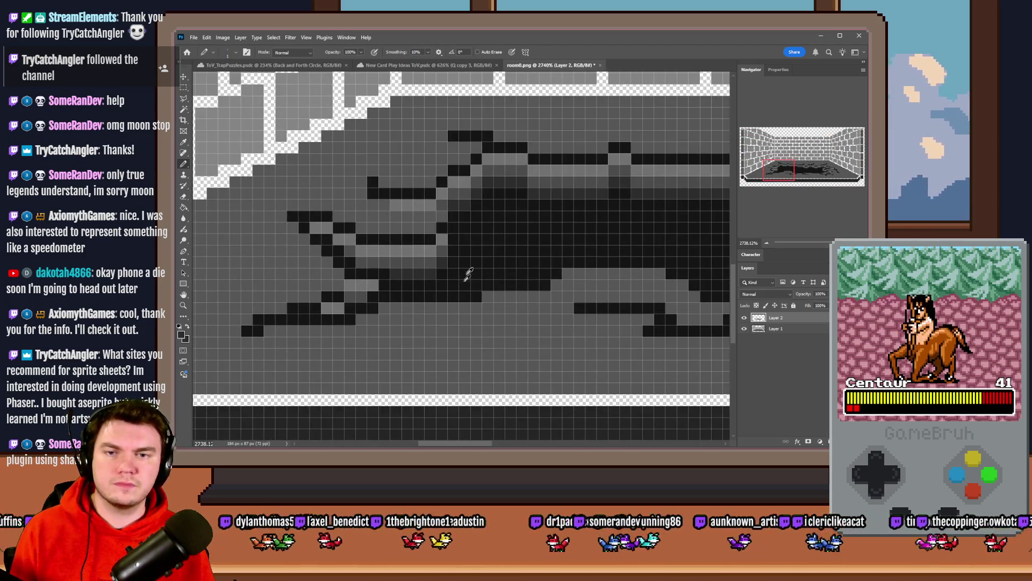
Step: Add two black pixels at the floor stain's right end
{"action": "left_click", "coordinate": [339, 65]}
{"action": "left_click", "coordinate": [425, 65]}
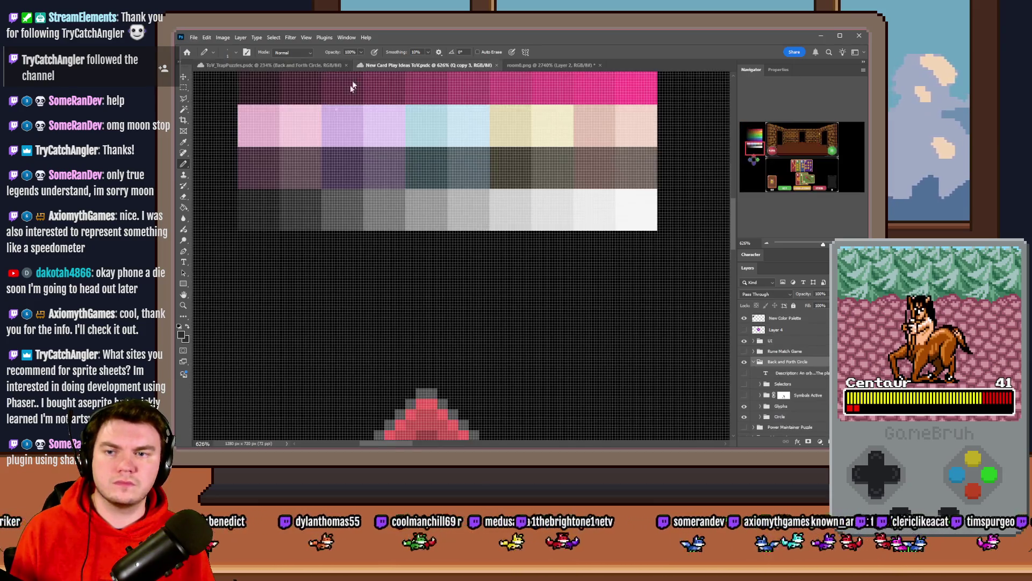
{"action": "left_click", "coordinate": [519, 66]}
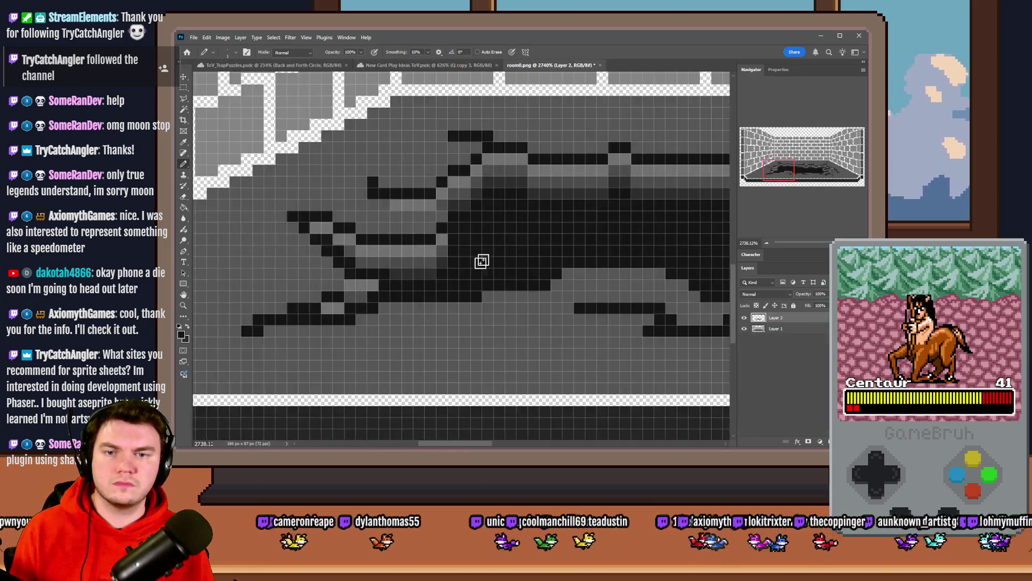
{"action": "scroll", "coordinate": [484, 294], "scroll_direction": "down", "scroll_amount": 10}
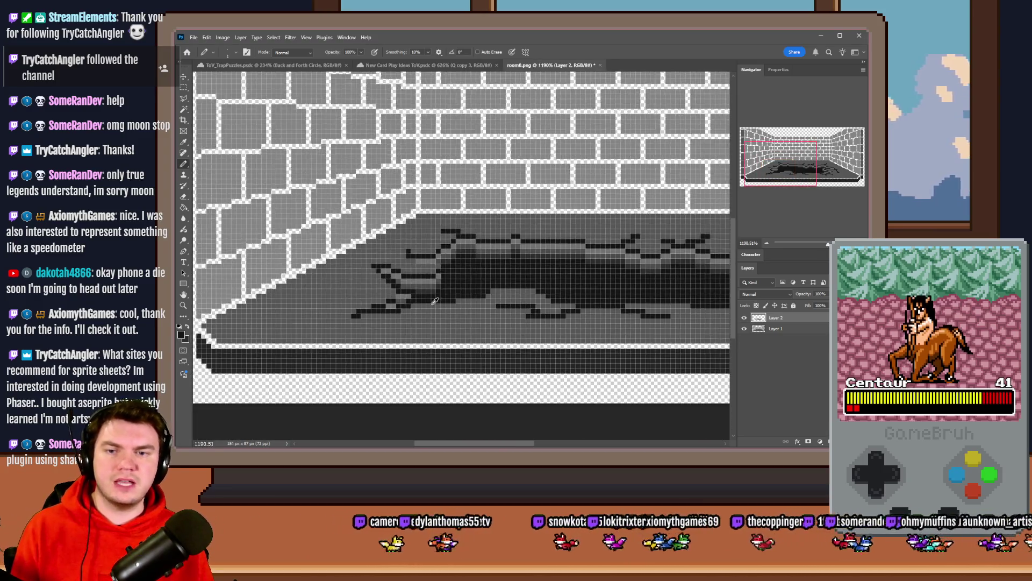
{"action": "scroll", "coordinate": [385, 288], "scroll_direction": "up", "scroll_amount": 3}
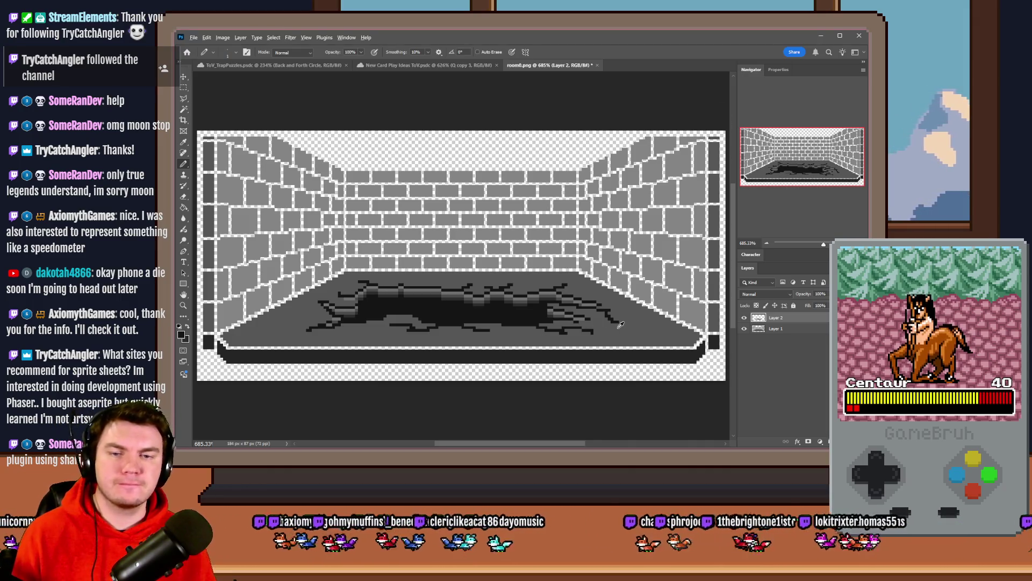
{"action": "scroll", "coordinate": [620, 325], "scroll_direction": "up", "scroll_amount": 5}
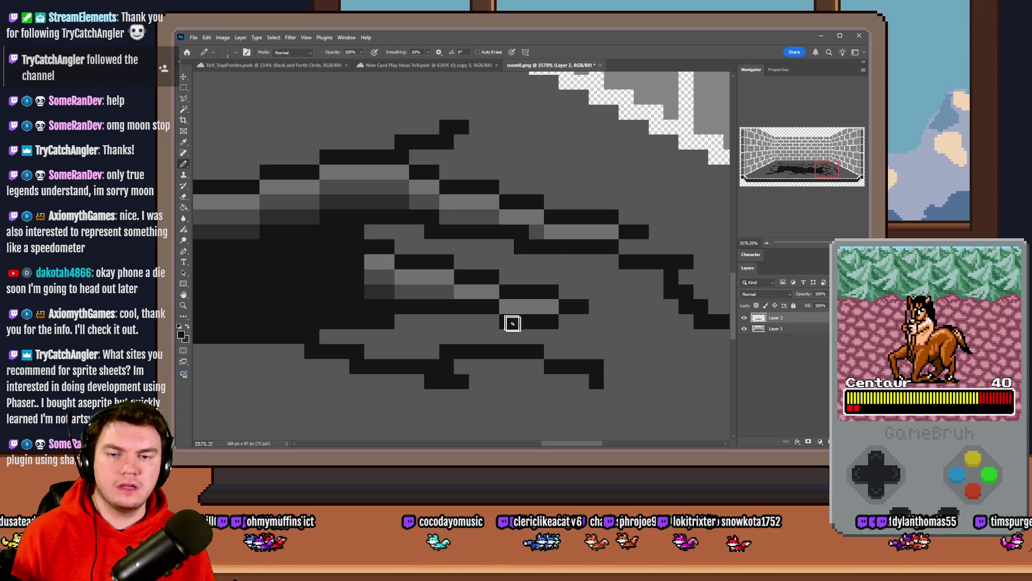
{"action": "left_click", "coordinate": [494, 322]}
{"action": "left_click", "coordinate": [562, 322]}
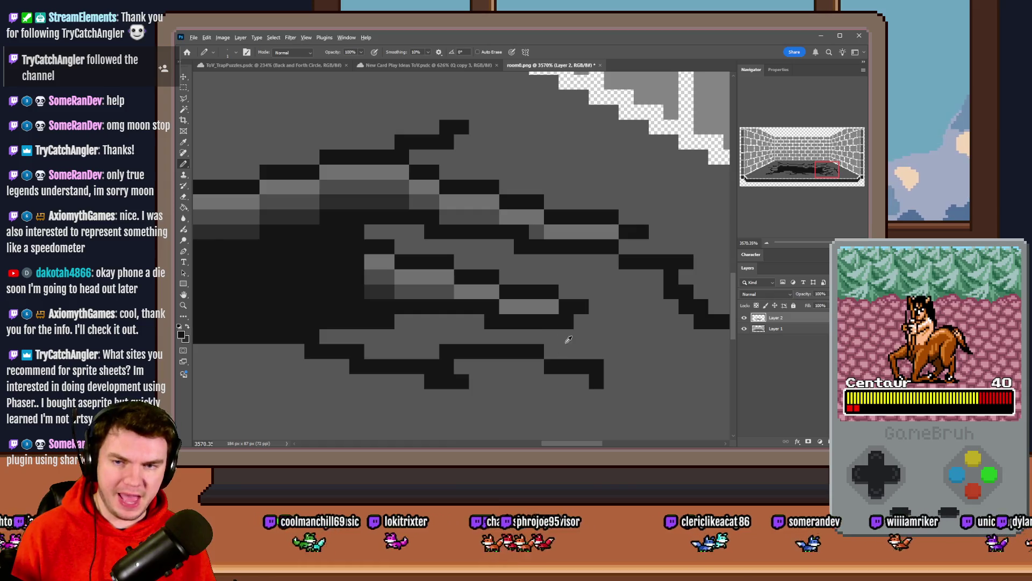
Step: Zoom out to check the stain, then bring up the pictures folder in File Explorer
{"action": "scroll", "coordinate": [568, 339], "scroll_direction": "down", "scroll_amount": 4}
{"action": "scroll", "coordinate": [634, 307], "scroll_direction": "down", "scroll_amount": 2}
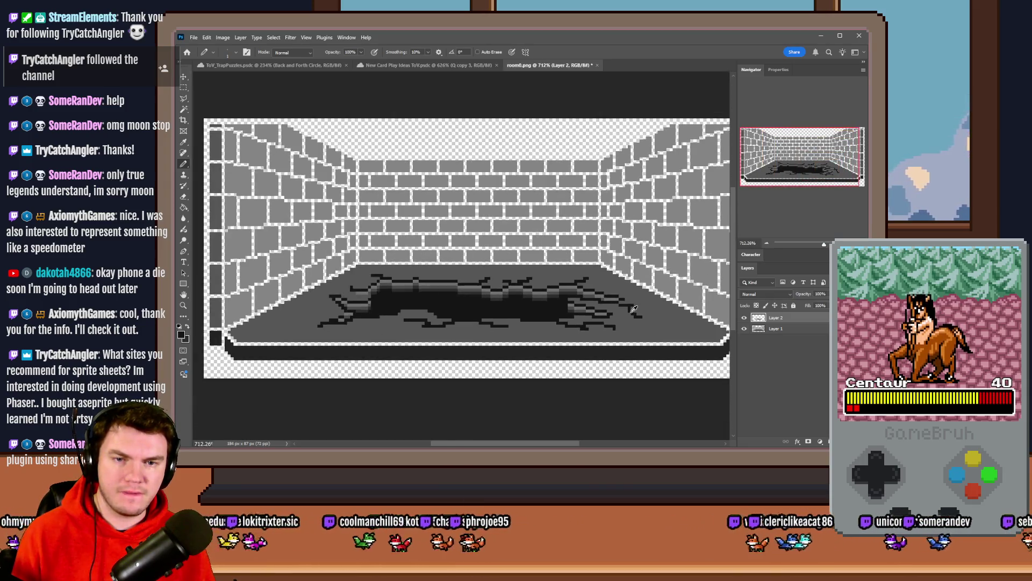
{"action": "scroll", "coordinate": [469, 305], "scroll_direction": "up", "scroll_amount": 1}
{"action": "scroll", "coordinate": [431, 309], "scroll_direction": "down", "scroll_amount": 1}
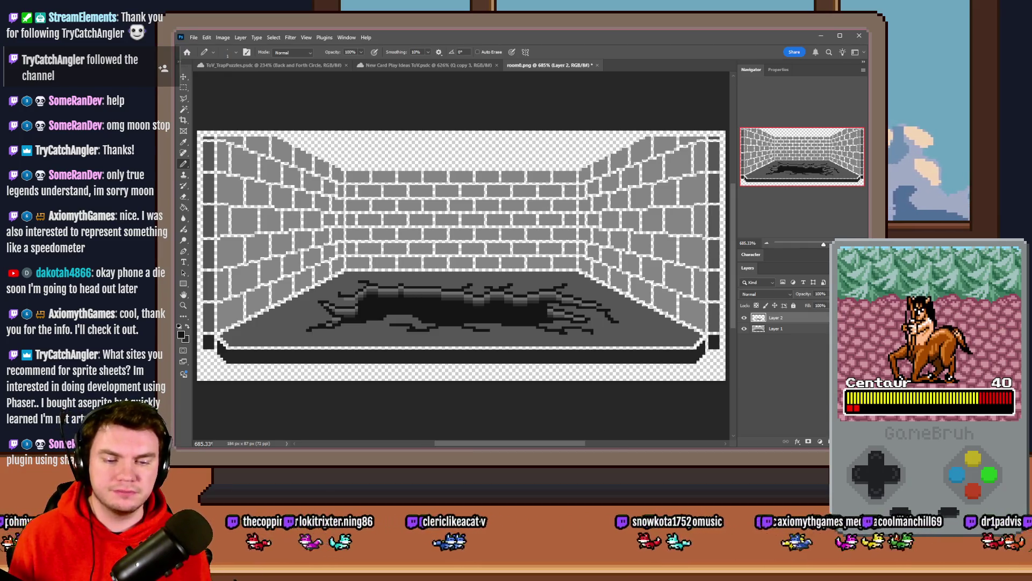
{"action": "key", "text": "alt+Tab"}
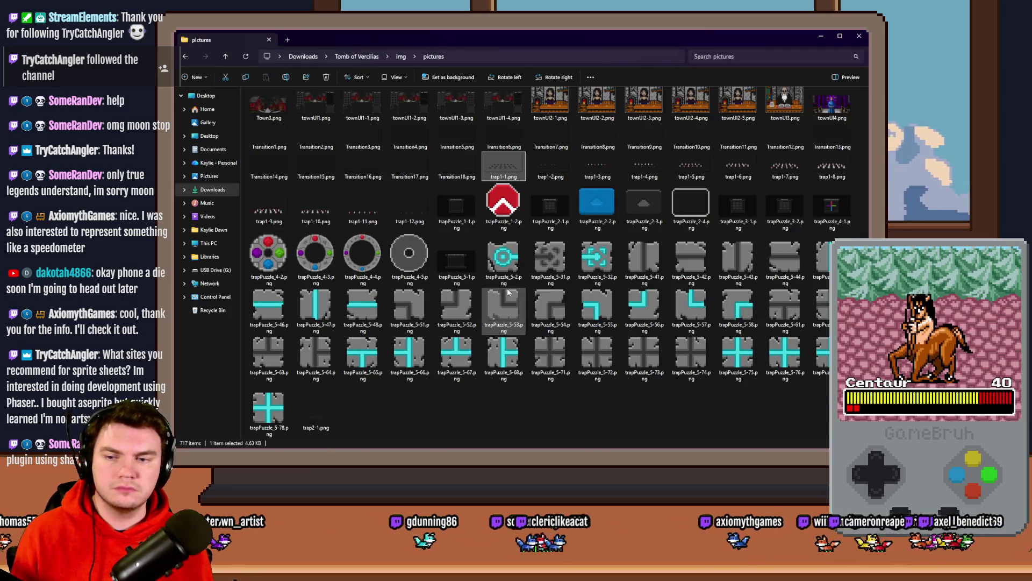
Step: View trap2-1.png zoomed in as a crack reference, then go back to Photoshop
{"action": "double_click", "coordinate": [323, 411]}
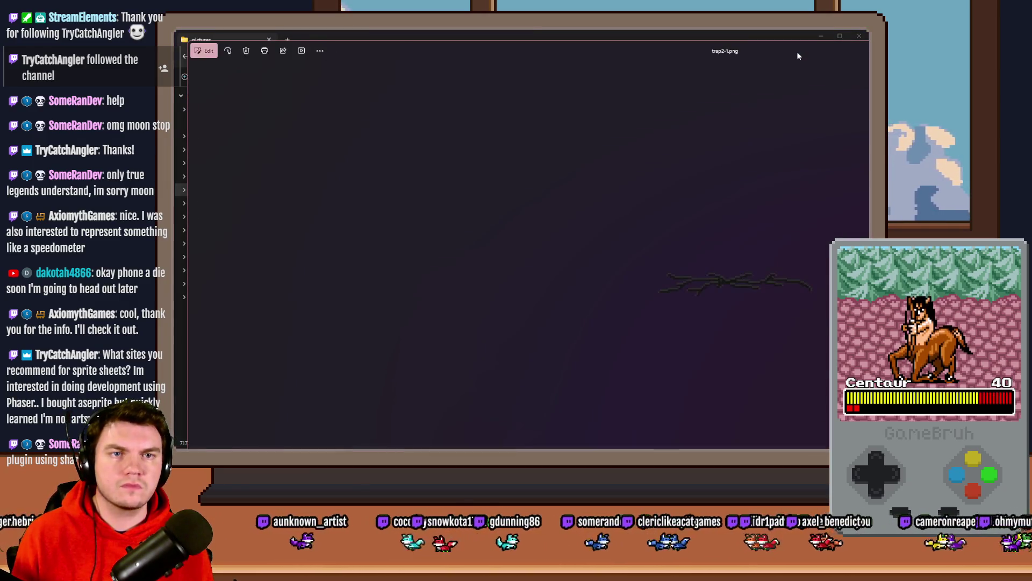
{"action": "scroll", "coordinate": [525, 282], "scroll_direction": "up", "scroll_amount": 4}
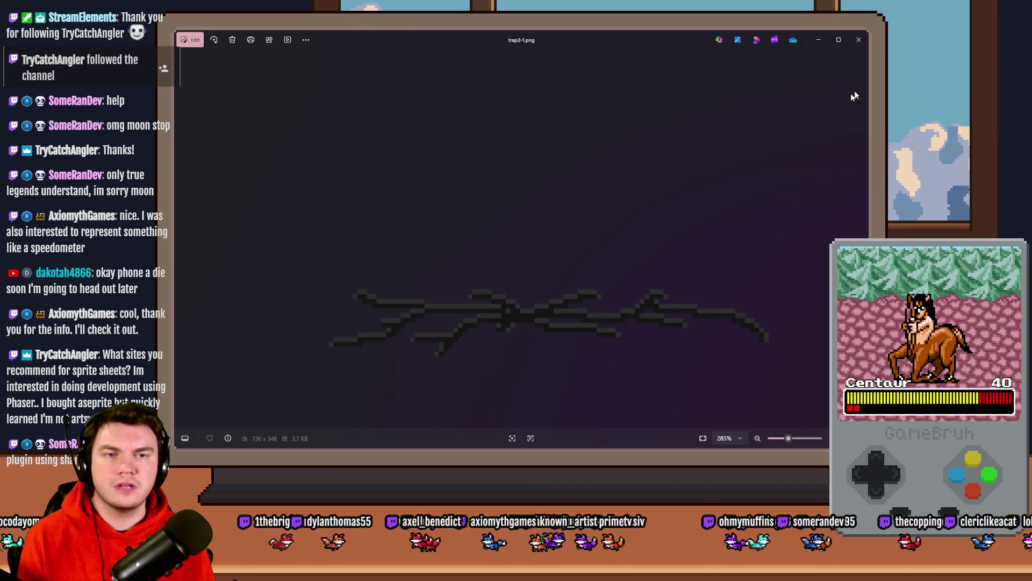
{"action": "left_click", "coordinate": [859, 39]}
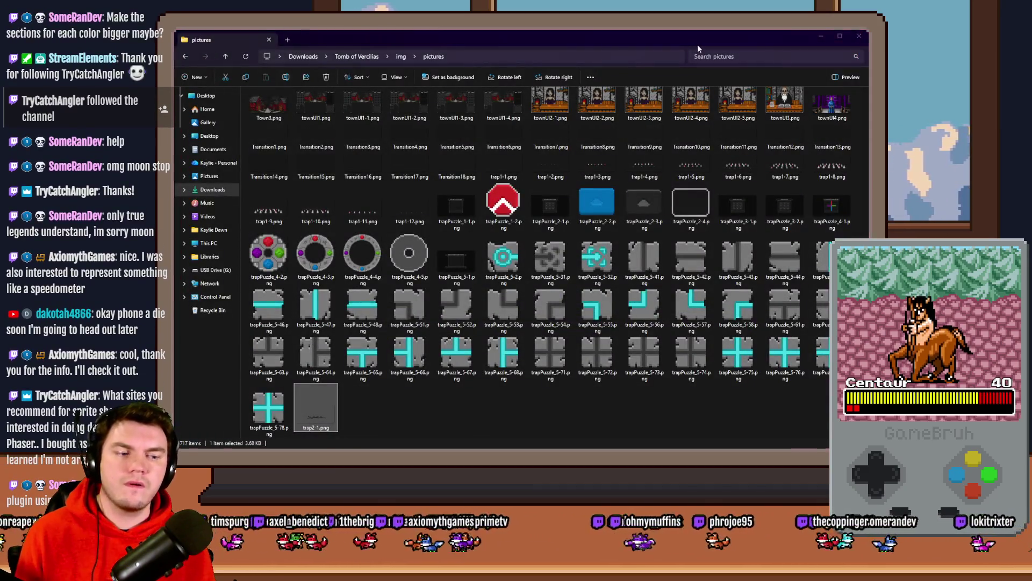
{"action": "key", "text": "alt+Tab"}
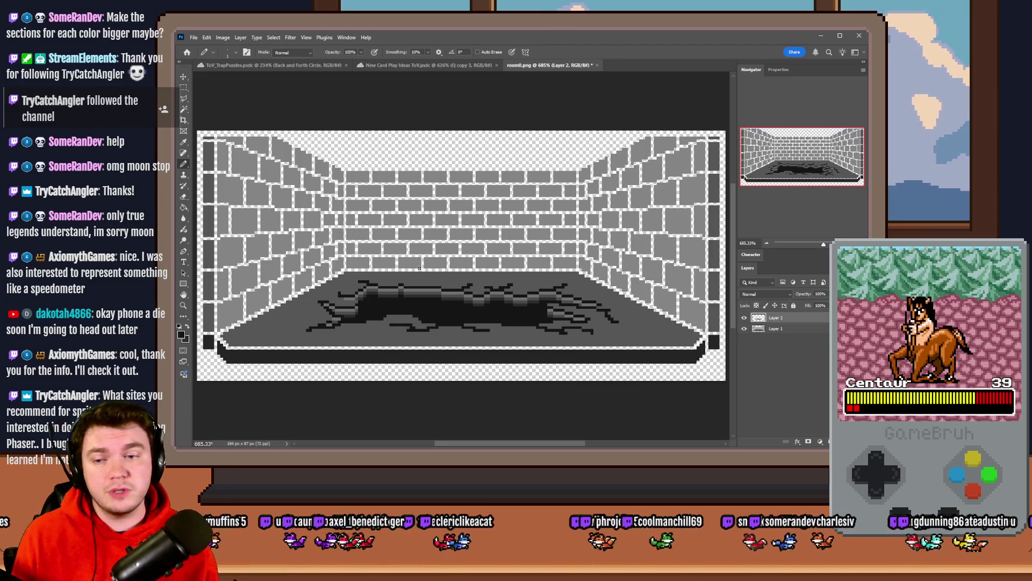
Step: Magic Wand the light-grey streaks with anti-alias off, fill them darker grey, and deselect
{"action": "scroll", "coordinate": [401, 298], "scroll_direction": "up", "scroll_amount": 5}
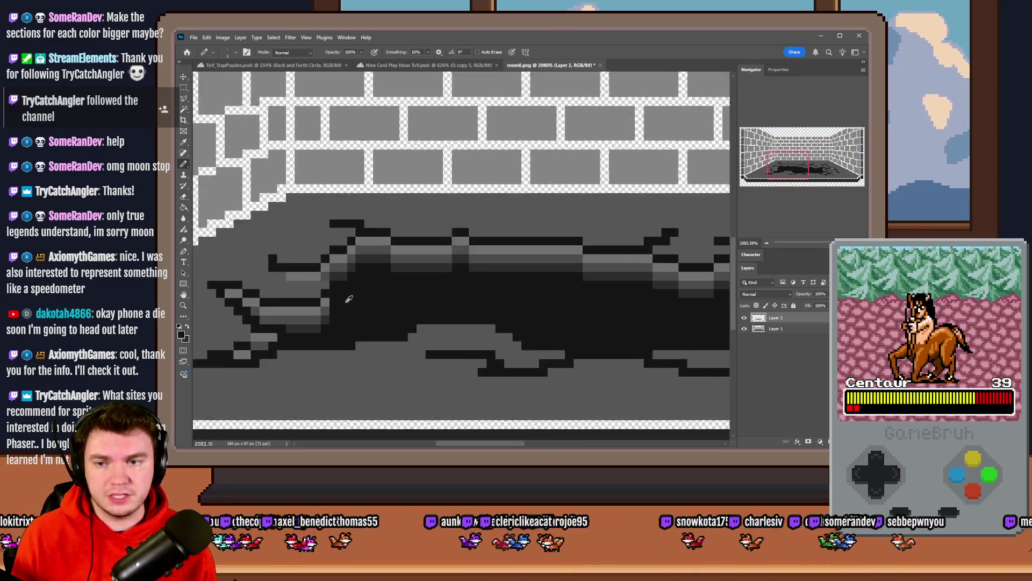
{"action": "left_click", "coordinate": [184, 109]}
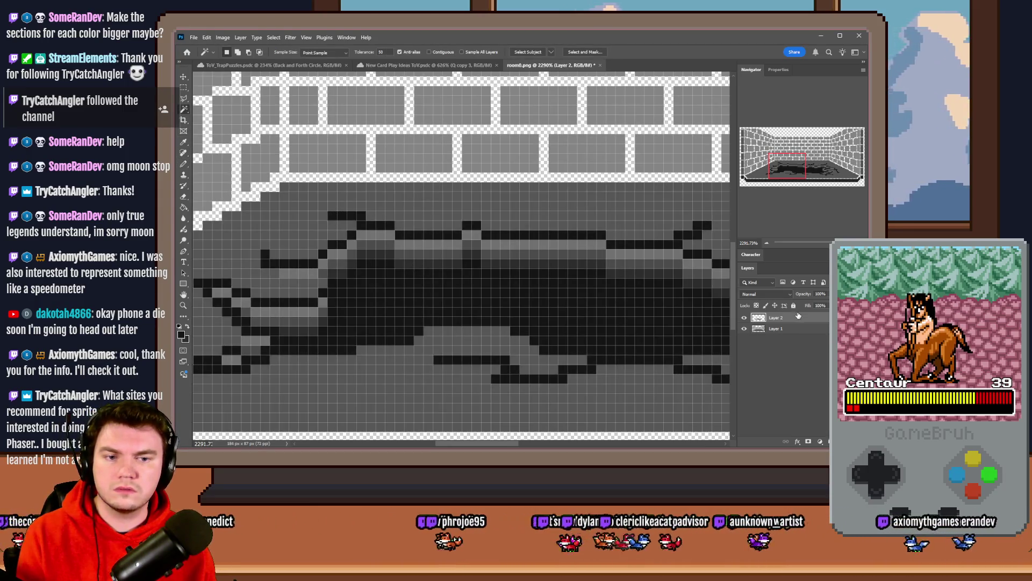
{"action": "left_click", "coordinate": [415, 53]}
{"action": "left_click", "coordinate": [430, 260]}
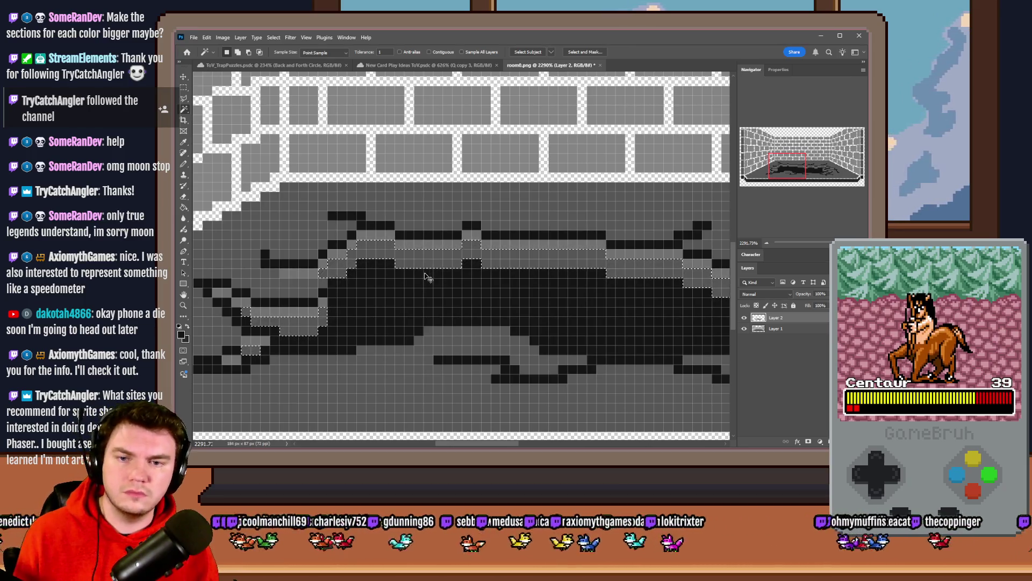
{"action": "key", "text": "g"}
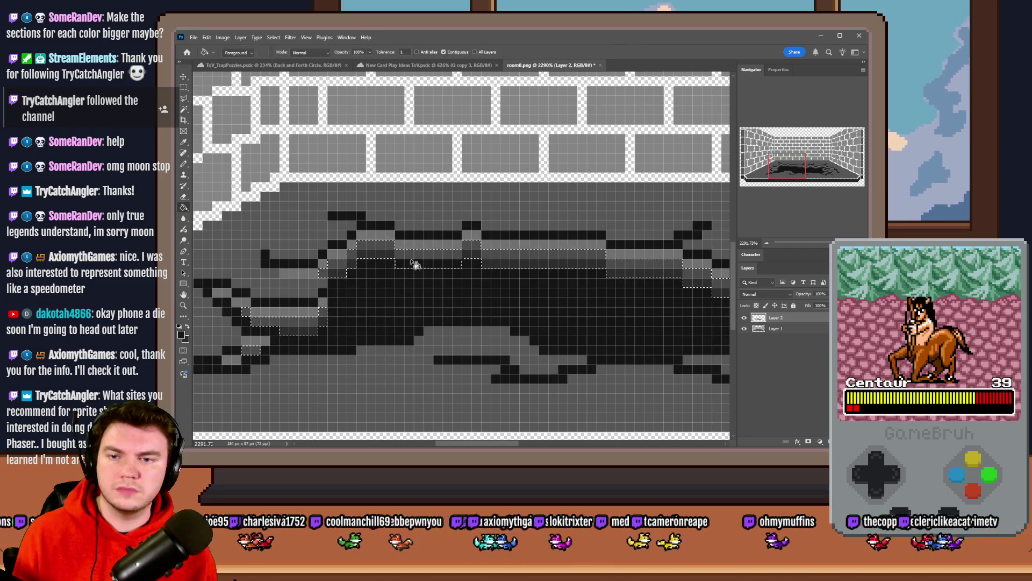
{"action": "left_click", "coordinate": [414, 263]}
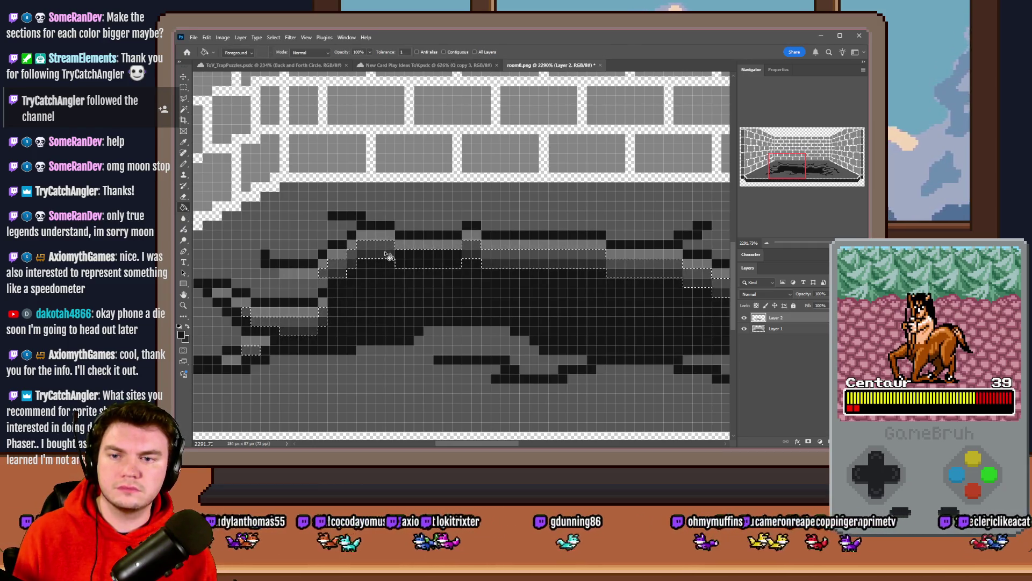
{"action": "key", "text": "m"}
{"action": "key", "text": "ctrl+d"}
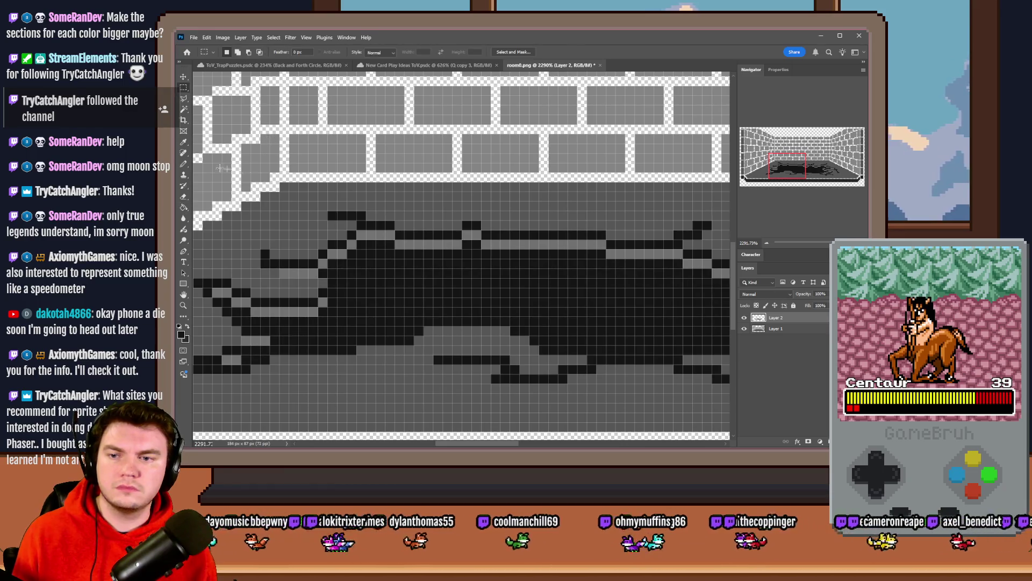
Step: Pencil over the remaining light-grey pixel strip, then return to the pictures folder
{"action": "left_click", "coordinate": [184, 164]}
{"action": "scroll", "coordinate": [462, 272], "scroll_direction": "up", "scroll_amount": 5}
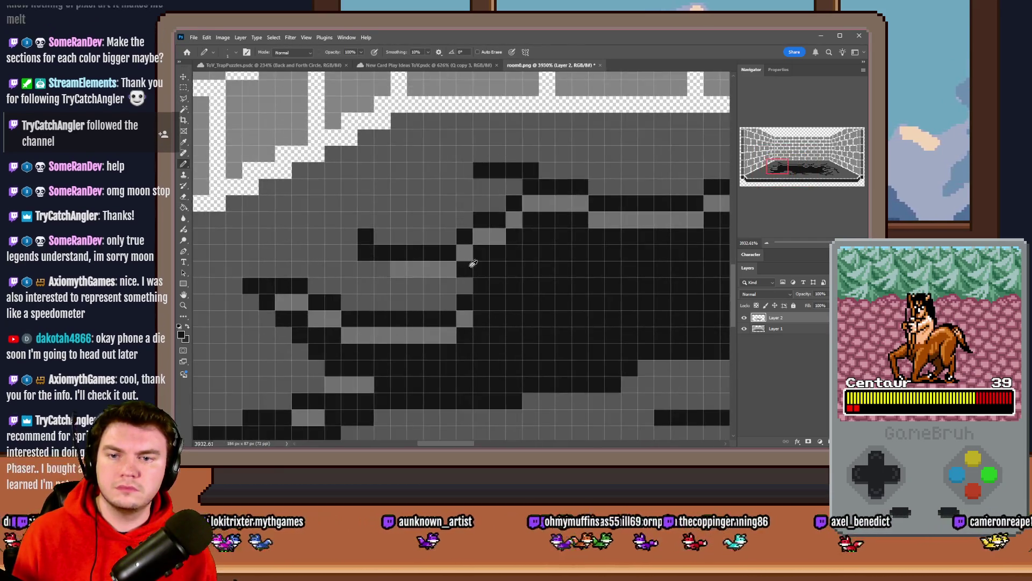
{"action": "left_click_drag", "start_coordinate": [462, 273], "coordinate": [397, 269]}
{"action": "left_click", "coordinate": [443, 294], "text": "alt"}
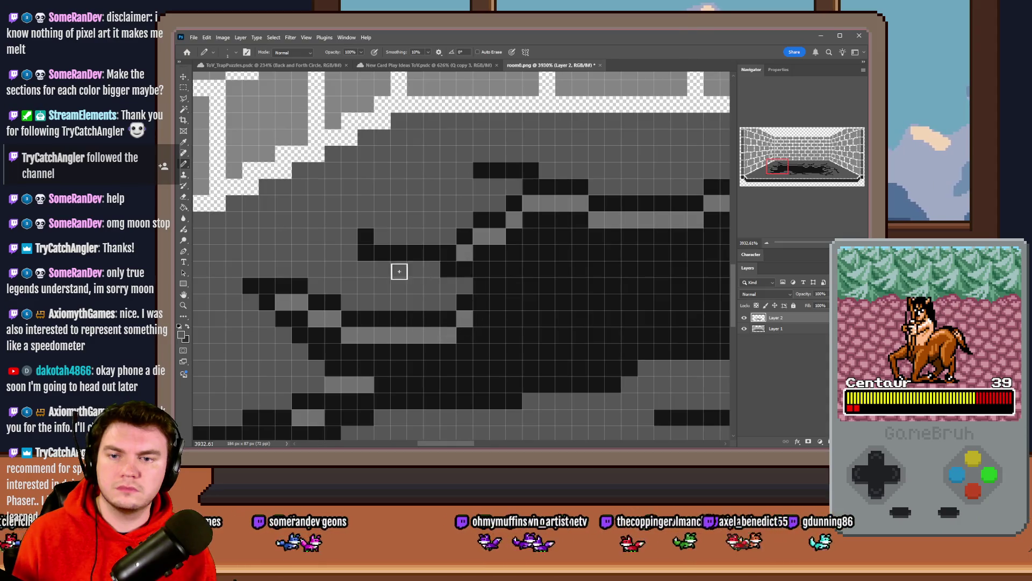
{"action": "scroll", "coordinate": [447, 266], "scroll_direction": "down", "scroll_amount": 5}
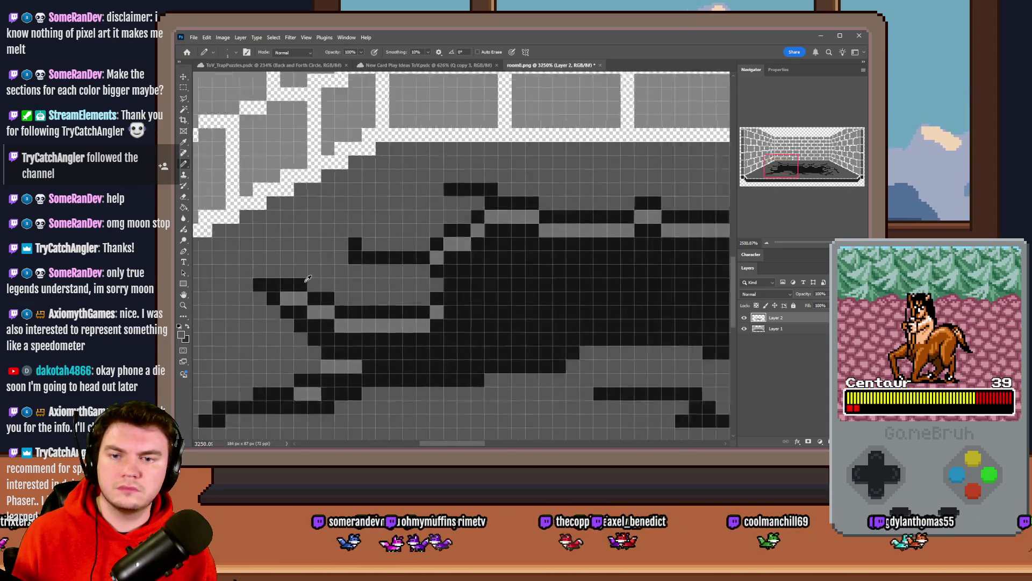
{"action": "scroll", "coordinate": [360, 270], "scroll_direction": "up", "scroll_amount": 2}
{"action": "key", "text": "g"}
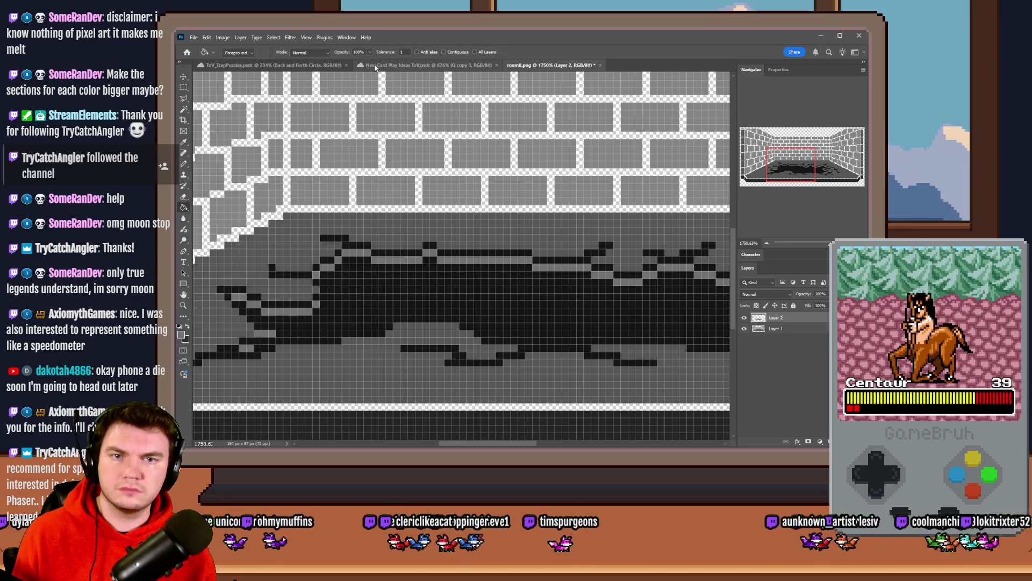
{"action": "key", "text": "alt+Tab"}
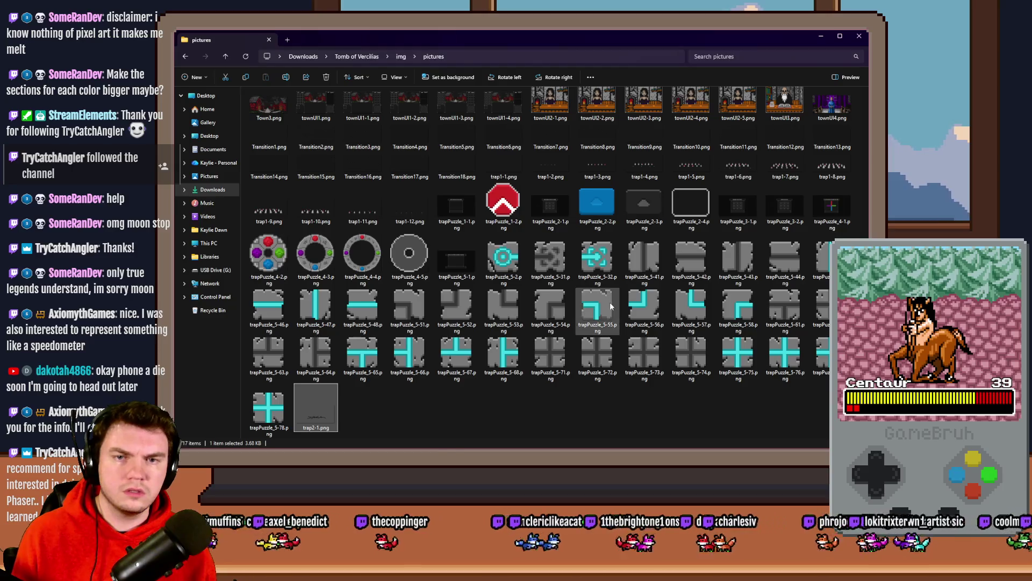
Step: Scroll the pictures folder and preview decor7.png's corridor art
{"action": "scroll", "coordinate": [601, 308], "scroll_direction": "up", "scroll_amount": 10}
{"action": "scroll", "coordinate": [600, 308], "scroll_direction": "up", "scroll_amount": 15}
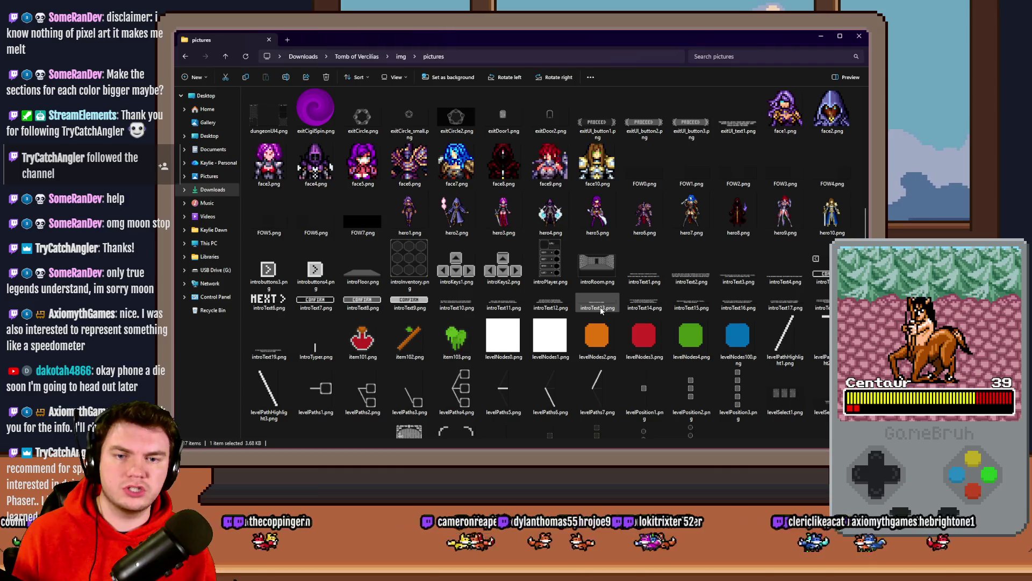
{"action": "scroll", "coordinate": [600, 306], "scroll_direction": "up", "scroll_amount": 15}
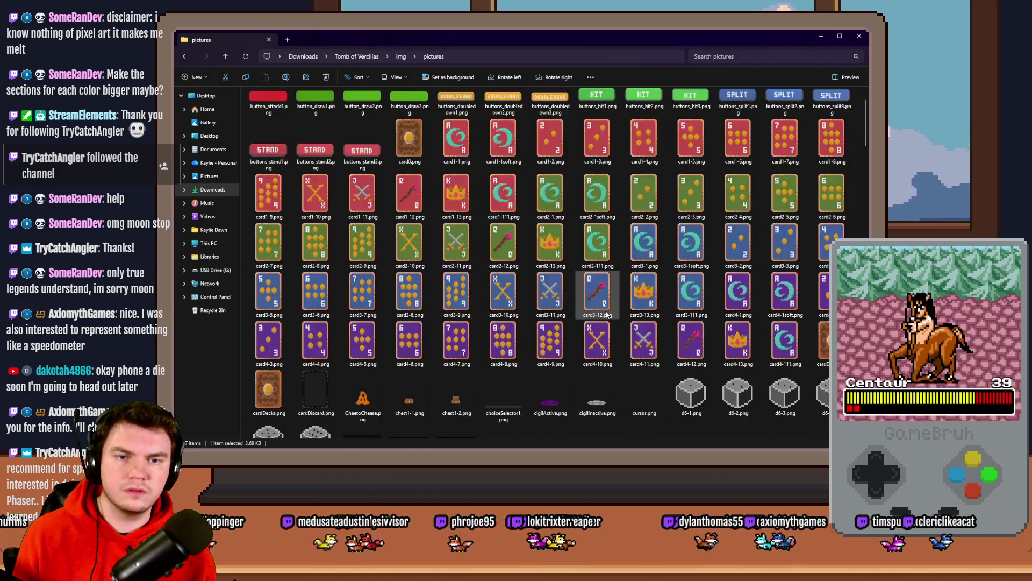
{"action": "scroll", "coordinate": [606, 315], "scroll_direction": "up", "scroll_amount": 2}
{"action": "scroll", "coordinate": [607, 315], "scroll_direction": "down", "scroll_amount": 2}
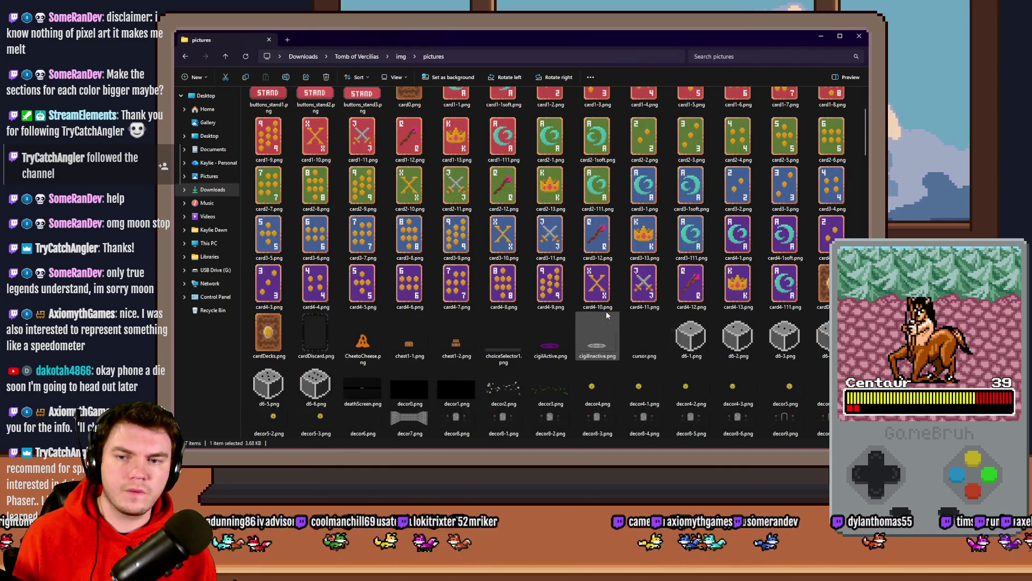
{"action": "scroll", "coordinate": [607, 314], "scroll_direction": "down", "scroll_amount": 4}
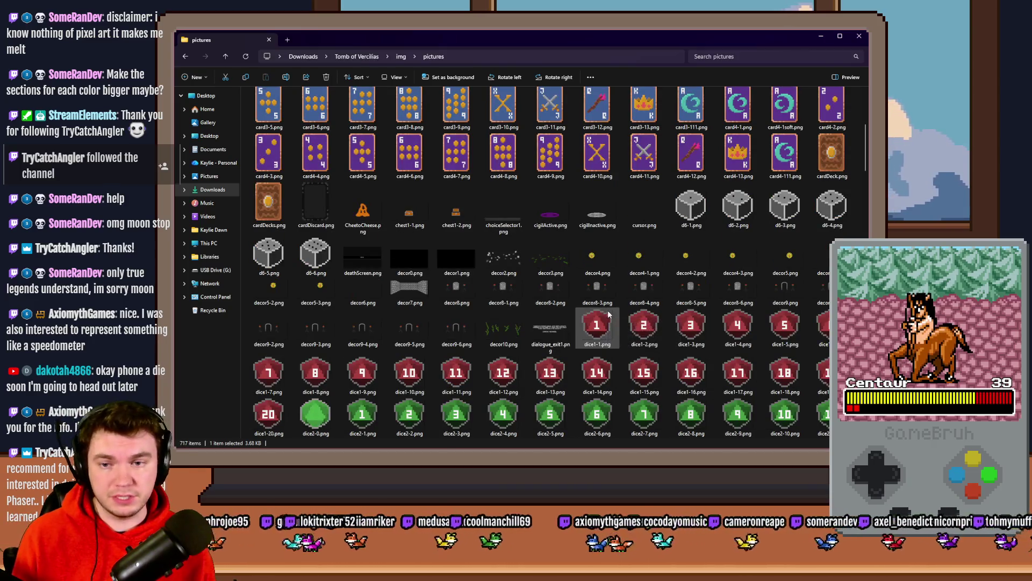
{"action": "left_click", "coordinate": [412, 294]}
{"action": "double_click", "coordinate": [413, 295]}
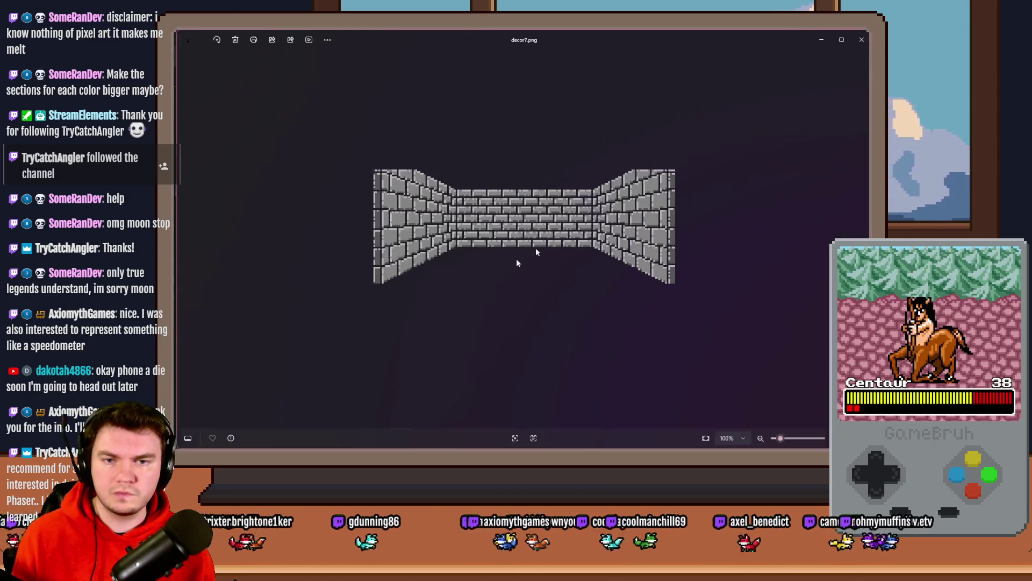
{"action": "left_click", "coordinate": [859, 36]}
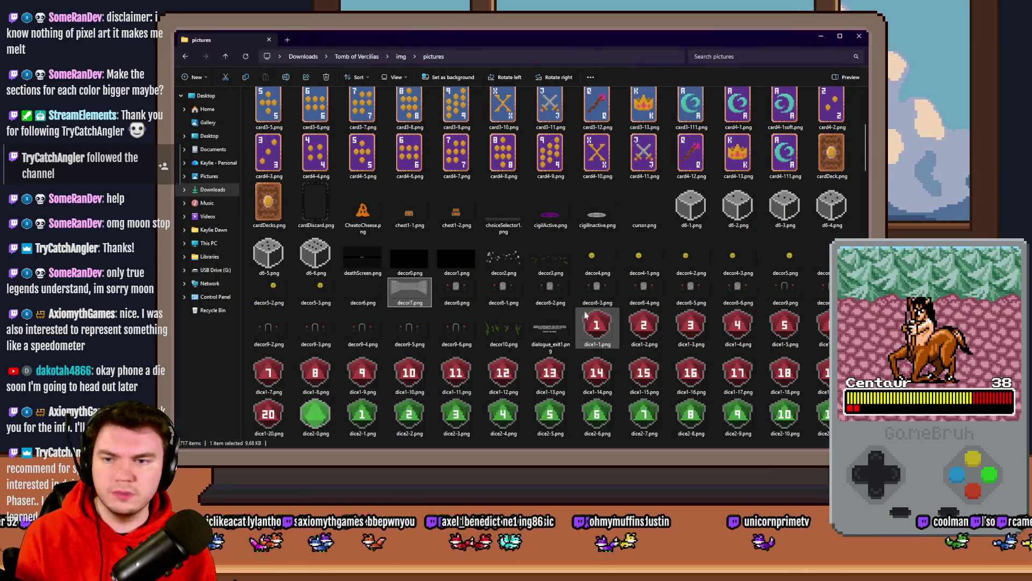
Step: Browse down to room0.png and open it in Photoshop
{"action": "key", "text": "Down"}
{"action": "key", "text": "Down"}
{"action": "key", "text": "Down"}
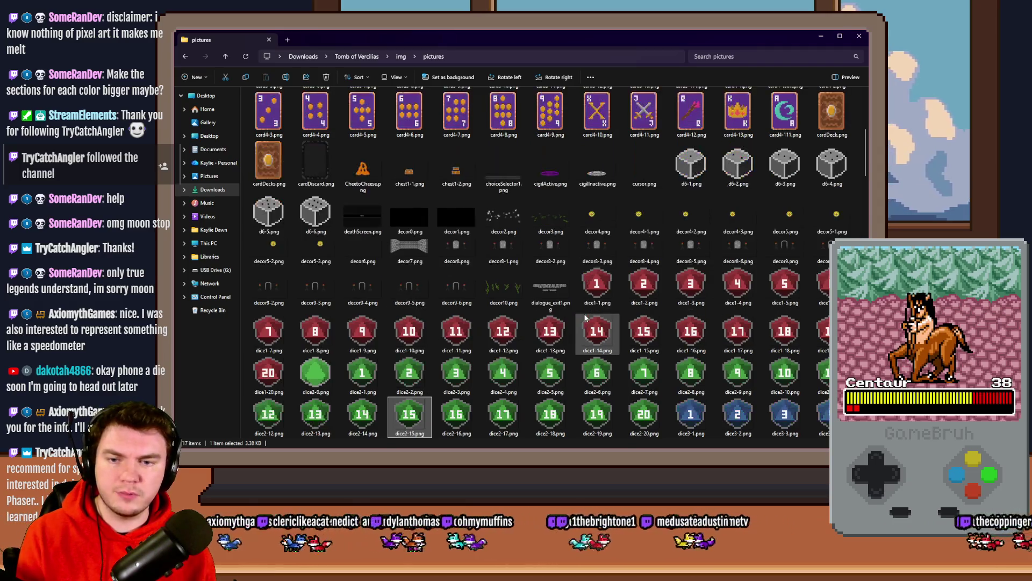
{"action": "key", "text": "Down"}
{"action": "key", "text": "Down"}
{"action": "key", "text": "Down"}
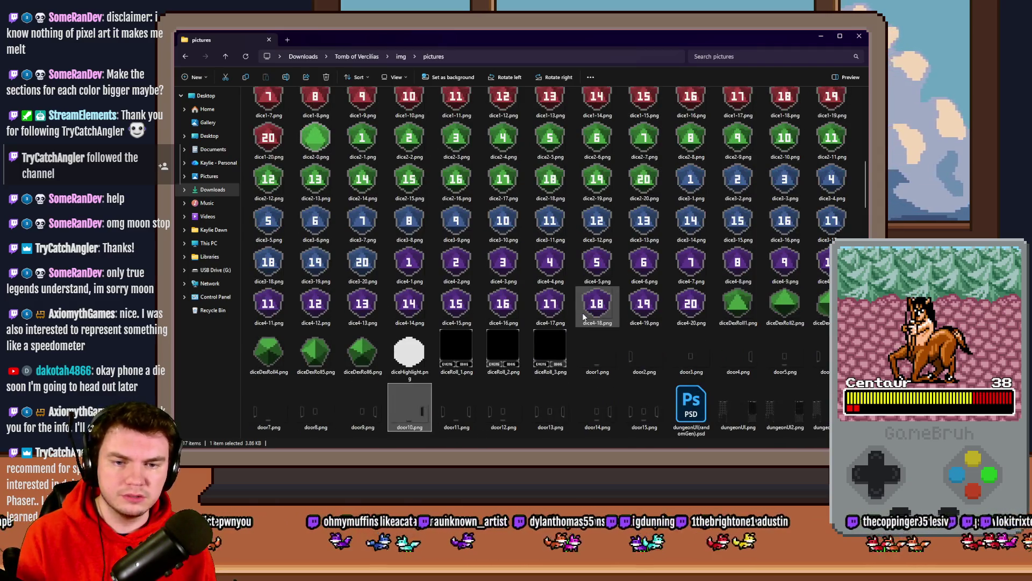
{"action": "scroll", "coordinate": [583, 317], "scroll_direction": "down", "scroll_amount": 1}
{"action": "left_click", "coordinate": [531, 270]}
{"action": "scroll", "coordinate": [530, 269], "scroll_direction": "down", "scroll_amount": 10}
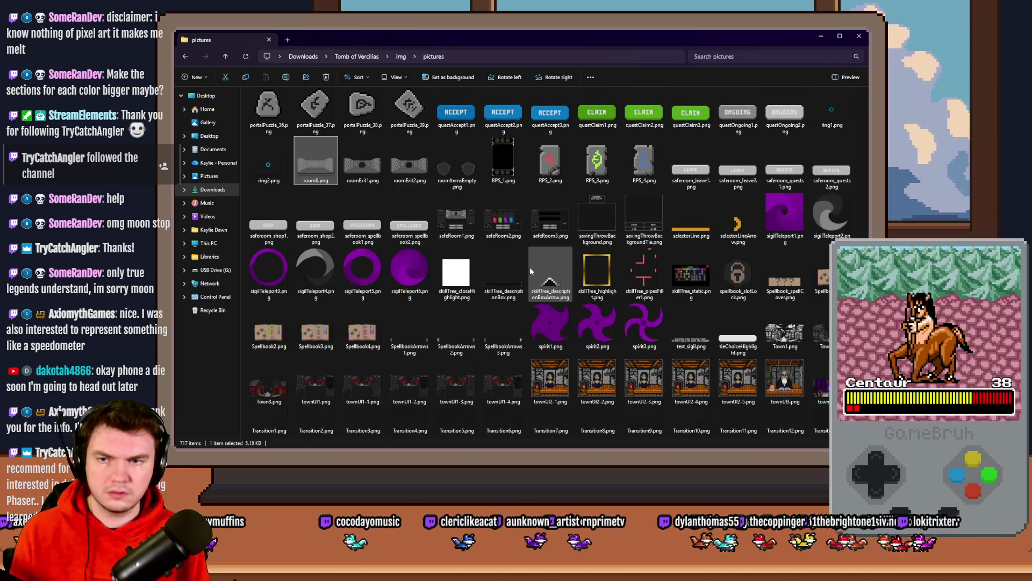
{"action": "left_click", "coordinate": [323, 185]}
{"action": "key", "text": "Right"}
{"action": "left_click", "coordinate": [320, 160]}
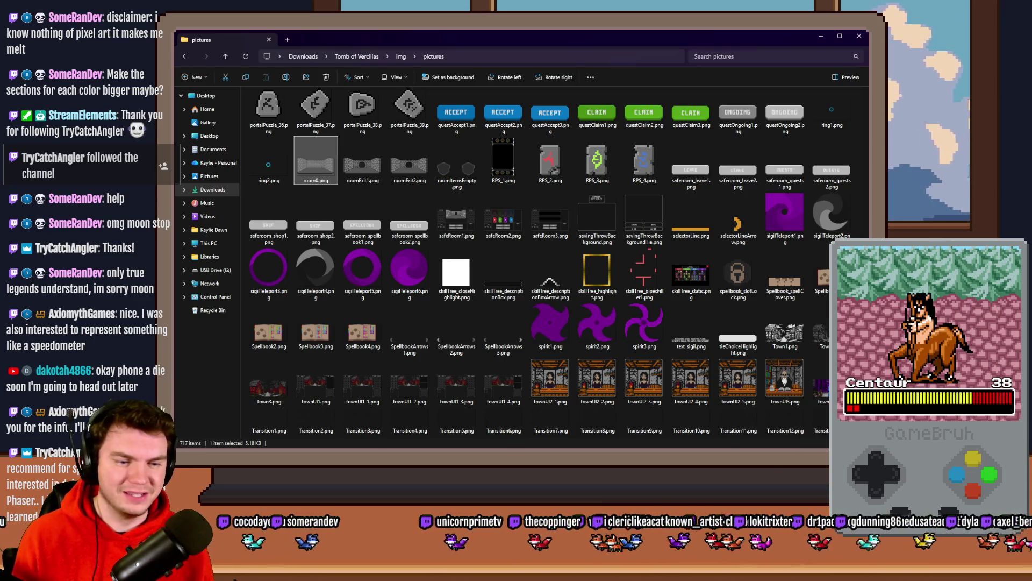
{"action": "double_click", "coordinate": [321, 160]}
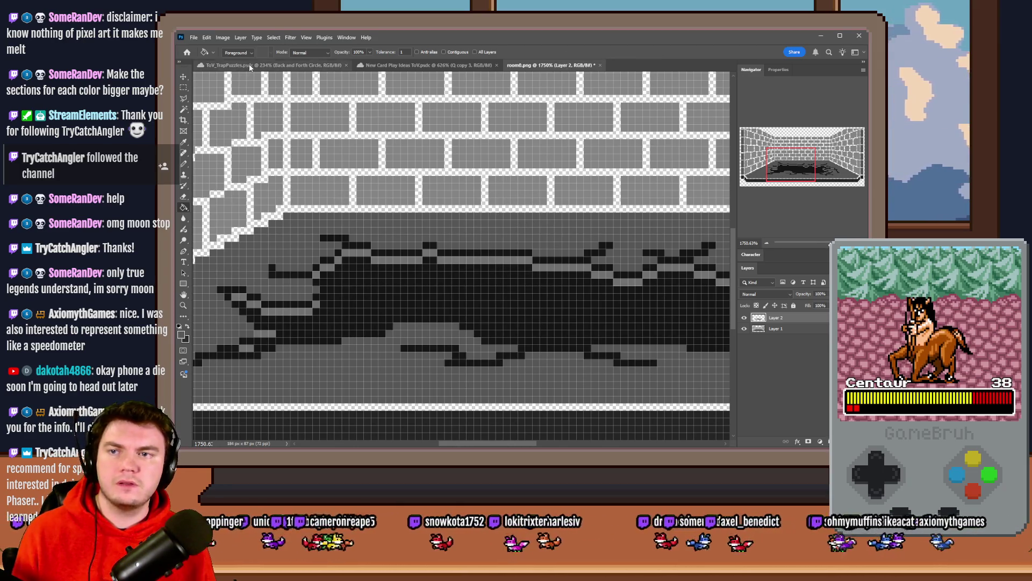
Step: Sample a dark grey from the palette document and bucket-fill the stain's lighter strips in room0.png
{"action": "left_click", "coordinate": [269, 65]}
{"action": "left_click", "coordinate": [374, 65]}
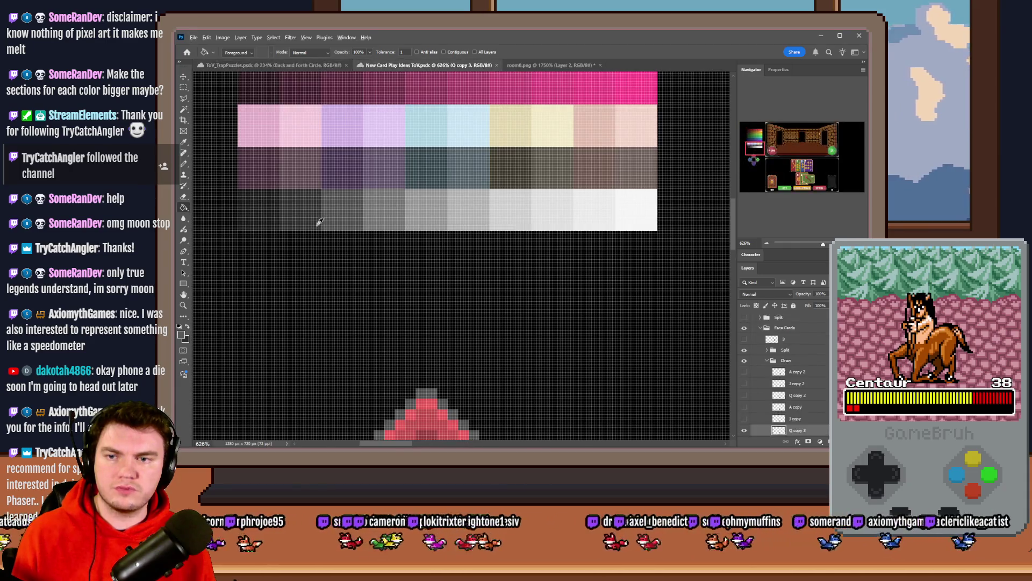
{"action": "mouse_move", "coordinate": [323, 220]}
{"action": "left_mouse_down"}
{"action": "mouse_move", "coordinate": [350, 213]}
{"action": "mouse_move", "coordinate": [318, 212]}
{"action": "left_mouse_up"}
{"action": "left_click", "coordinate": [516, 65]}
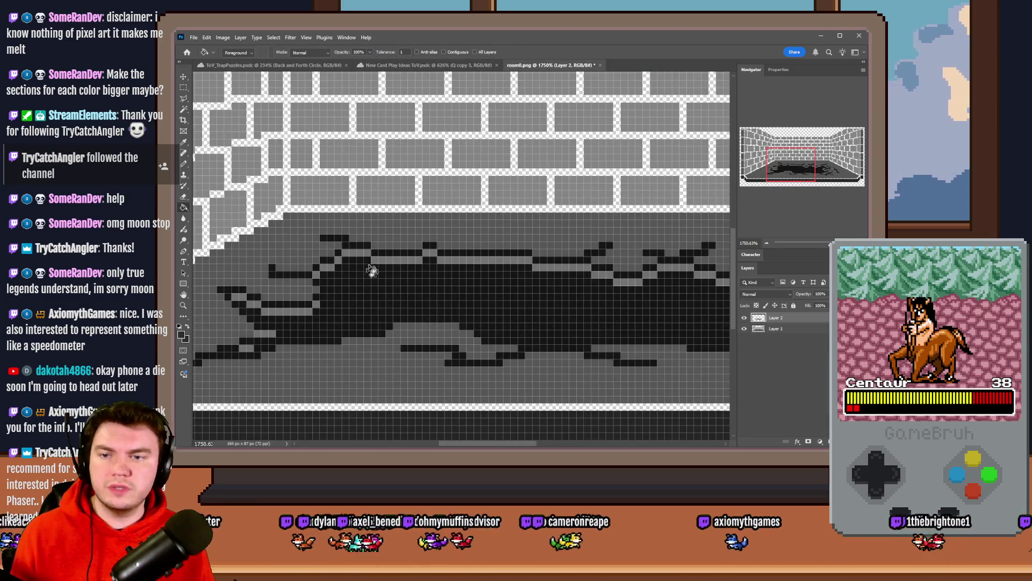
{"action": "left_click", "coordinate": [385, 260]}
Step: With the Pencil ready, pan across the stain and hide the pixel grid overlay
{"action": "left_click", "coordinate": [183, 164]}
{"action": "scroll", "coordinate": [357, 252], "scroll_direction": "down", "scroll_amount": 2}
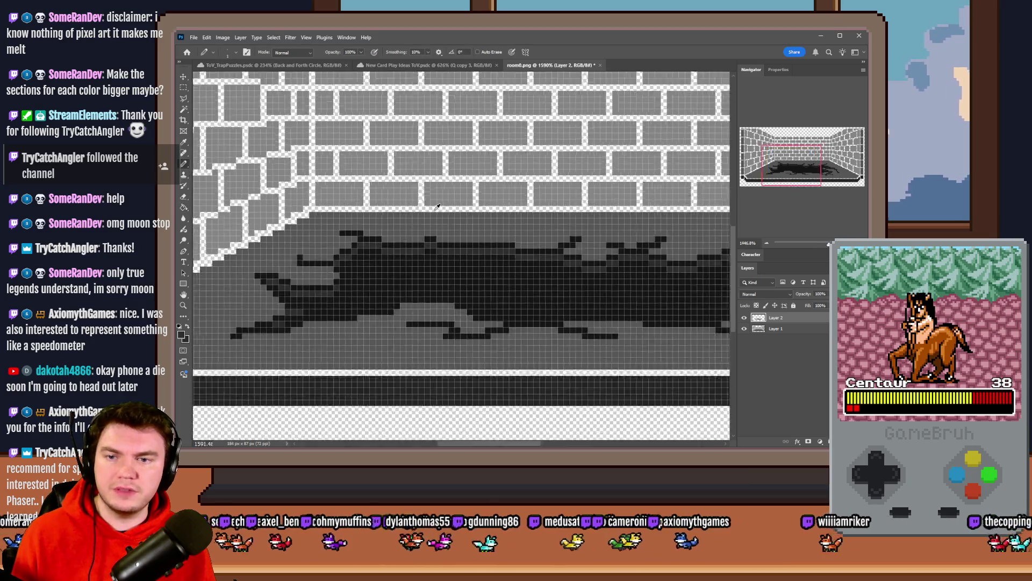
{"action": "scroll", "coordinate": [353, 260], "scroll_direction": "up", "scroll_amount": 5}
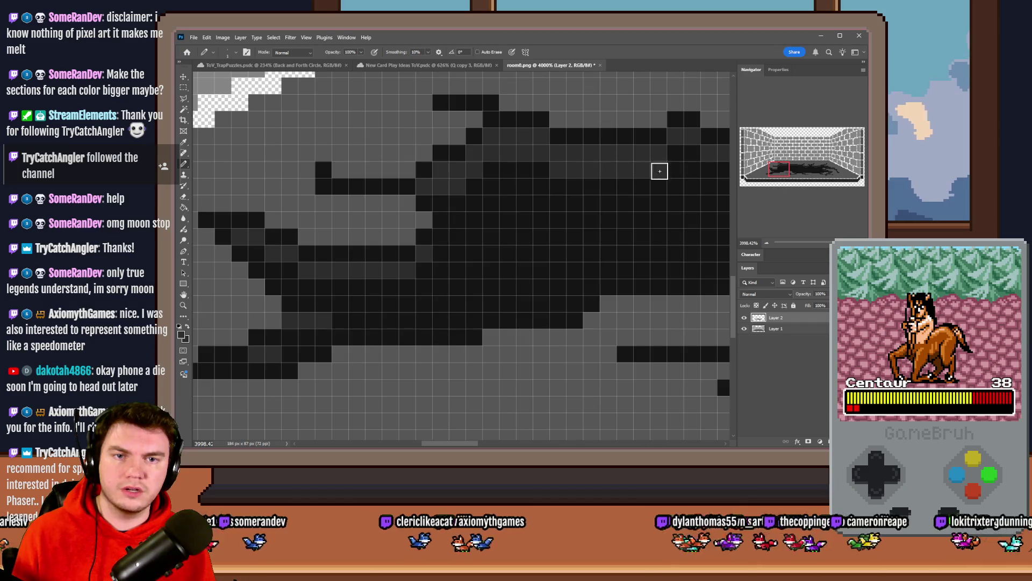
{"action": "scroll", "coordinate": [465, 232], "scroll_direction": "right", "scroll_amount": 6}
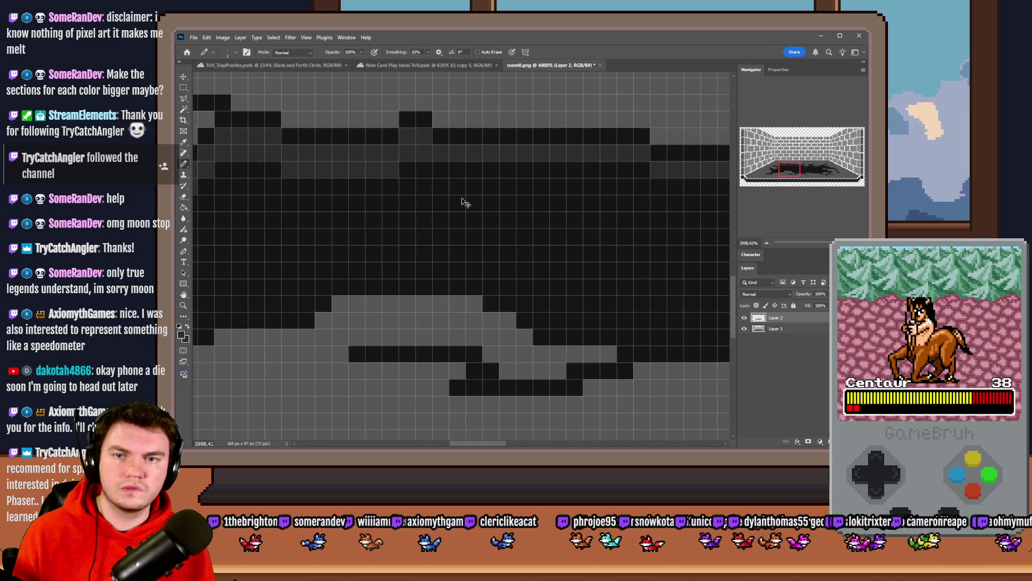
{"action": "scroll", "coordinate": [473, 247], "scroll_direction": "right", "scroll_amount": 6}
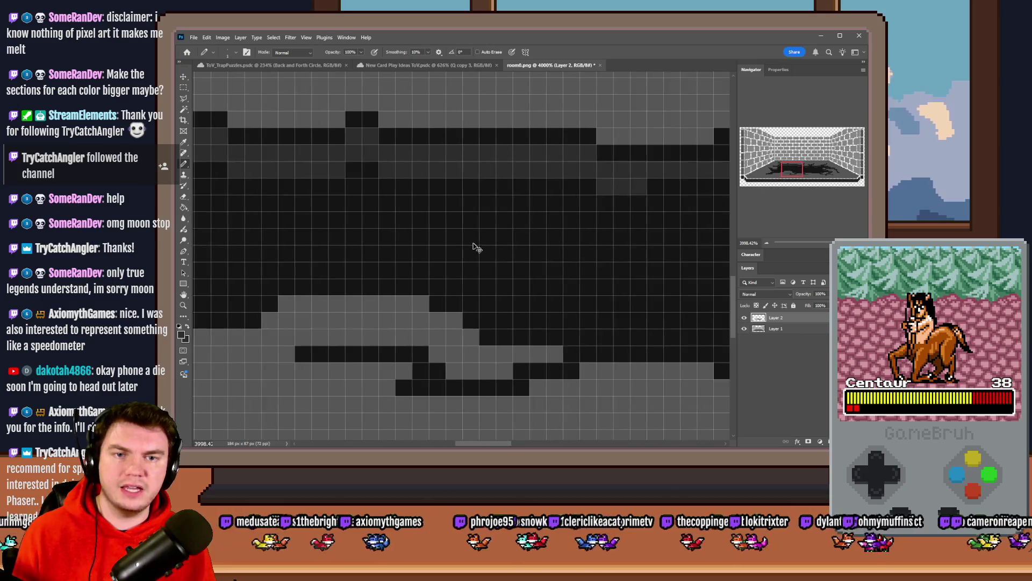
{"action": "scroll", "coordinate": [455, 261], "scroll_direction": "right", "scroll_amount": 6}
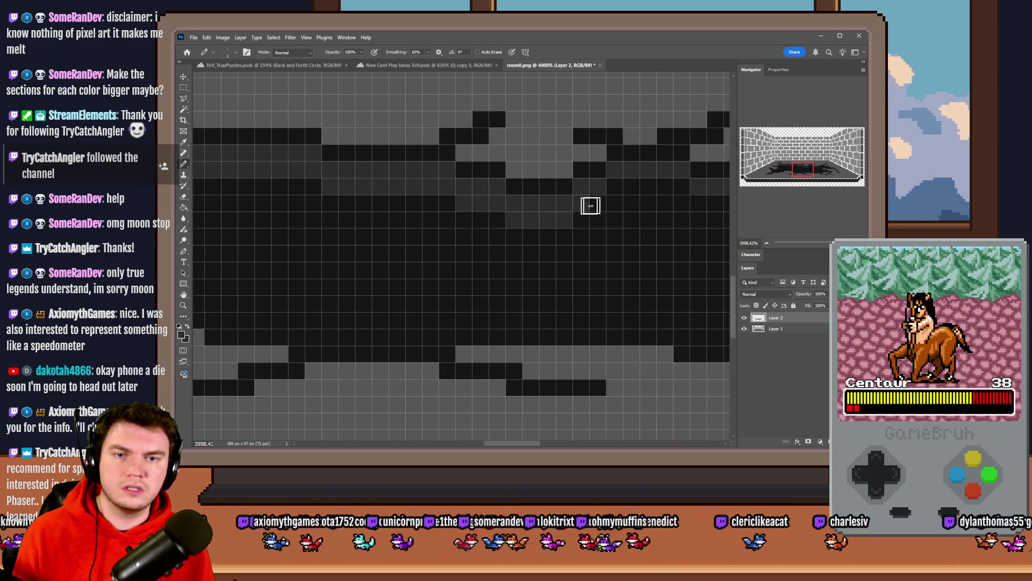
{"action": "scroll", "coordinate": [650, 224], "scroll_direction": "right", "scroll_amount": 8}
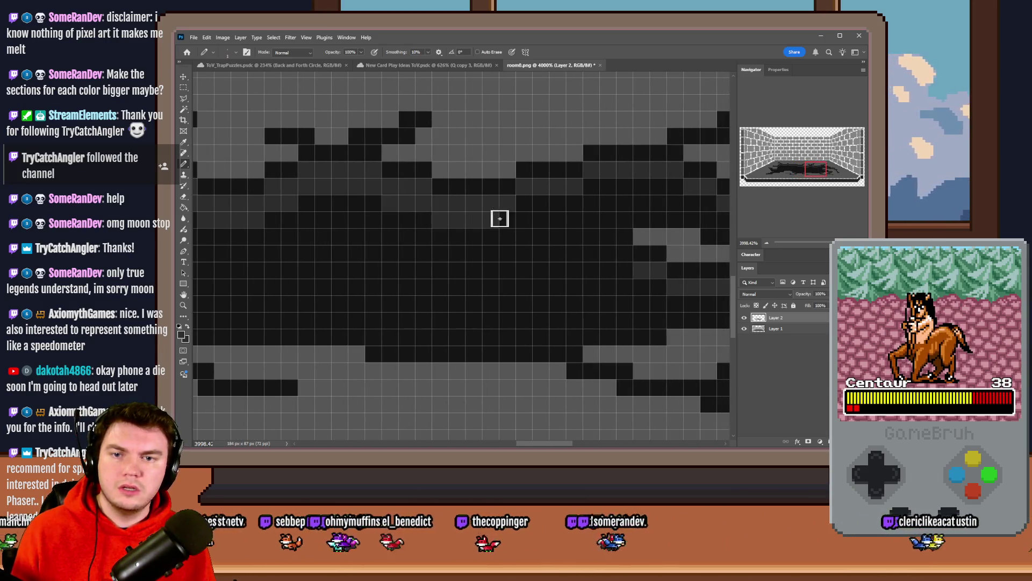
{"action": "scroll", "coordinate": [619, 202], "scroll_direction": "right", "scroll_amount": 5}
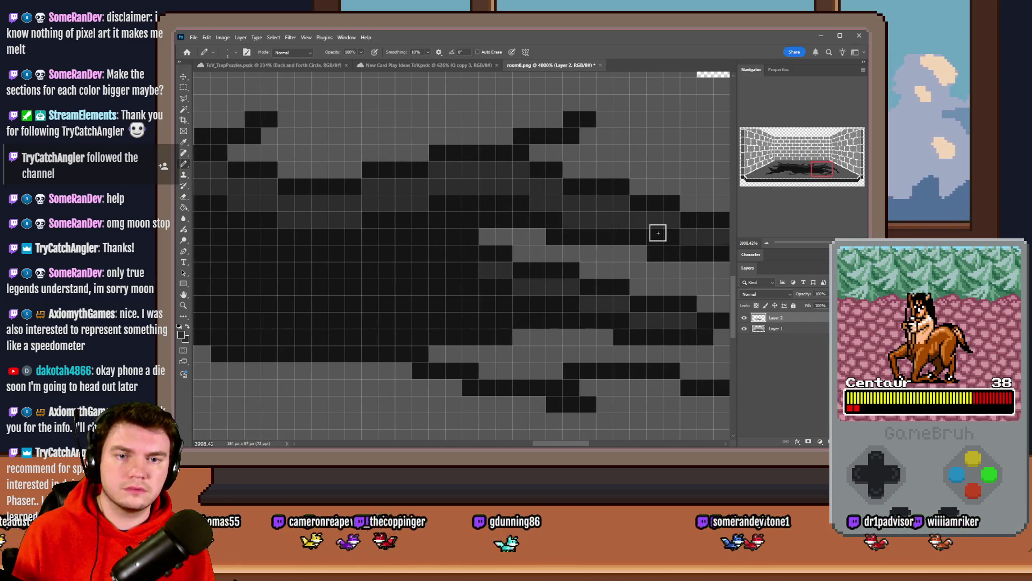
{"action": "scroll", "coordinate": [491, 254], "scroll_direction": "right", "scroll_amount": 5}
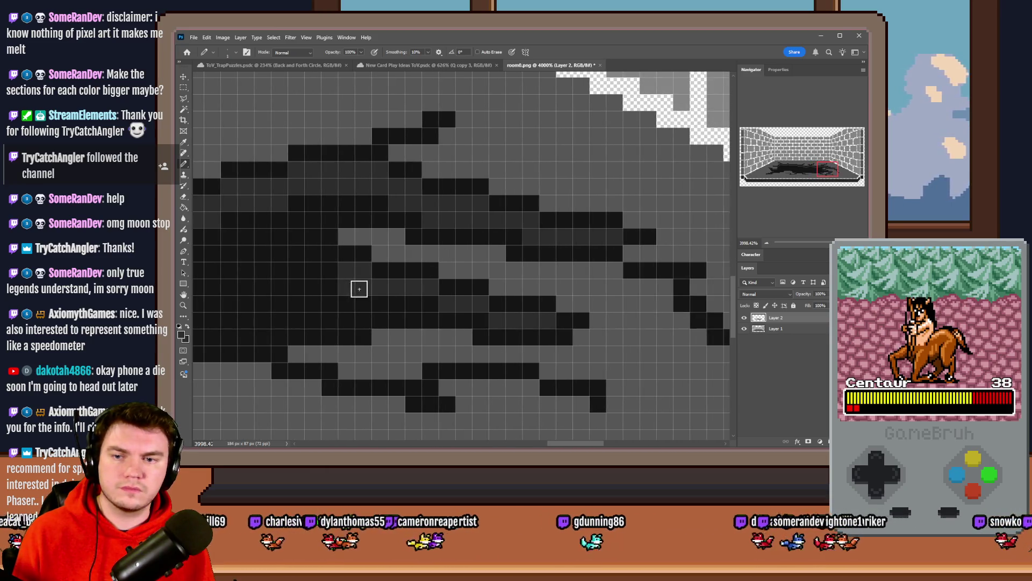
{"action": "scroll", "coordinate": [634, 305], "scroll_direction": "down", "scroll_amount": 5}
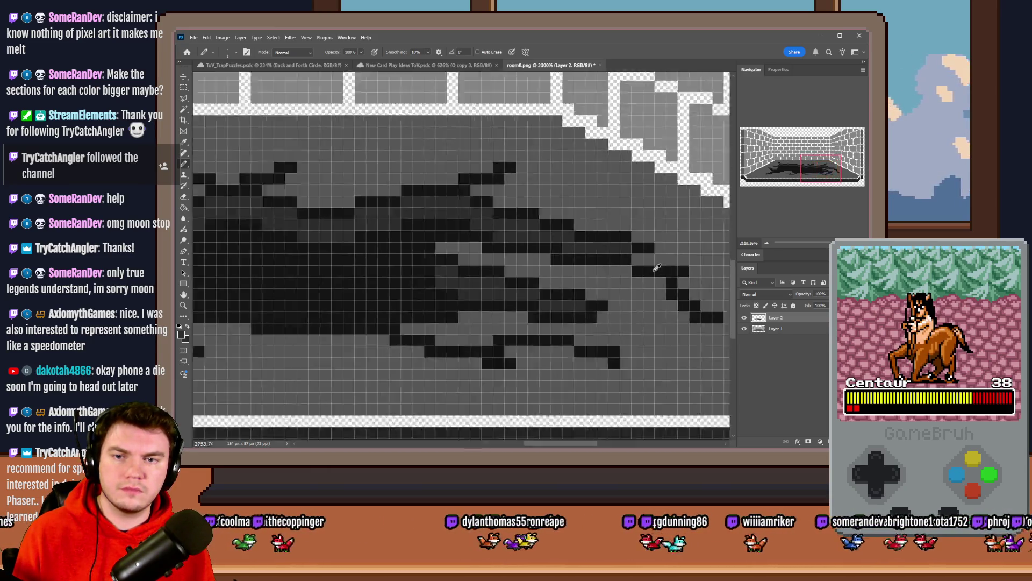
{"action": "scroll", "coordinate": [599, 233], "scroll_direction": "down", "scroll_amount": 2}
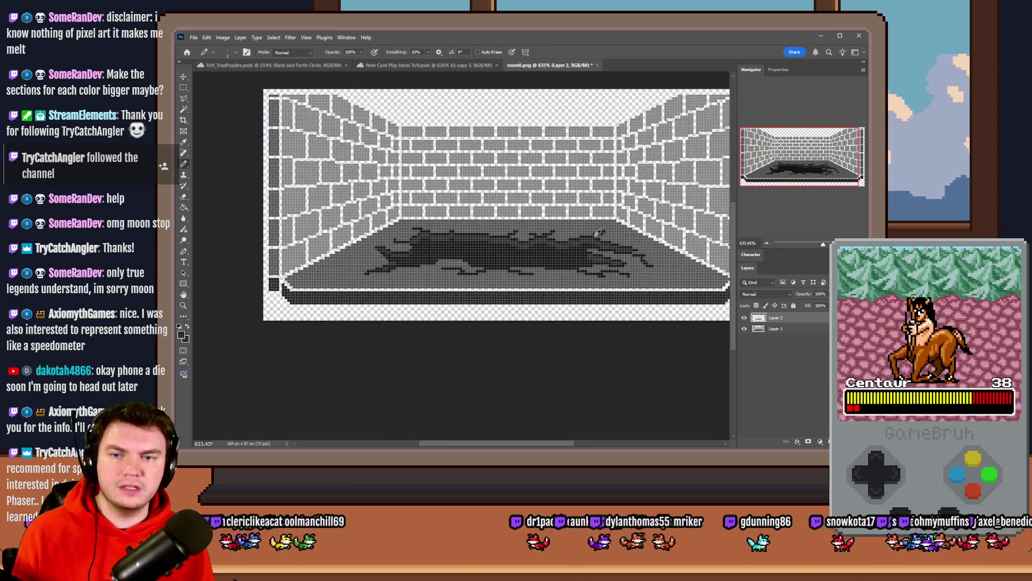
{"action": "key", "text": "ctrl+h"}
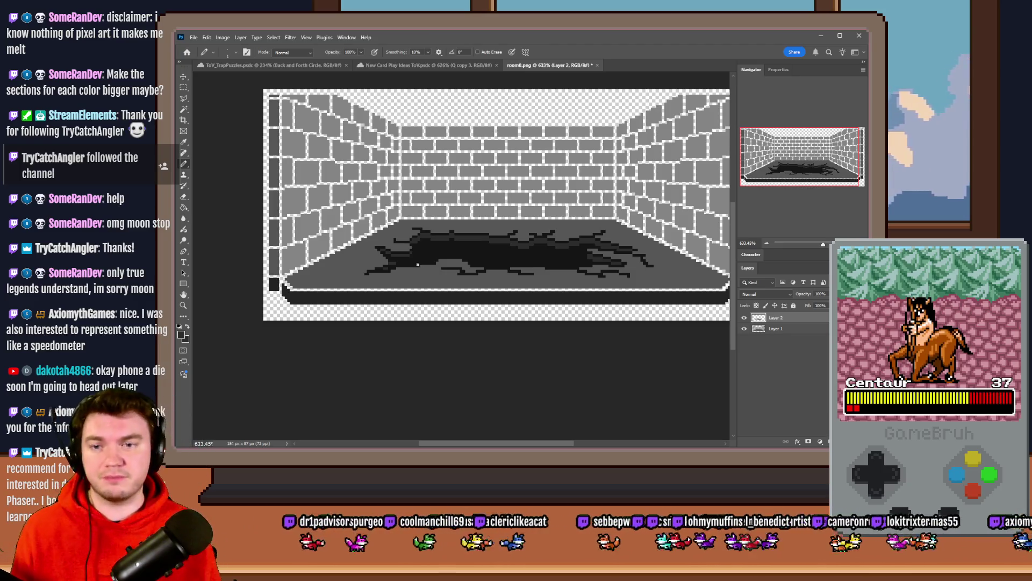
{"action": "scroll", "coordinate": [417, 264], "scroll_direction": "up", "scroll_amount": 8}
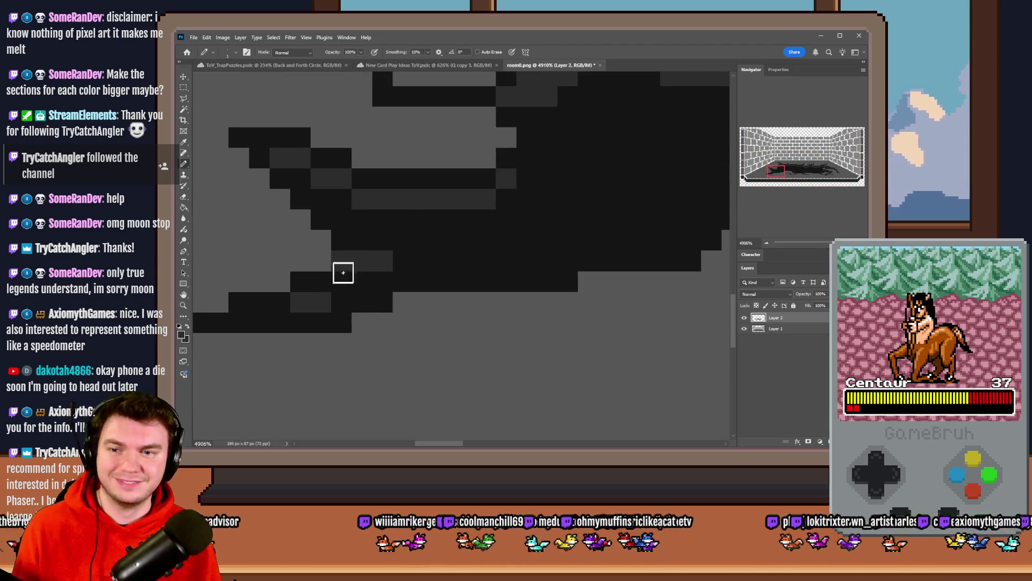
Step: Sample dark grey from the stain and pencil single pixels and a run into it
{"action": "left_click", "coordinate": [321, 237], "text": "alt"}
{"action": "left_click", "coordinate": [395, 198], "text": "alt"}
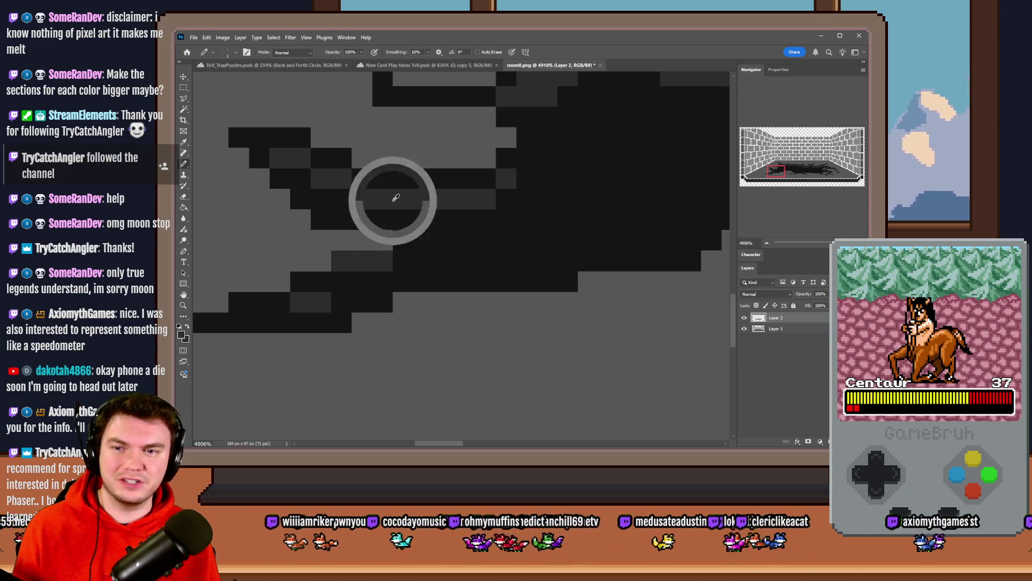
{"action": "left_click", "coordinate": [342, 198]}
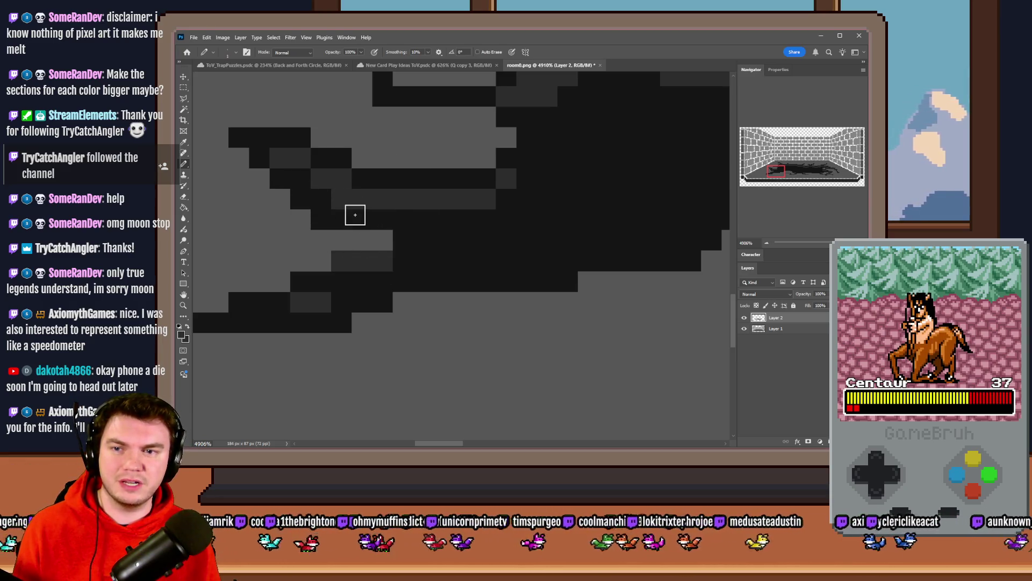
{"action": "mouse_move", "coordinate": [417, 220]}
{"action": "left_mouse_down"}
{"action": "mouse_move", "coordinate": [458, 221]}
{"action": "mouse_move", "coordinate": [500, 202]}
{"action": "left_mouse_up"}
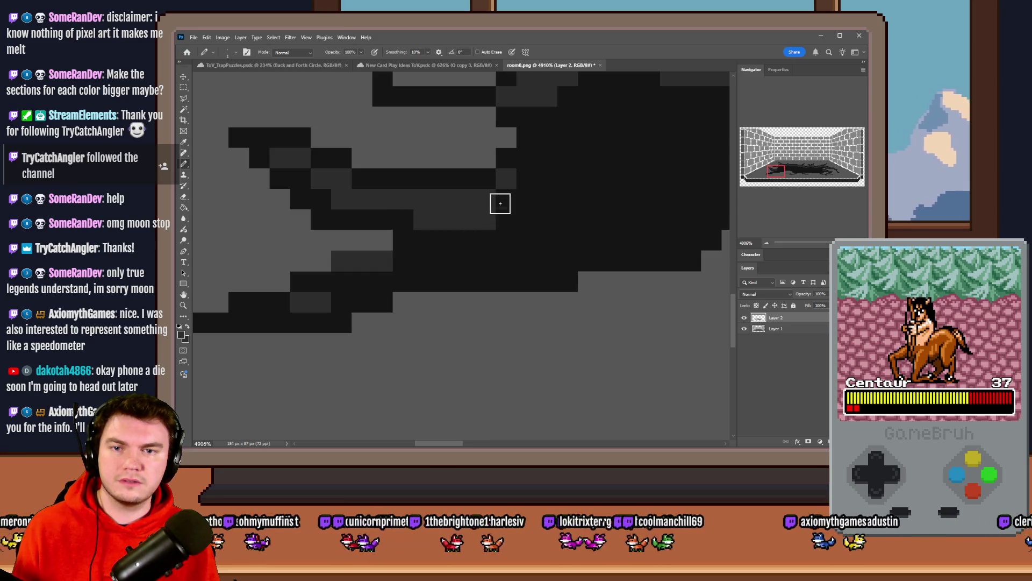
{"action": "left_click", "coordinate": [342, 285]}
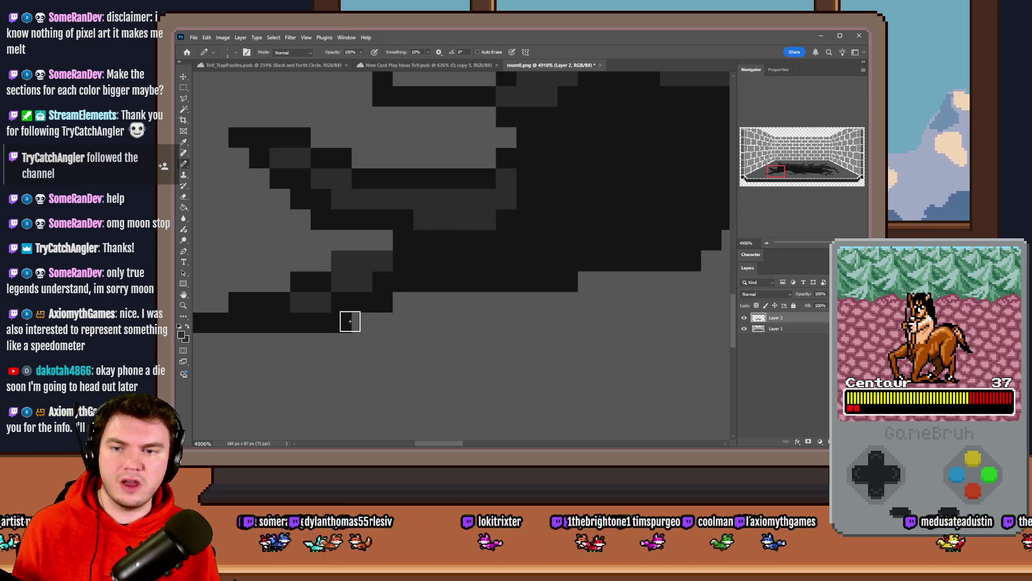
{"action": "scroll", "coordinate": [292, 312], "scroll_direction": "down", "scroll_amount": 5}
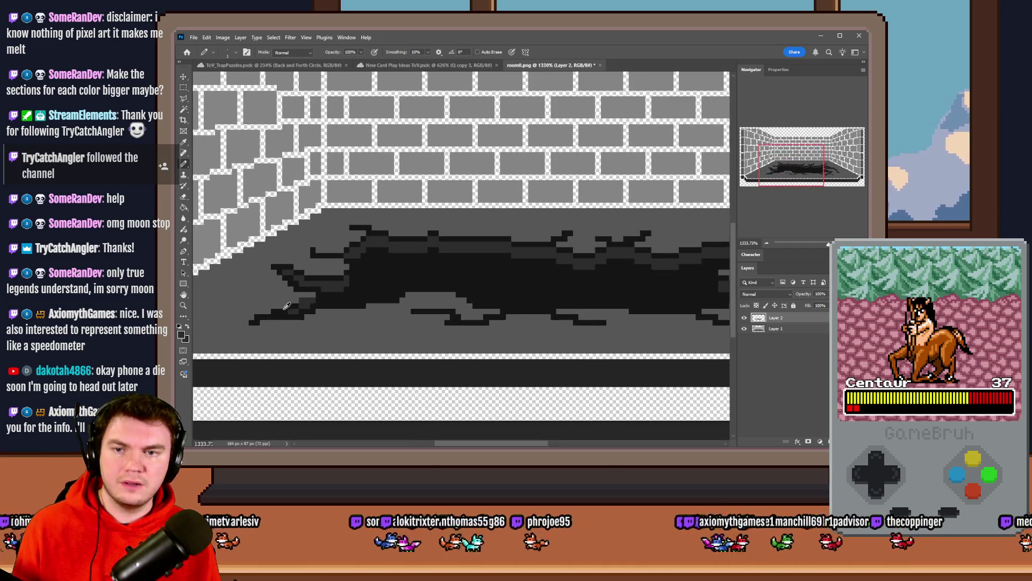
{"action": "scroll", "coordinate": [304, 285], "scroll_direction": "down", "scroll_amount": 3}
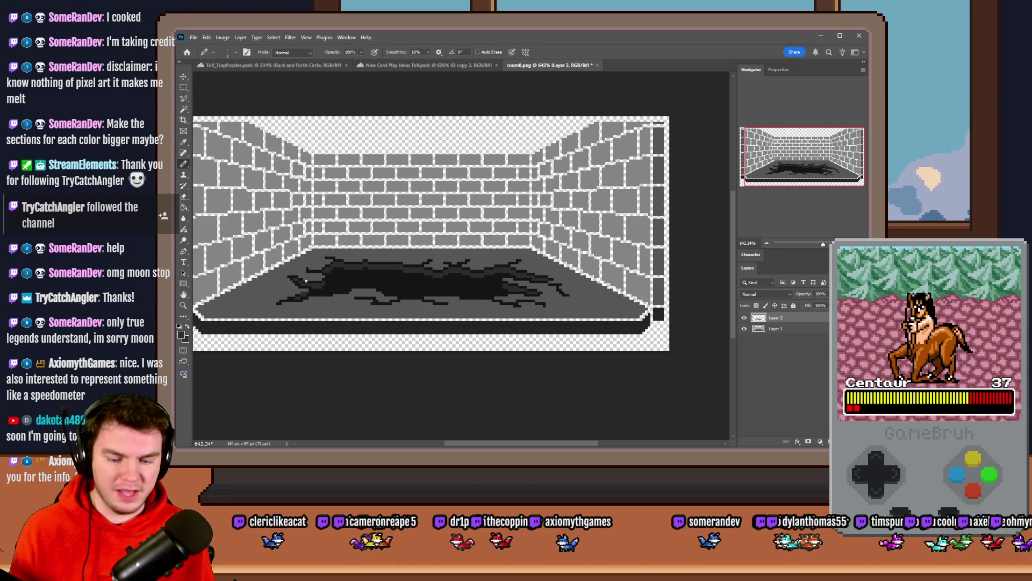
{"action": "scroll", "coordinate": [306, 281], "scroll_direction": "up", "scroll_amount": 1}
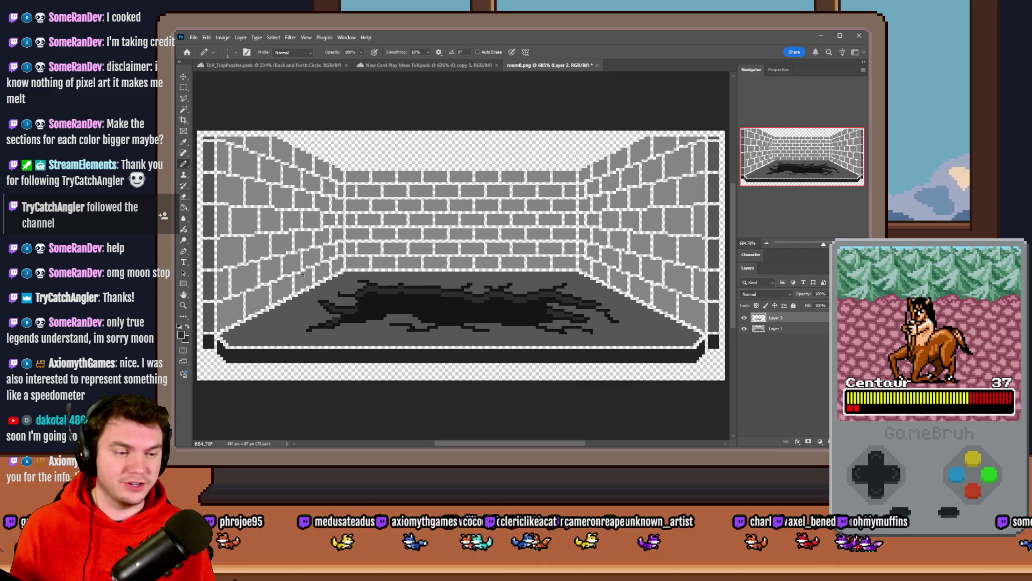
{"action": "scroll", "coordinate": [304, 337], "scroll_direction": "up", "scroll_amount": 10}
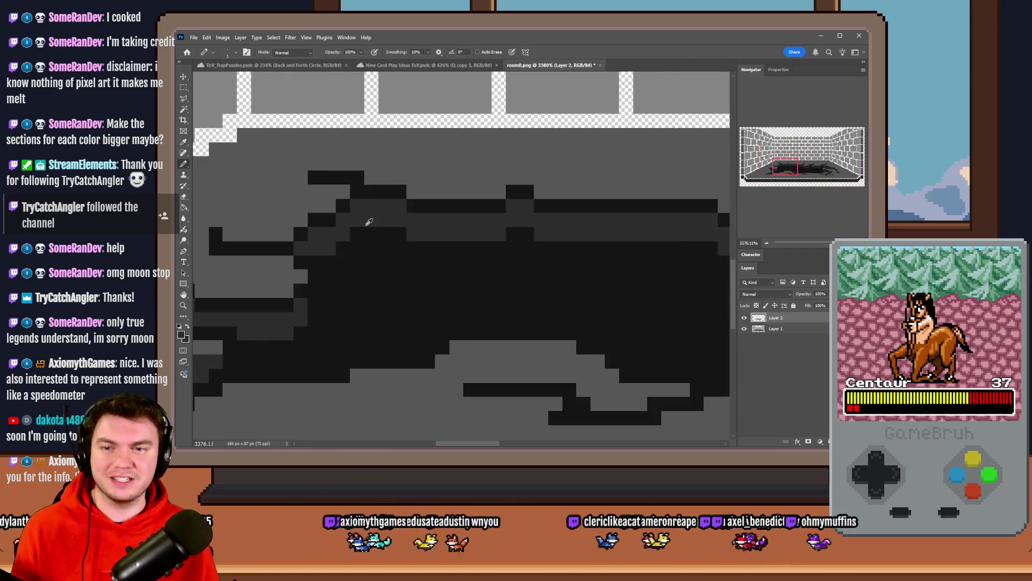
Step: Paint grey pixels along the crack's upper edge and its first rows
{"action": "scroll", "coordinate": [327, 250], "scroll_direction": "up", "scroll_amount": 2}
{"action": "mouse_move", "coordinate": [307, 279]}
{"action": "left_mouse_down"}
{"action": "mouse_move", "coordinate": [357, 235]}
{"action": "mouse_move", "coordinate": [511, 256]}
{"action": "mouse_move", "coordinate": [562, 245]}
{"action": "left_mouse_up"}
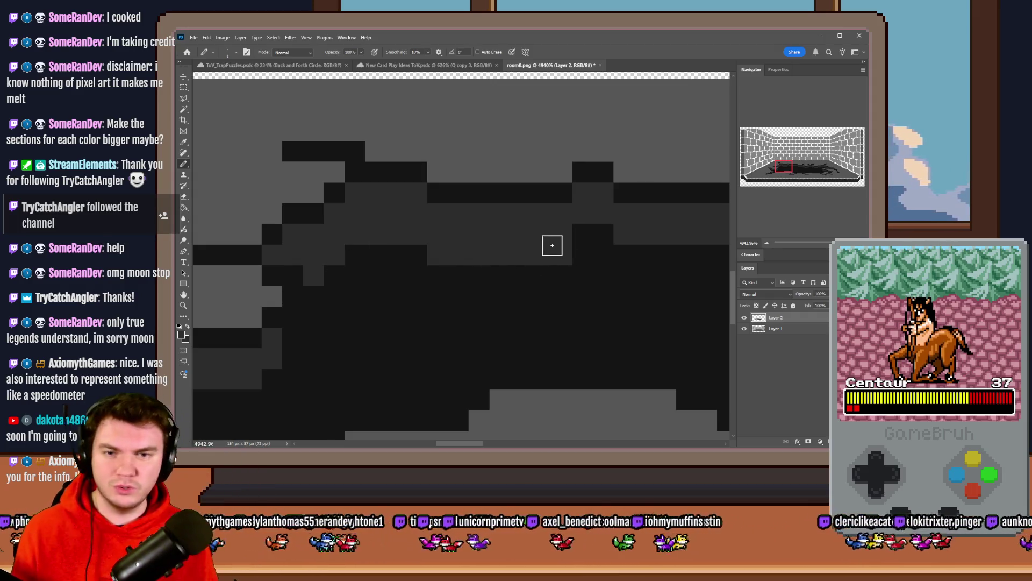
{"action": "scroll", "coordinate": [597, 238], "scroll_direction": "right", "scroll_amount": 5}
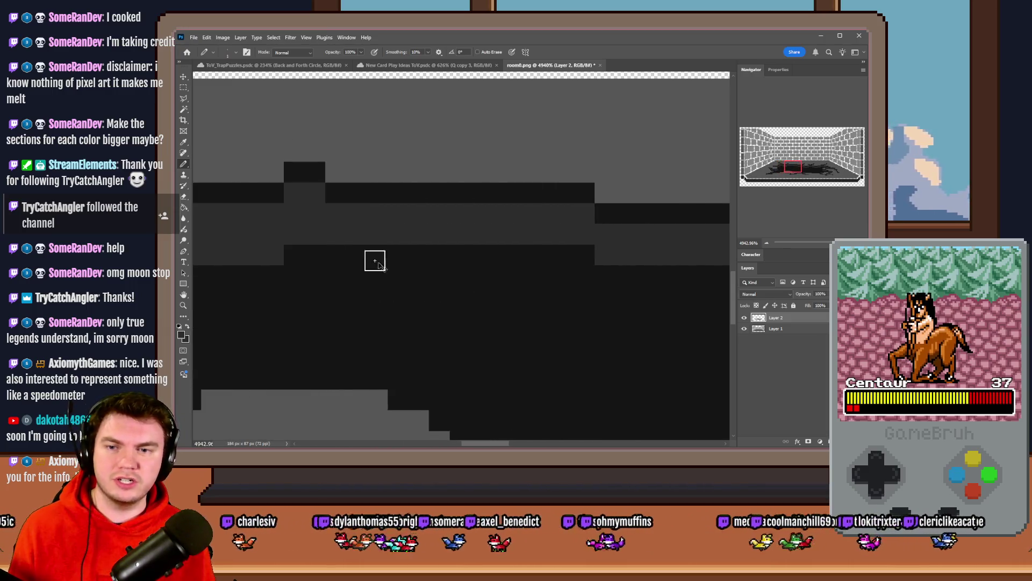
{"action": "mouse_move", "coordinate": [374, 260]}
{"action": "left_mouse_down"}
{"action": "mouse_move", "coordinate": [343, 256]}
{"action": "mouse_move", "coordinate": [569, 256]}
{"action": "mouse_move", "coordinate": [642, 276]}
{"action": "left_mouse_up"}
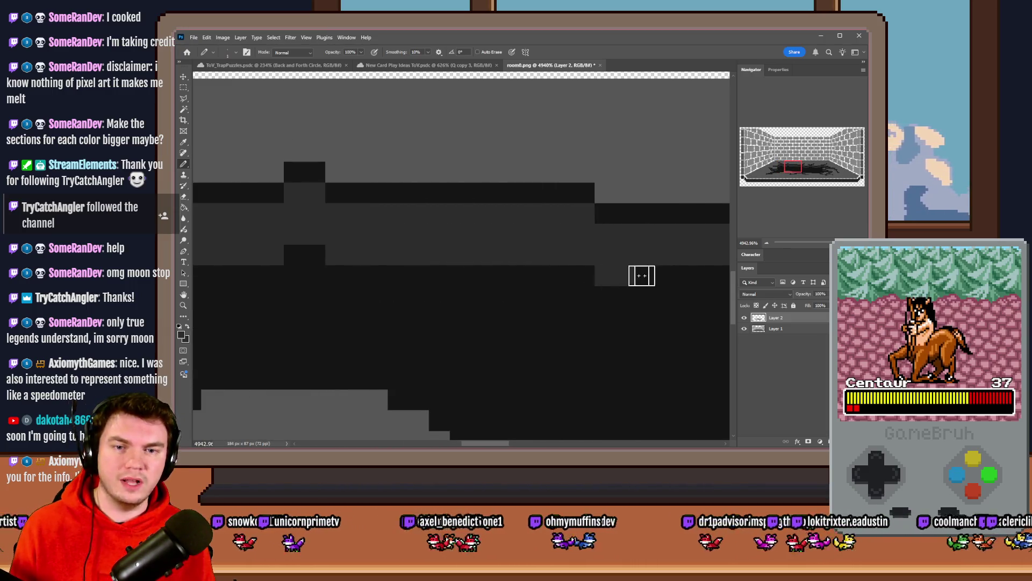
{"action": "scroll", "coordinate": [392, 283], "scroll_direction": "right", "scroll_amount": 4}
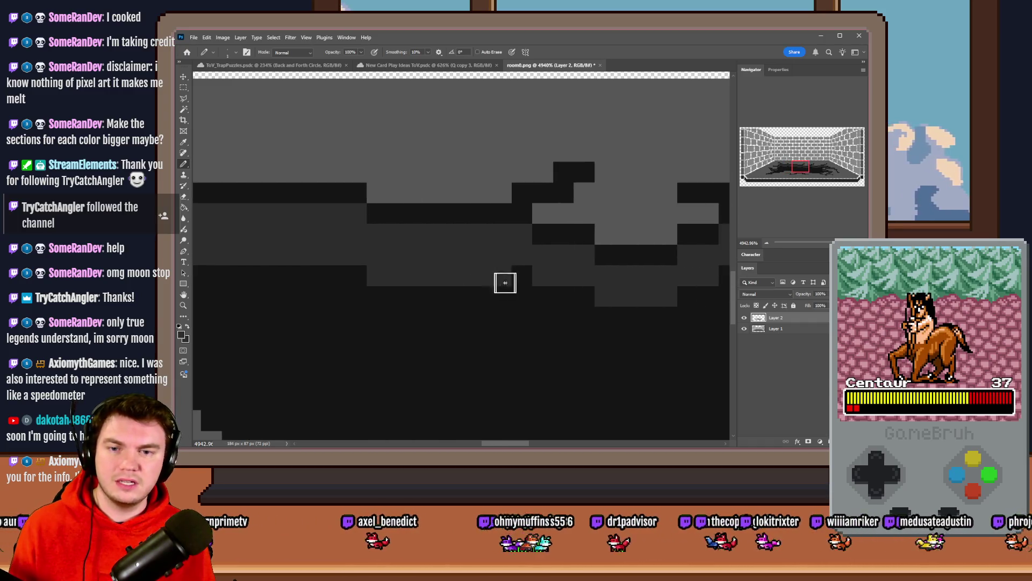
{"action": "left_click_drag", "start_coordinate": [505, 283], "coordinate": [669, 316]}
Step: Add grey shading bands along the remaining dark rows of the stain, then zoom out
{"action": "scroll", "coordinate": [574, 326], "scroll_direction": "right", "scroll_amount": 1}
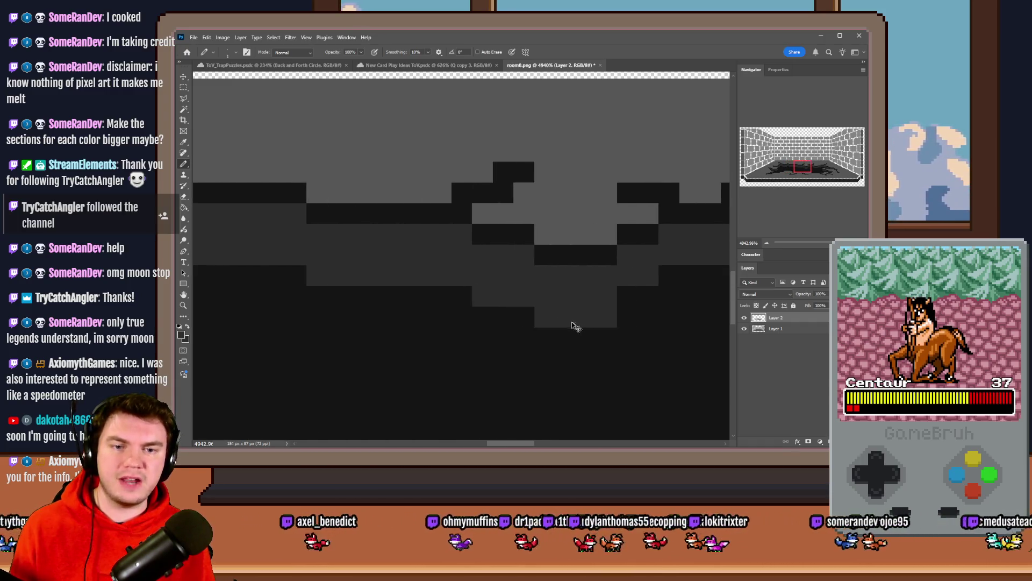
{"action": "scroll", "coordinate": [574, 325], "scroll_direction": "right", "scroll_amount": 3}
{"action": "mouse_move", "coordinate": [461, 300]}
{"action": "left_mouse_down"}
{"action": "mouse_move", "coordinate": [491, 282]}
{"action": "mouse_move", "coordinate": [587, 281]}
{"action": "mouse_move", "coordinate": [637, 295]}
{"action": "left_mouse_up"}
{"action": "scroll", "coordinate": [470, 346], "scroll_direction": "right", "scroll_amount": 4}
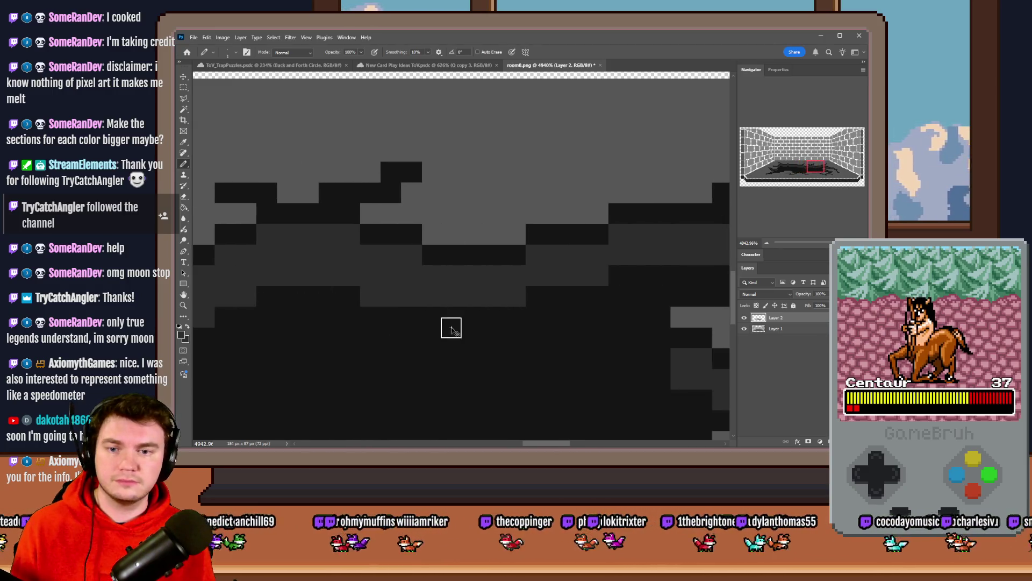
{"action": "mouse_move", "coordinate": [451, 328]}
{"action": "left_mouse_down"}
{"action": "mouse_move", "coordinate": [454, 315]}
{"action": "mouse_move", "coordinate": [599, 300]}
{"action": "left_mouse_up"}
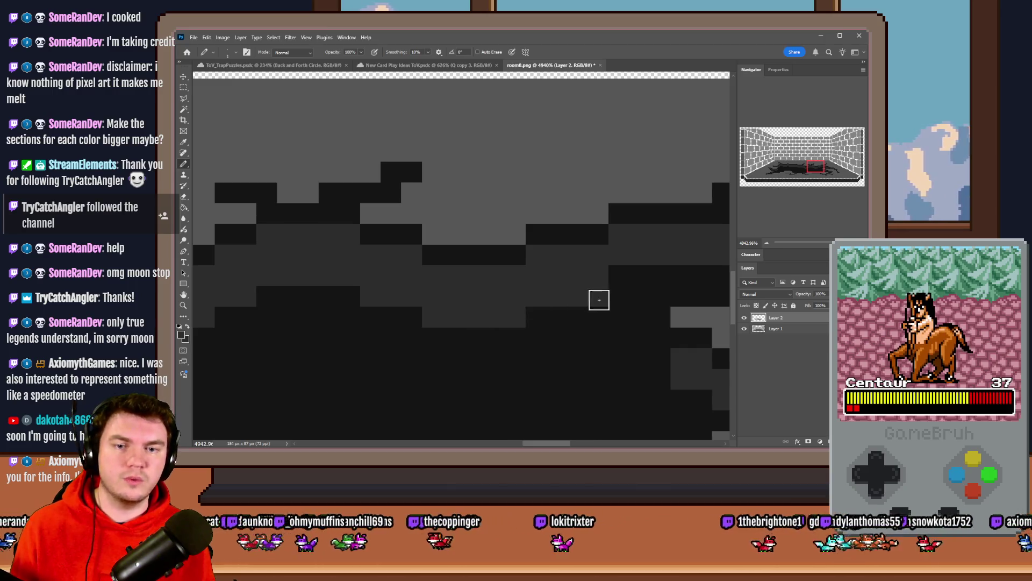
{"action": "scroll", "coordinate": [502, 307], "scroll_direction": "left", "scroll_amount": 4}
{"action": "left_click_drag", "start_coordinate": [472, 272], "coordinate": [577, 280]}
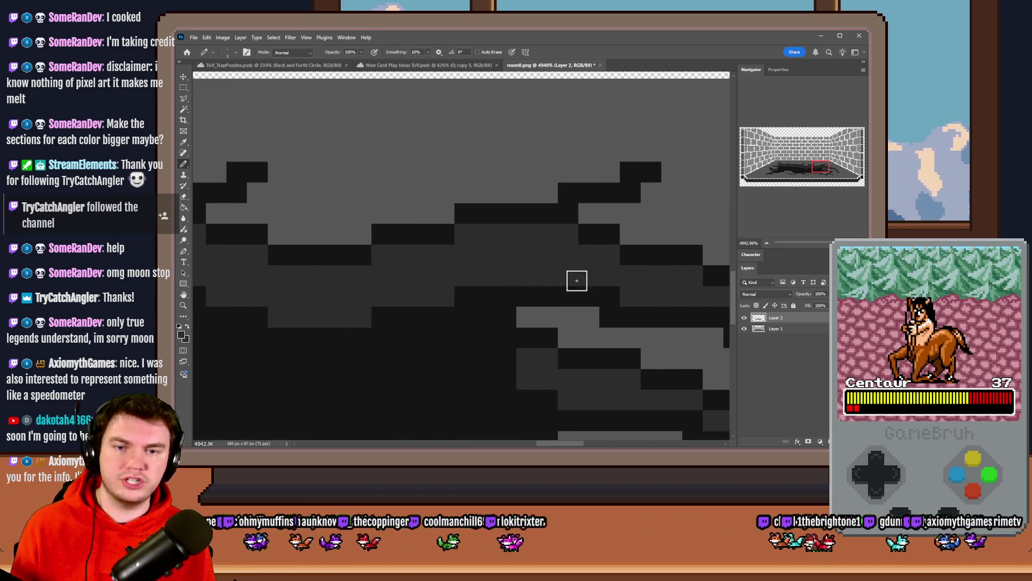
{"action": "scroll", "coordinate": [577, 280], "scroll_direction": "down", "scroll_amount": 3, "text": "alt"}
{"action": "scroll", "coordinate": [455, 313], "scroll_direction": "down", "scroll_amount": 2, "text": "alt"}
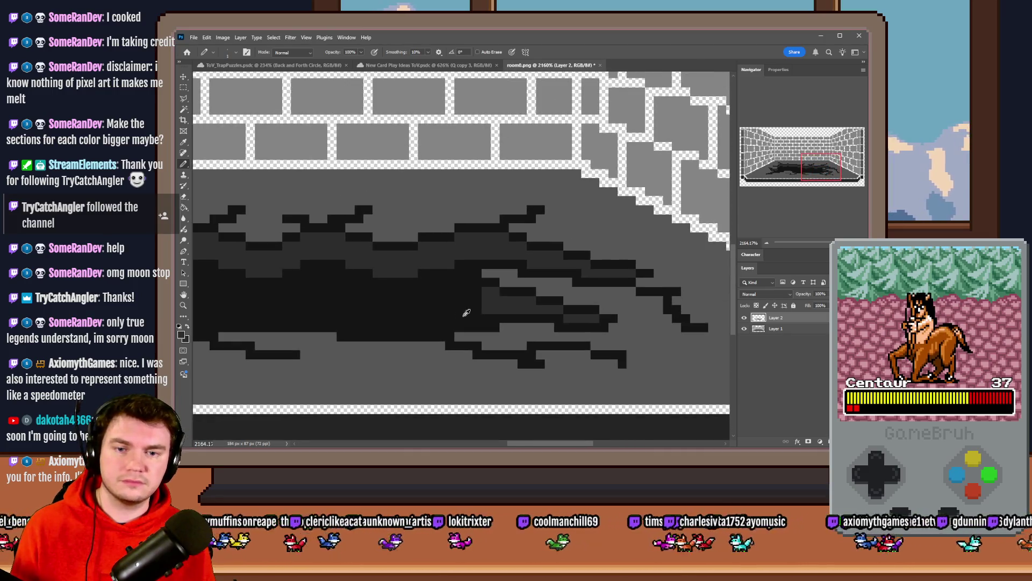
{"action": "scroll", "coordinate": [571, 317], "scroll_direction": "down", "scroll_amount": 3, "text": "alt"}
Step: Extend the stain's lower-left rows with dark pixels and lengthen its bottom strip
{"action": "scroll", "coordinate": [618, 317], "scroll_direction": "down", "scroll_amount": 2, "text": "alt"}
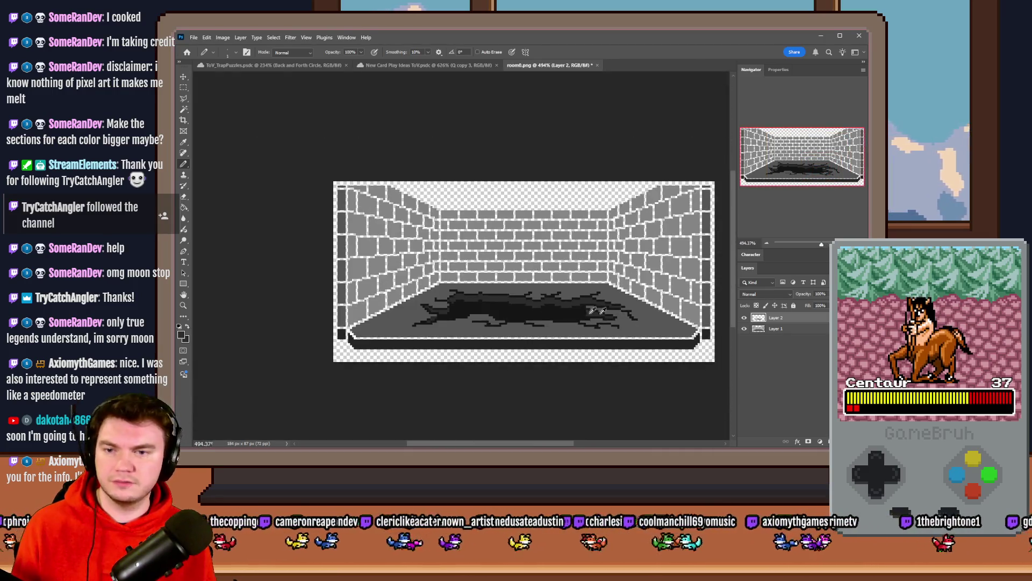
{"action": "scroll", "coordinate": [483, 309], "scroll_direction": "up", "scroll_amount": 4, "text": "alt"}
{"action": "scroll", "coordinate": [485, 291], "scroll_direction": "up", "scroll_amount": 2, "text": "alt"}
{"action": "scroll", "coordinate": [485, 291], "scroll_direction": "up", "scroll_amount": 2, "text": "alt"}
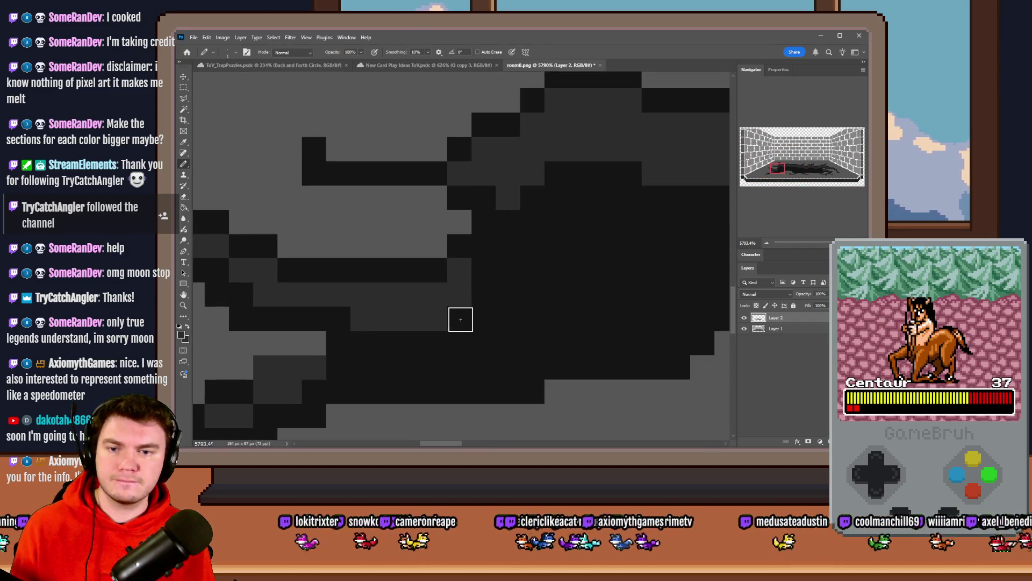
{"action": "scroll", "coordinate": [503, 266], "scroll_direction": "down", "scroll_amount": 2, "text": "alt"}
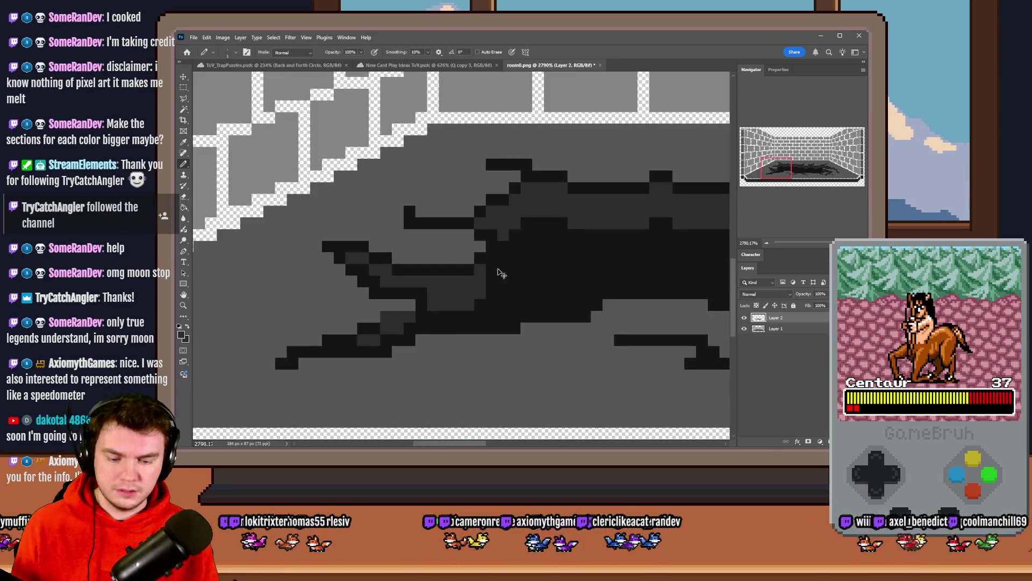
{"action": "key", "text": "ctrl+0"}
{"action": "scroll", "coordinate": [384, 334], "scroll_direction": "up", "scroll_amount": 5}
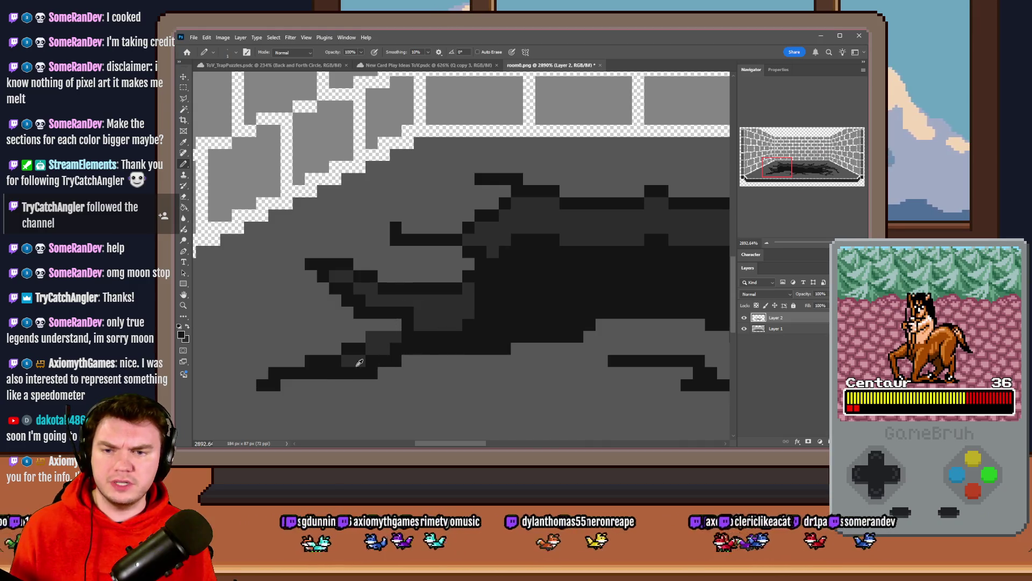
{"action": "scroll", "coordinate": [360, 362], "scroll_direction": "up", "scroll_amount": 2}
{"action": "mouse_move", "coordinate": [525, 334]}
{"action": "left_mouse_down"}
{"action": "mouse_move", "coordinate": [256, 399]}
{"action": "mouse_move", "coordinate": [366, 380]}
{"action": "mouse_move", "coordinate": [407, 339]}
{"action": "mouse_move", "coordinate": [396, 357]}
{"action": "mouse_move", "coordinate": [327, 382]}
{"action": "mouse_move", "coordinate": [366, 396]}
{"action": "mouse_move", "coordinate": [355, 403]}
{"action": "left_mouse_up"}
{"action": "left_click_drag", "start_coordinate": [431, 323], "coordinate": [373, 322]}
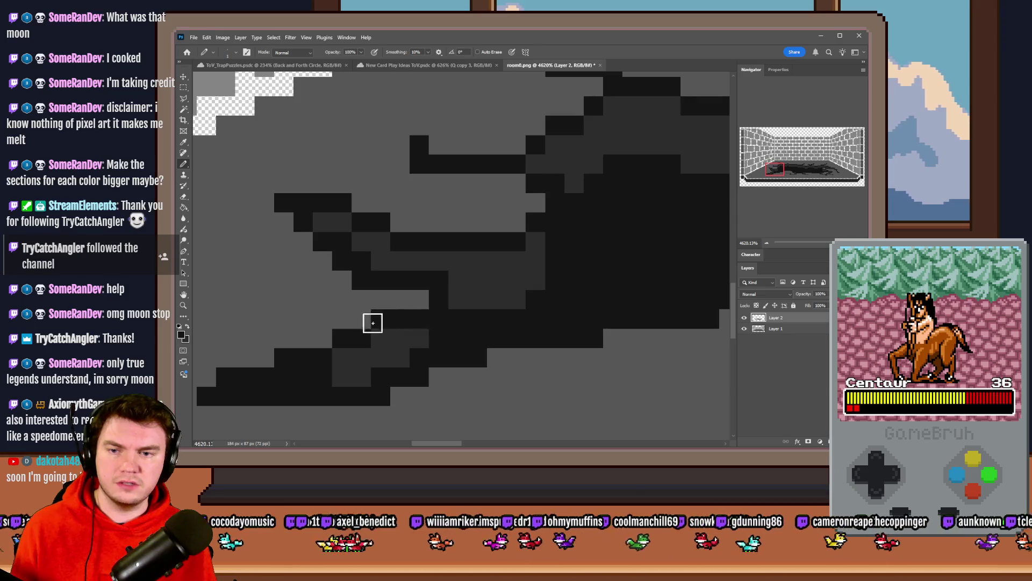
Step: Darken two more single pixels at the stain's lower edge and fit the image on screen
{"action": "left_click", "coordinate": [336, 357]}
{"action": "left_click", "coordinate": [371, 334]}
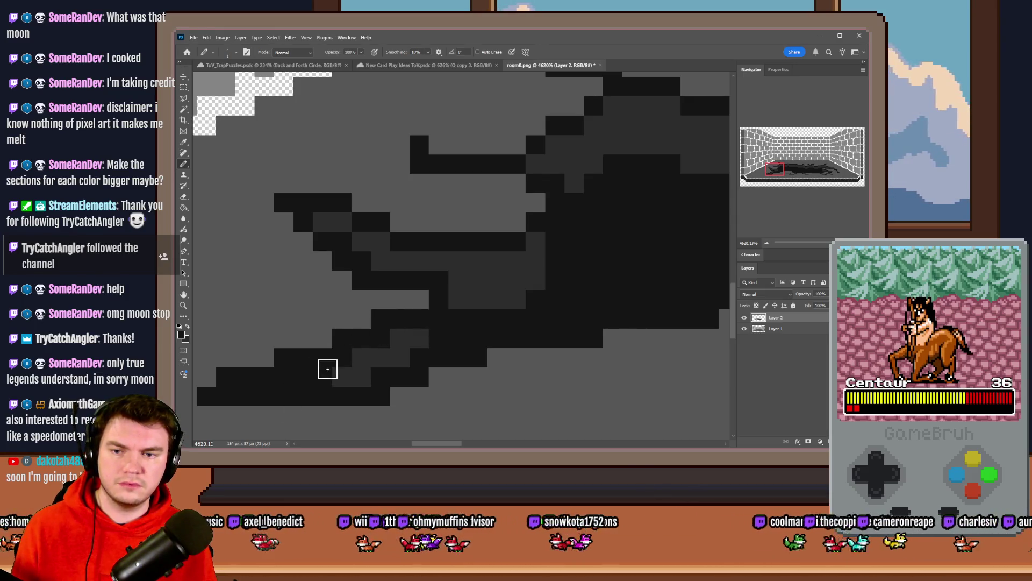
{"action": "scroll", "coordinate": [336, 364], "scroll_direction": "down", "scroll_amount": 5}
{"action": "scroll", "coordinate": [344, 352], "scroll_direction": "up", "scroll_amount": 5}
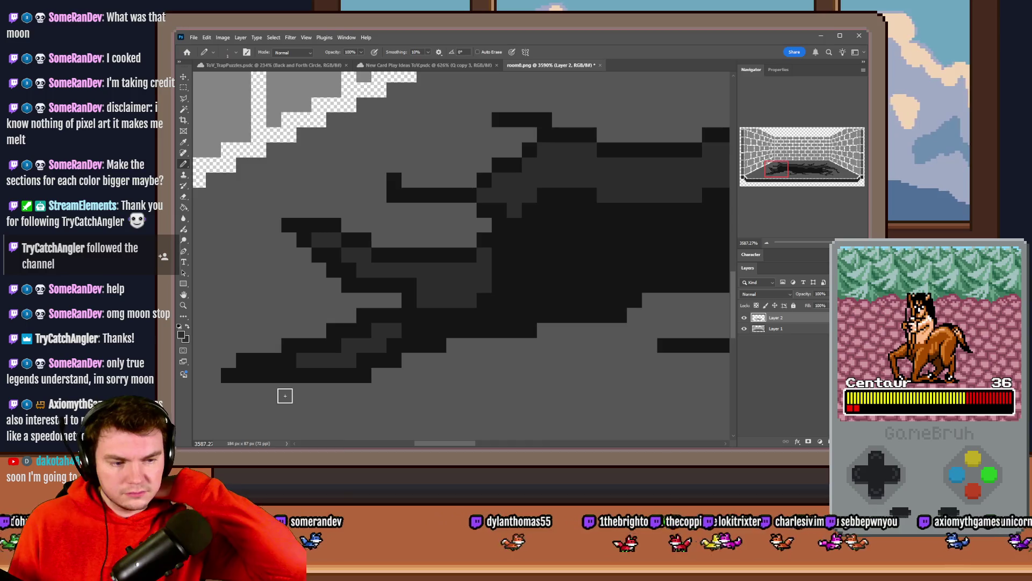
{"action": "key", "text": "ctrl+0"}
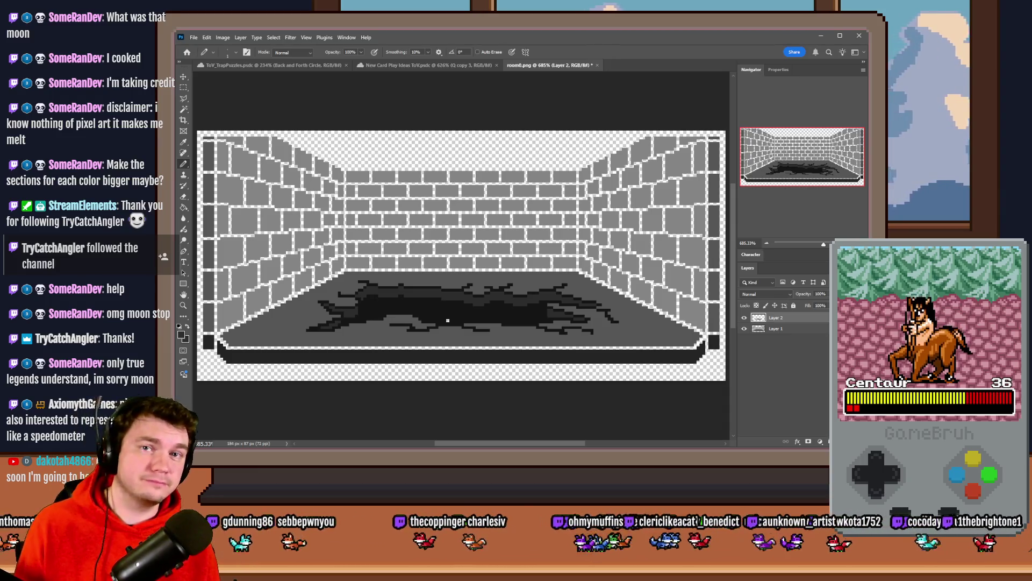
{"action": "scroll", "coordinate": [414, 301], "scroll_direction": "up", "scroll_amount": 5}
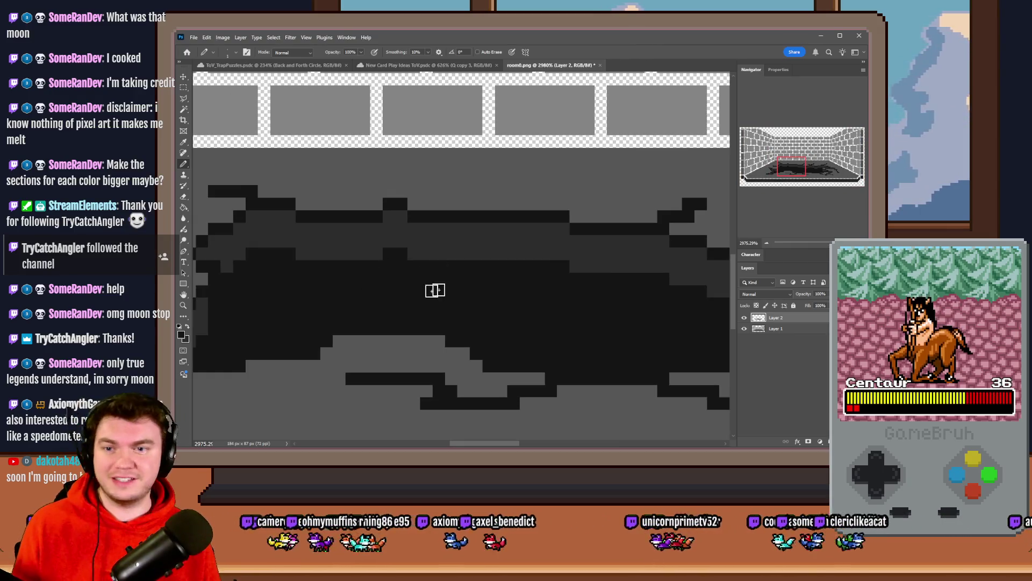
{"action": "scroll", "coordinate": [353, 247], "scroll_direction": "up", "scroll_amount": 4}
{"action": "scroll", "coordinate": [402, 261], "scroll_direction": "down", "scroll_amount": 7}
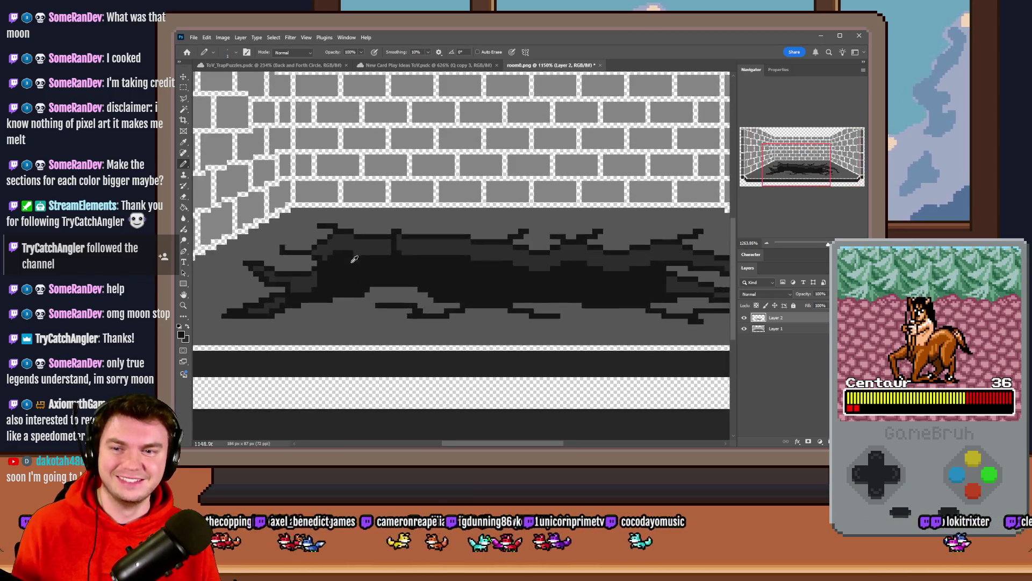
{"action": "scroll", "coordinate": [355, 259], "scroll_direction": "up", "scroll_amount": 5}
{"action": "scroll", "coordinate": [332, 237], "scroll_direction": "down", "scroll_amount": 6}
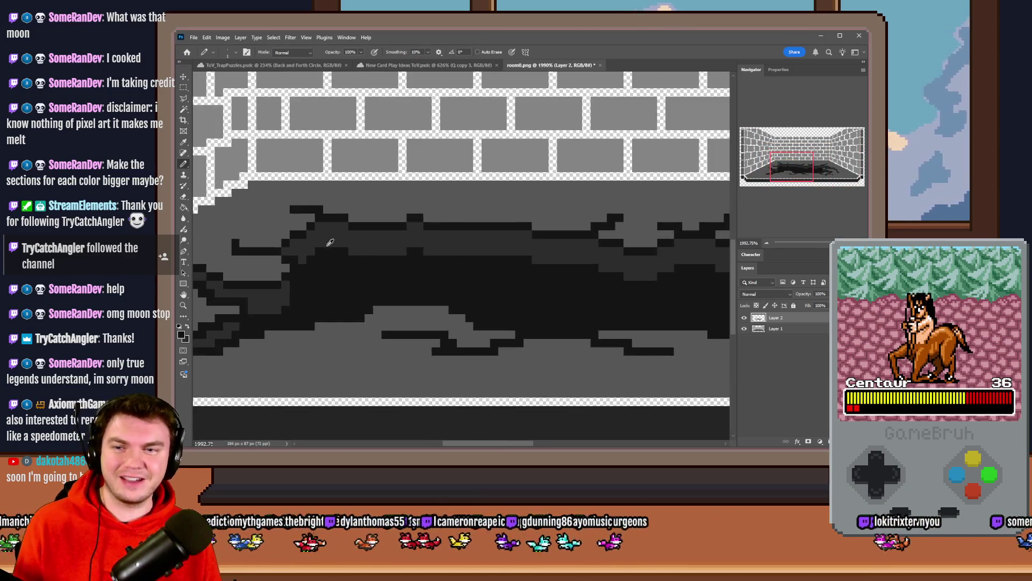
{"action": "scroll", "coordinate": [323, 247], "scroll_direction": "up", "scroll_amount": 4}
{"action": "scroll", "coordinate": [301, 245], "scroll_direction": "down", "scroll_amount": 1}
{"action": "scroll", "coordinate": [295, 249], "scroll_direction": "down", "scroll_amount": 3}
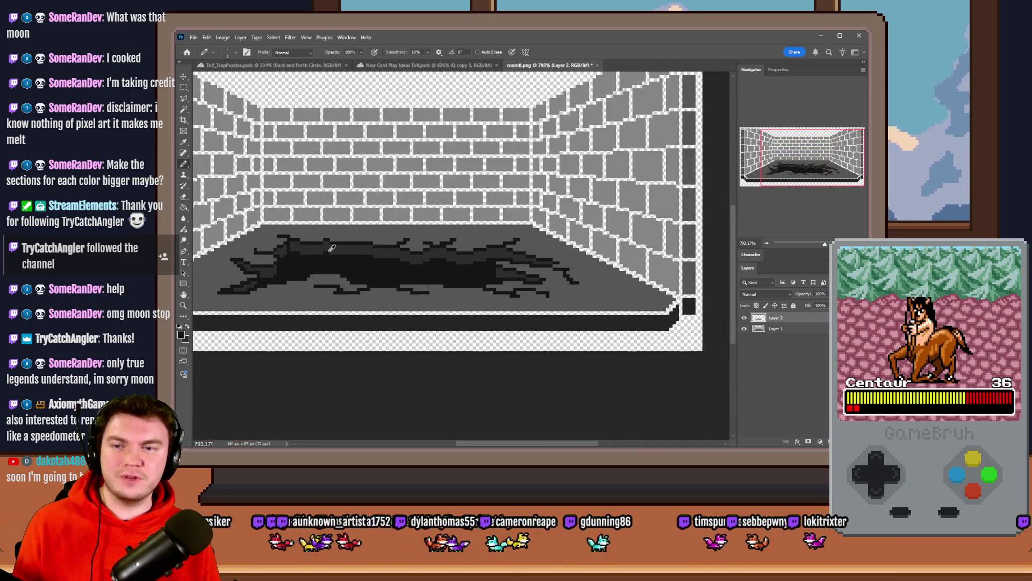
{"action": "scroll", "coordinate": [318, 247], "scroll_direction": "up", "scroll_amount": 2}
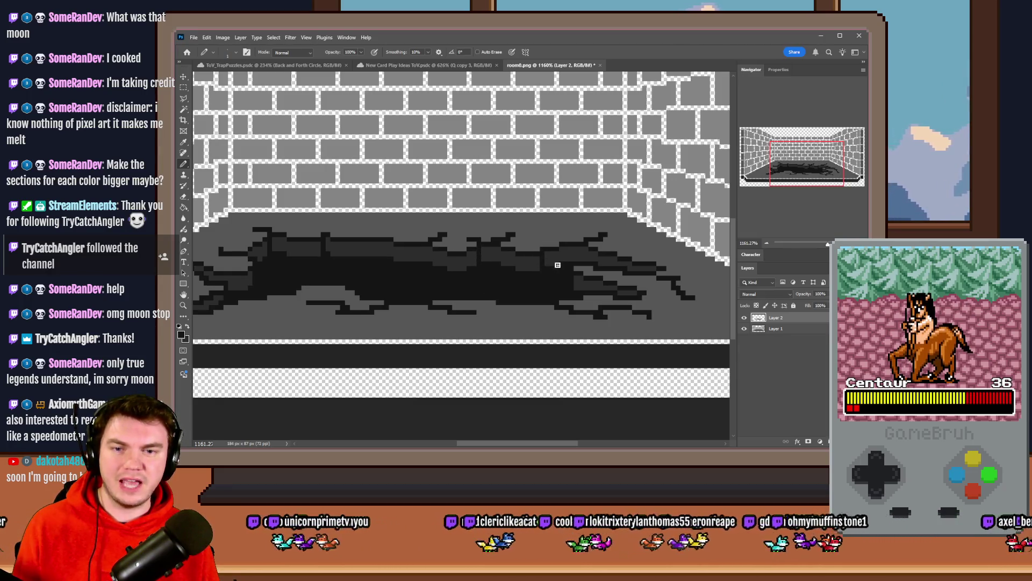
{"action": "scroll", "coordinate": [588, 299], "scroll_direction": "down", "scroll_amount": 5}
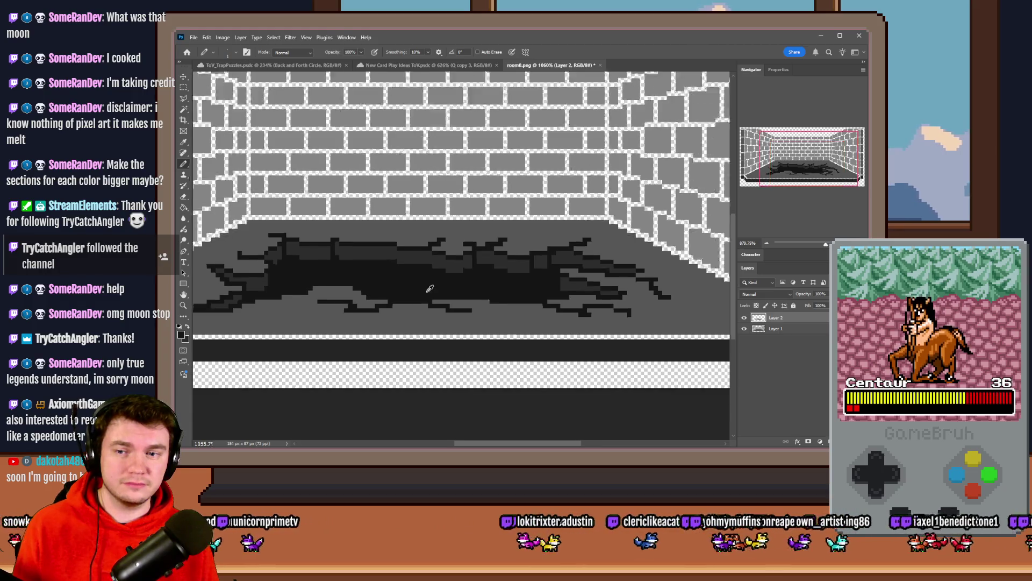
{"action": "scroll", "coordinate": [364, 271], "scroll_direction": "up", "scroll_amount": 2}
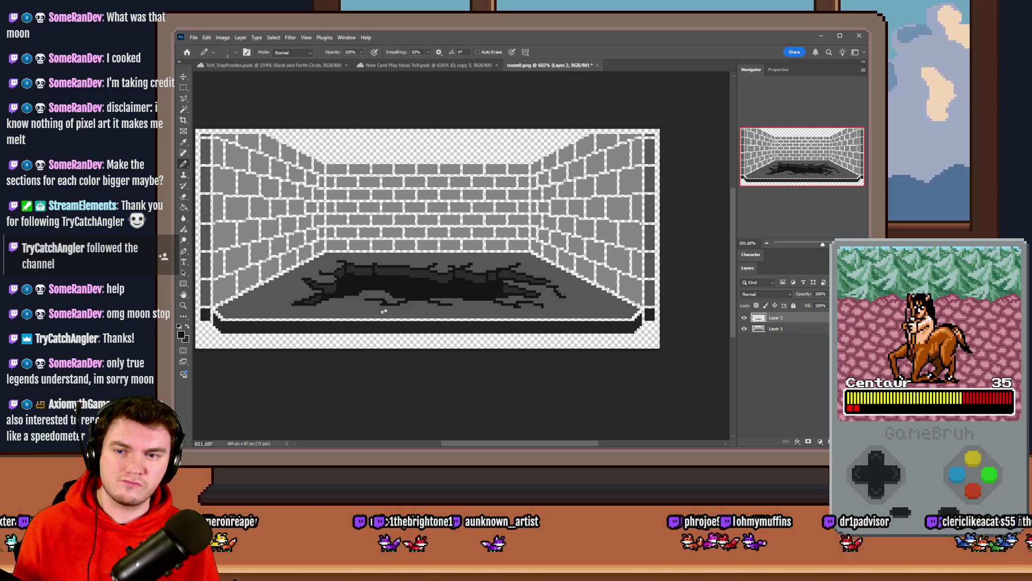
Step: Erase the lowest step of pixels at the stain's right end with the Eraser
{"action": "scroll", "coordinate": [638, 288], "scroll_direction": "up", "scroll_amount": 3}
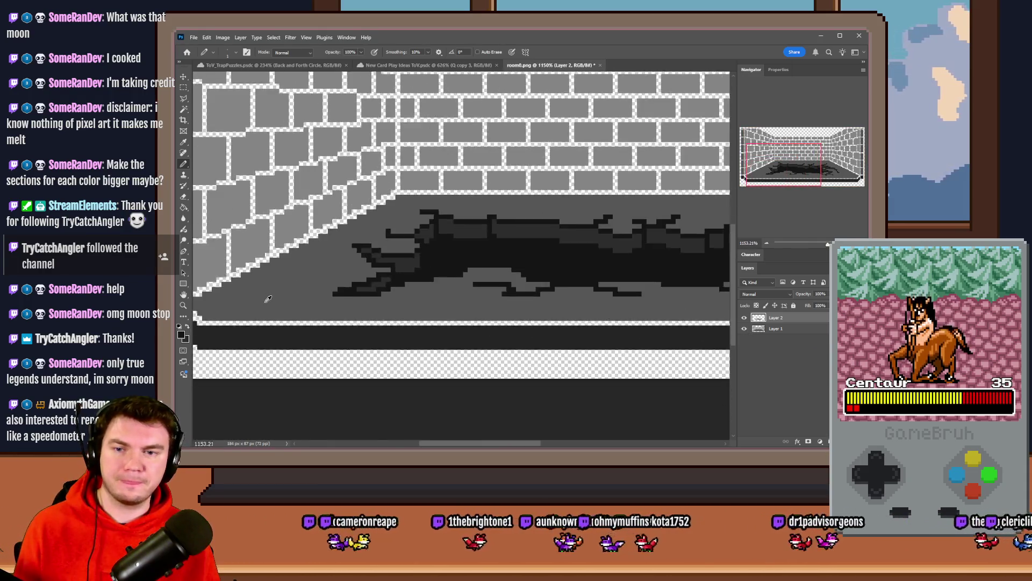
{"action": "scroll", "coordinate": [637, 288], "scroll_direction": "down", "scroll_amount": 2}
{"action": "scroll", "coordinate": [637, 288], "scroll_direction": "up", "scroll_amount": 3}
{"action": "scroll", "coordinate": [638, 288], "scroll_direction": "up", "scroll_amount": 2}
{"action": "key", "text": "e"}
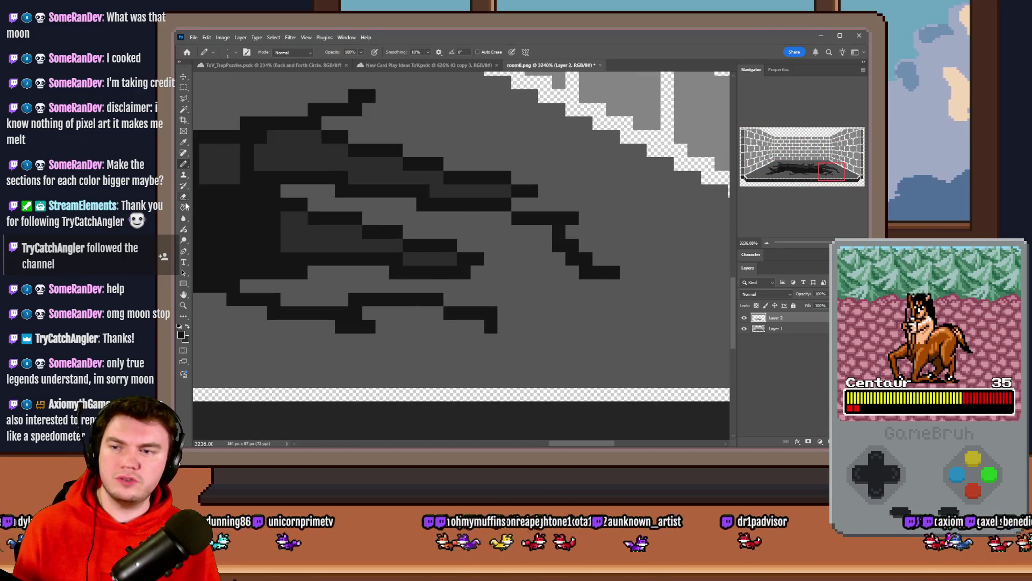
{"action": "left_click_drag", "start_coordinate": [616, 275], "coordinate": [569, 258]}
Step: Delete Layer 1, the brick room, leaving the stain alone on a transparent canvas
{"action": "scroll", "coordinate": [548, 239], "scroll_direction": "down", "scroll_amount": 5}
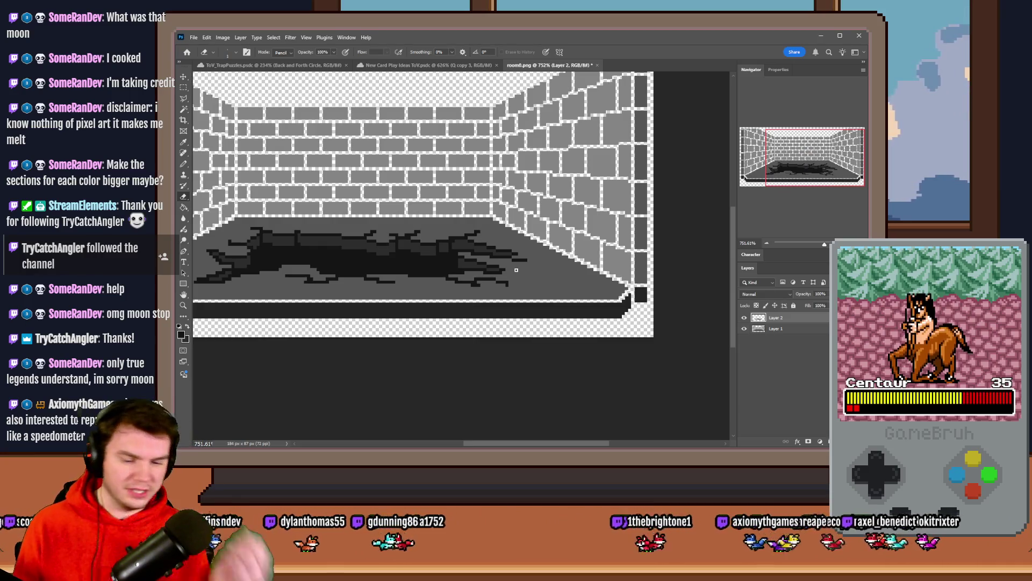
{"action": "scroll", "coordinate": [516, 270], "scroll_direction": "down", "scroll_amount": 1}
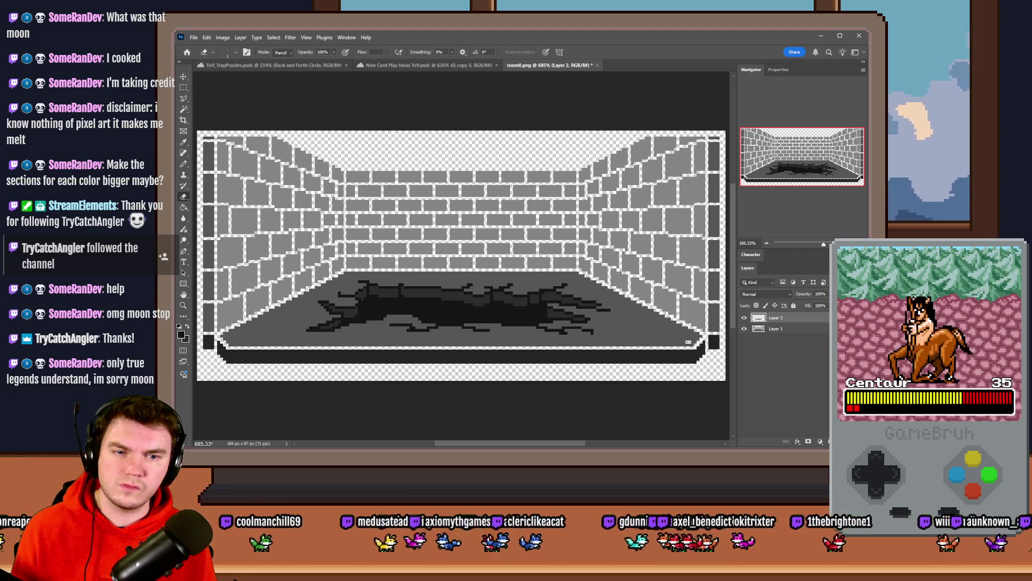
{"action": "left_click", "coordinate": [794, 333]}
{"action": "key", "text": "Delete"}
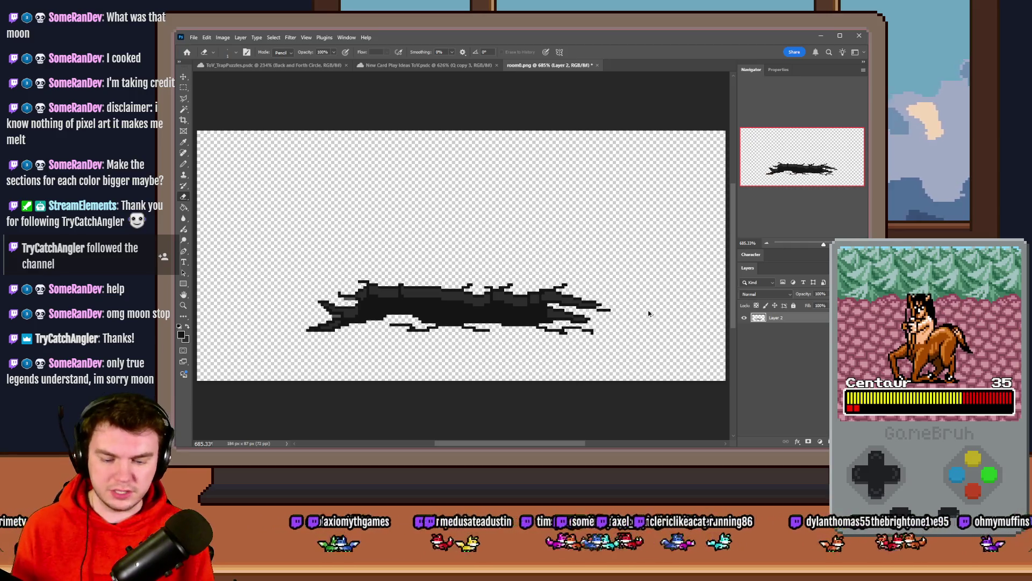
{"action": "key", "text": "h"}
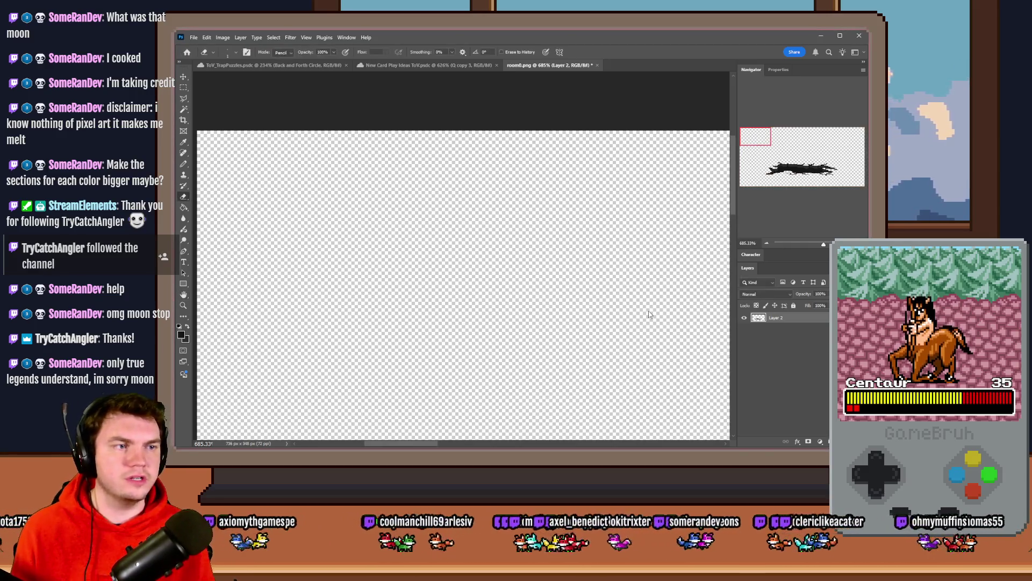